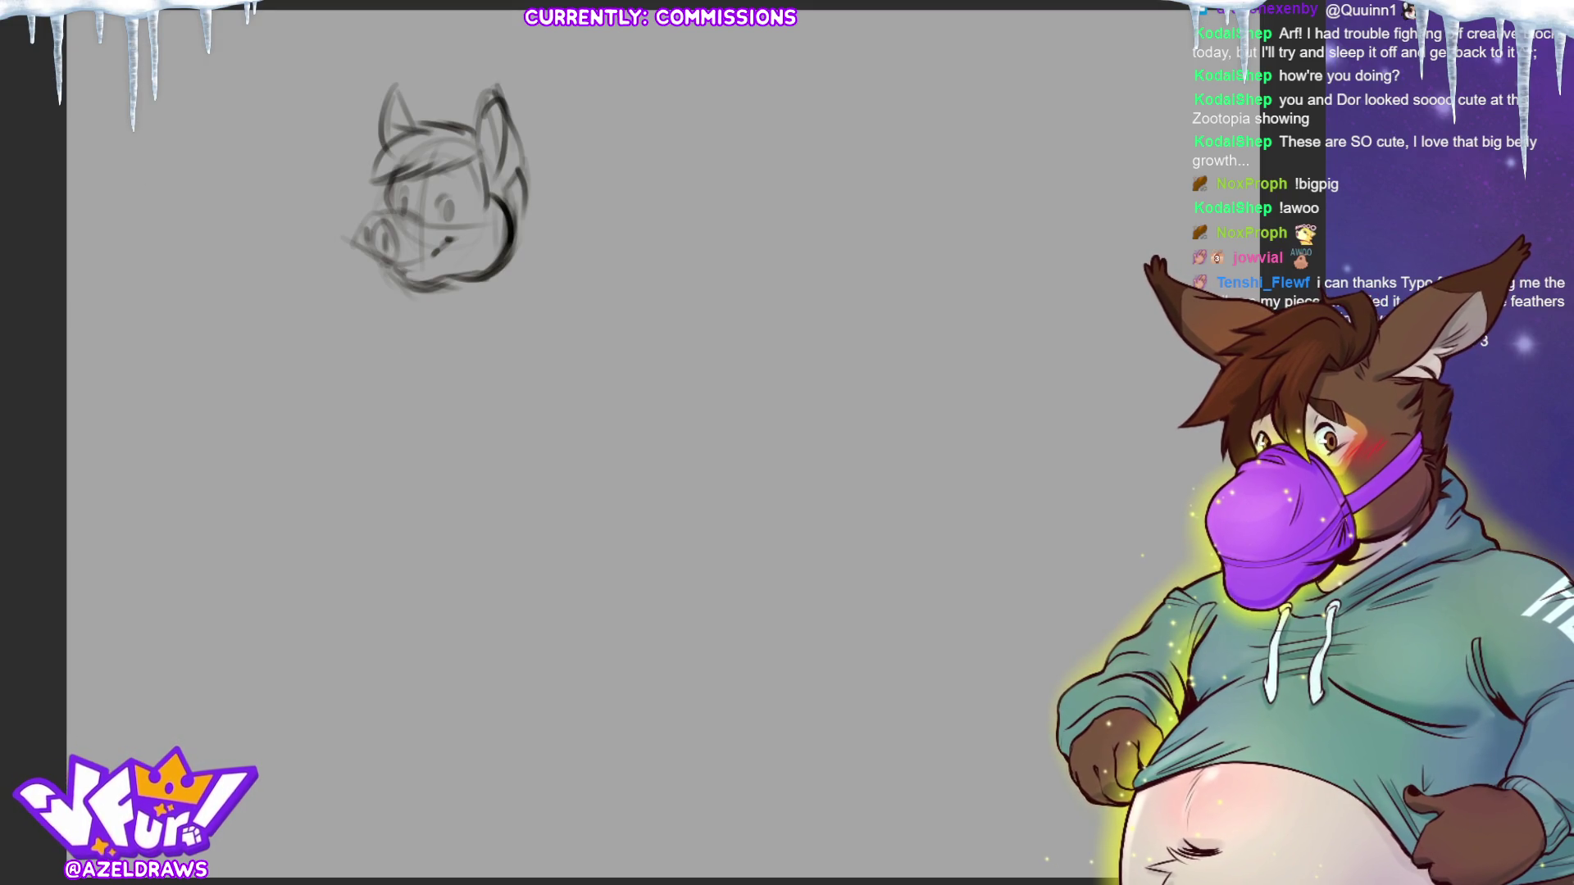
# Sketch neck lines, the left and right body sides and a rounded bottom curve below the head.
pyautogui.moveTo(450, 341); pyautogui.dragTo(386, 531)
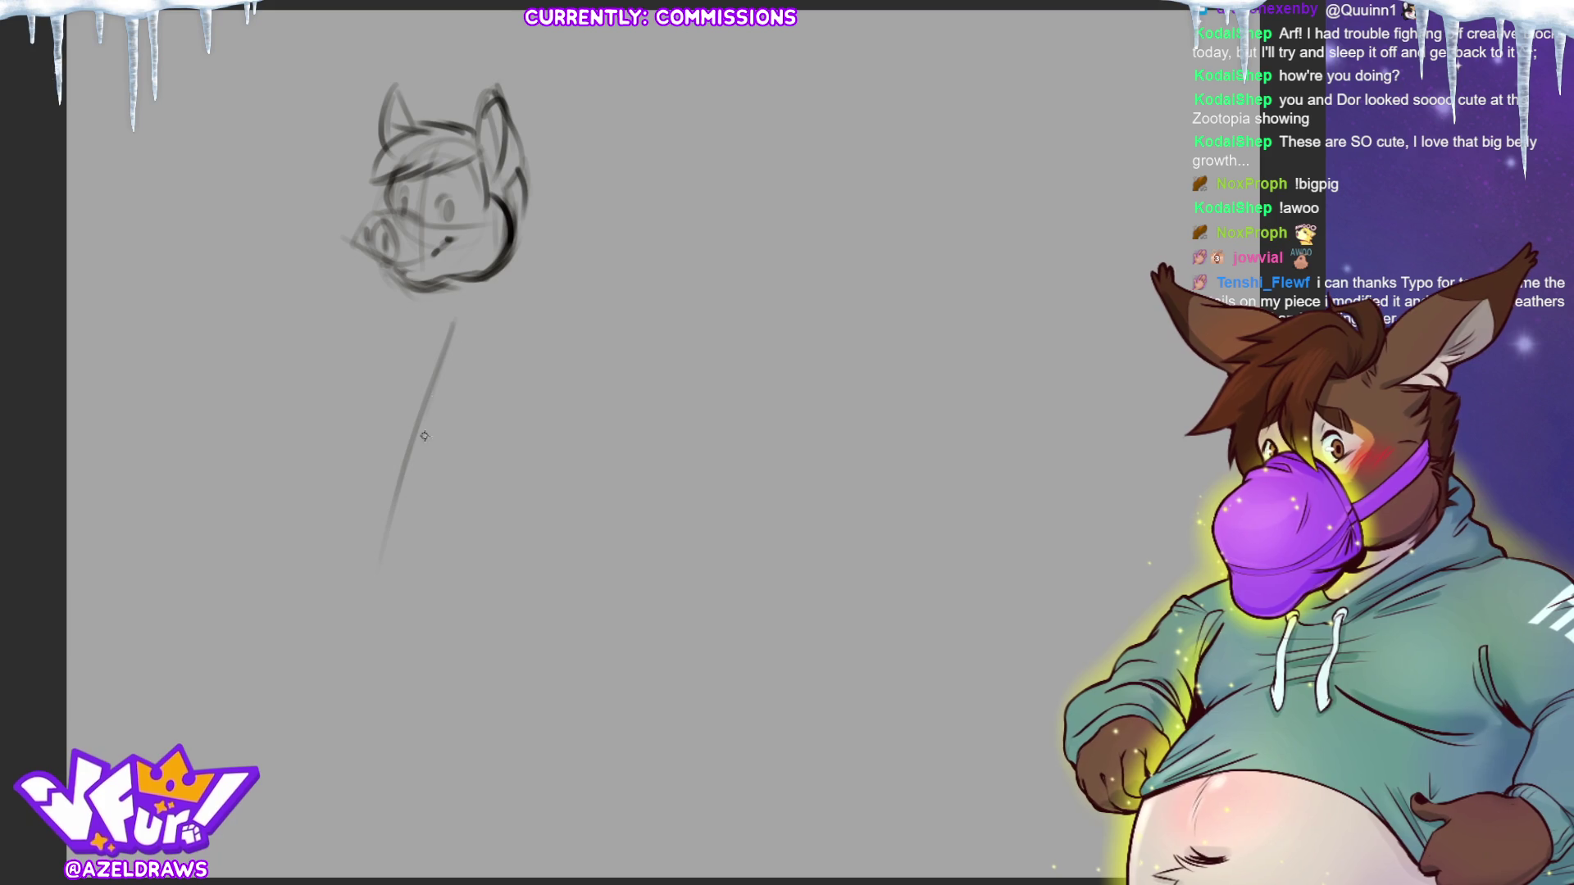
pyautogui.moveTo(469, 299); pyautogui.dragTo(408, 590)
pyautogui.moveTo(438, 351)
pyautogui.mouseDown()
pyautogui.moveTo(369, 490)
pyautogui.moveTo(336, 508)
pyautogui.mouseUp()
pyautogui.moveTo(373, 418); pyautogui.dragTo(381, 574)
pyautogui.moveTo(318, 507)
pyautogui.mouseDown()
pyautogui.moveTo(396, 572)
pyautogui.moveTo(483, 566)
pyautogui.mouseUp()
pyautogui.moveTo(515, 338); pyautogui.dragTo(516, 456)
pyautogui.moveTo(503, 288)
pyautogui.mouseDown()
pyautogui.moveTo(515, 446)
pyautogui.moveTo(510, 385)
pyautogui.mouseUp()
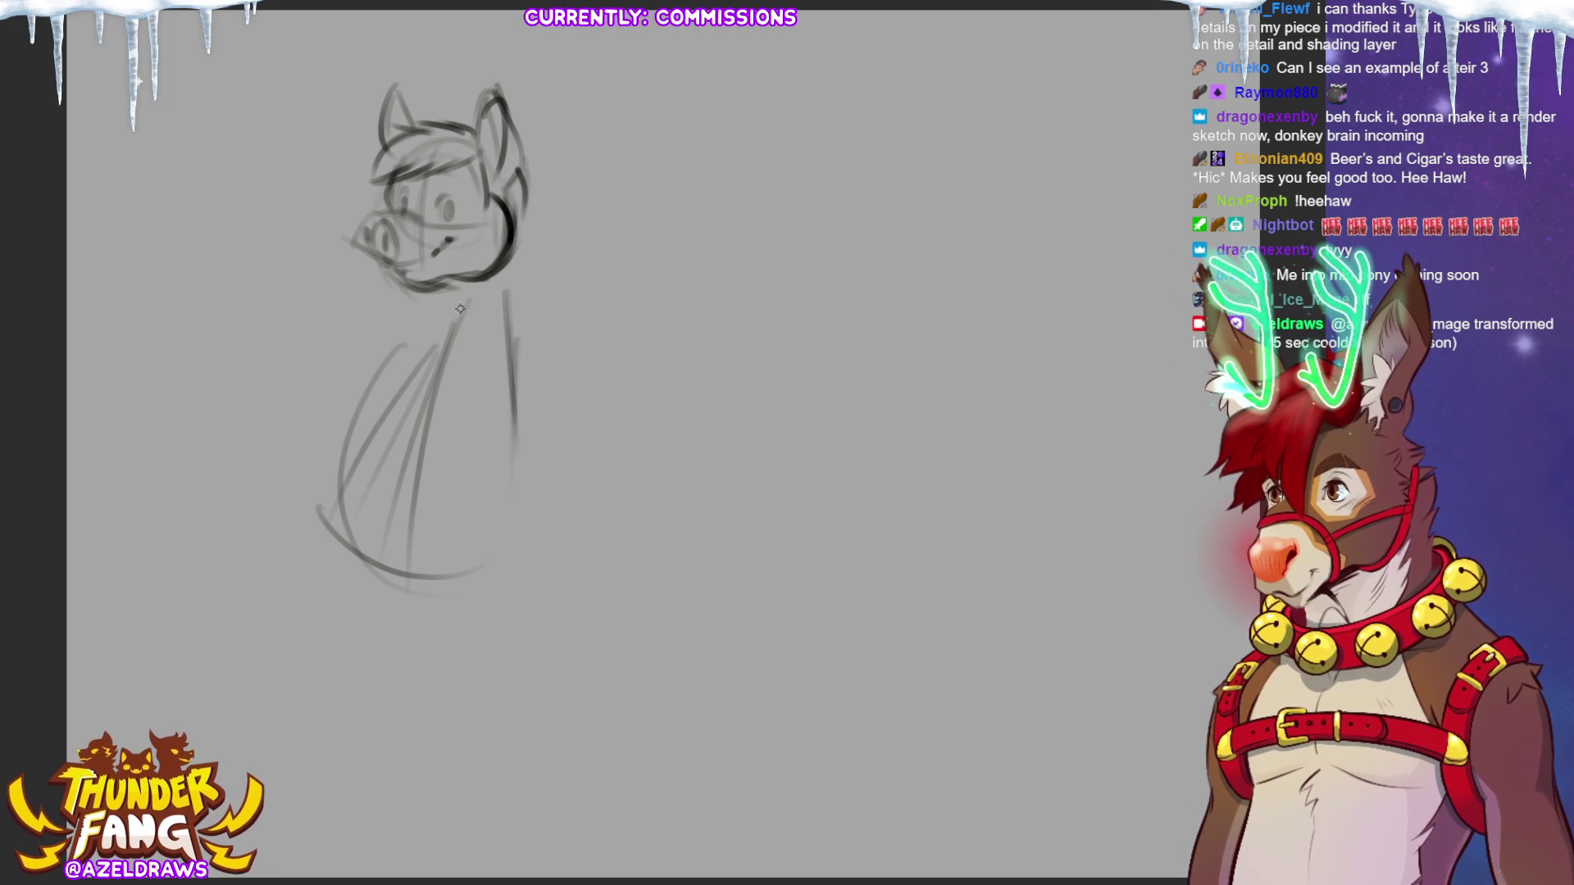
# Add a short stroke under the chin and an eye-muzzle line, undoing the bad eye stroke.
pyautogui.moveTo(431, 327); pyautogui.dragTo(462, 299)
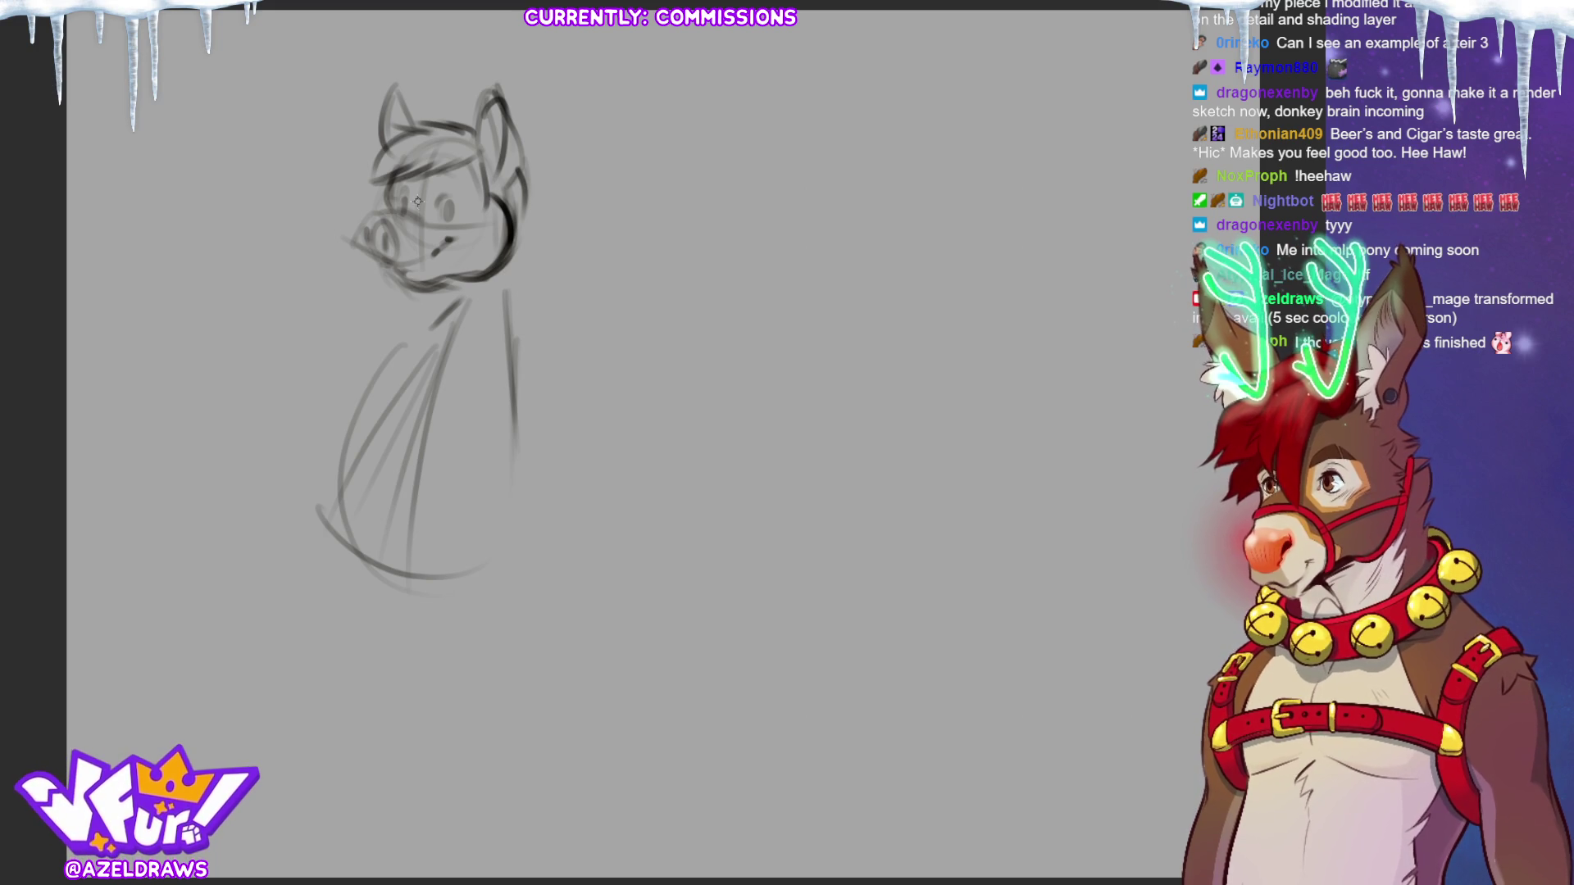
pyautogui.moveTo(412, 209); pyautogui.dragTo(465, 215)
pyautogui.hotkey('ctrl', 'z')
pyautogui.hotkey('ctrl', 'z')
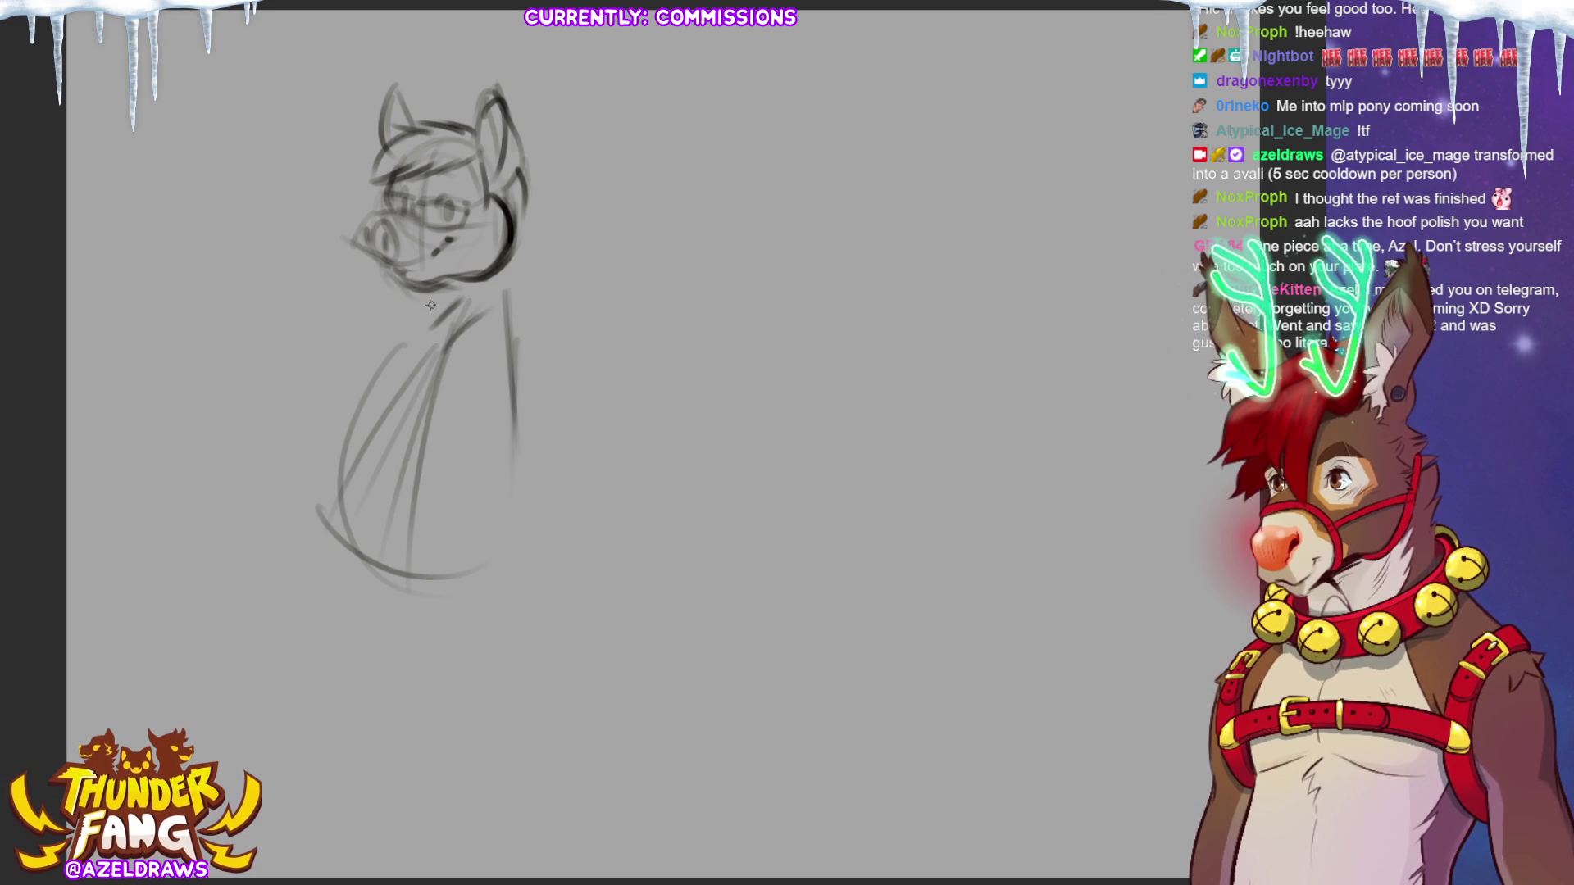
# Darken the neck, jaw and muzzle outlines.
pyautogui.moveTo(442, 328)
pyautogui.mouseDown()
pyautogui.moveTo(512, 303)
pyautogui.moveTo(515, 324)
pyautogui.moveTo(514, 254)
pyautogui.moveTo(529, 295)
pyautogui.moveTo(548, 272)
pyautogui.moveTo(501, 320)
pyautogui.mouseUp()
pyautogui.moveTo(361, 304); pyautogui.dragTo(430, 323)
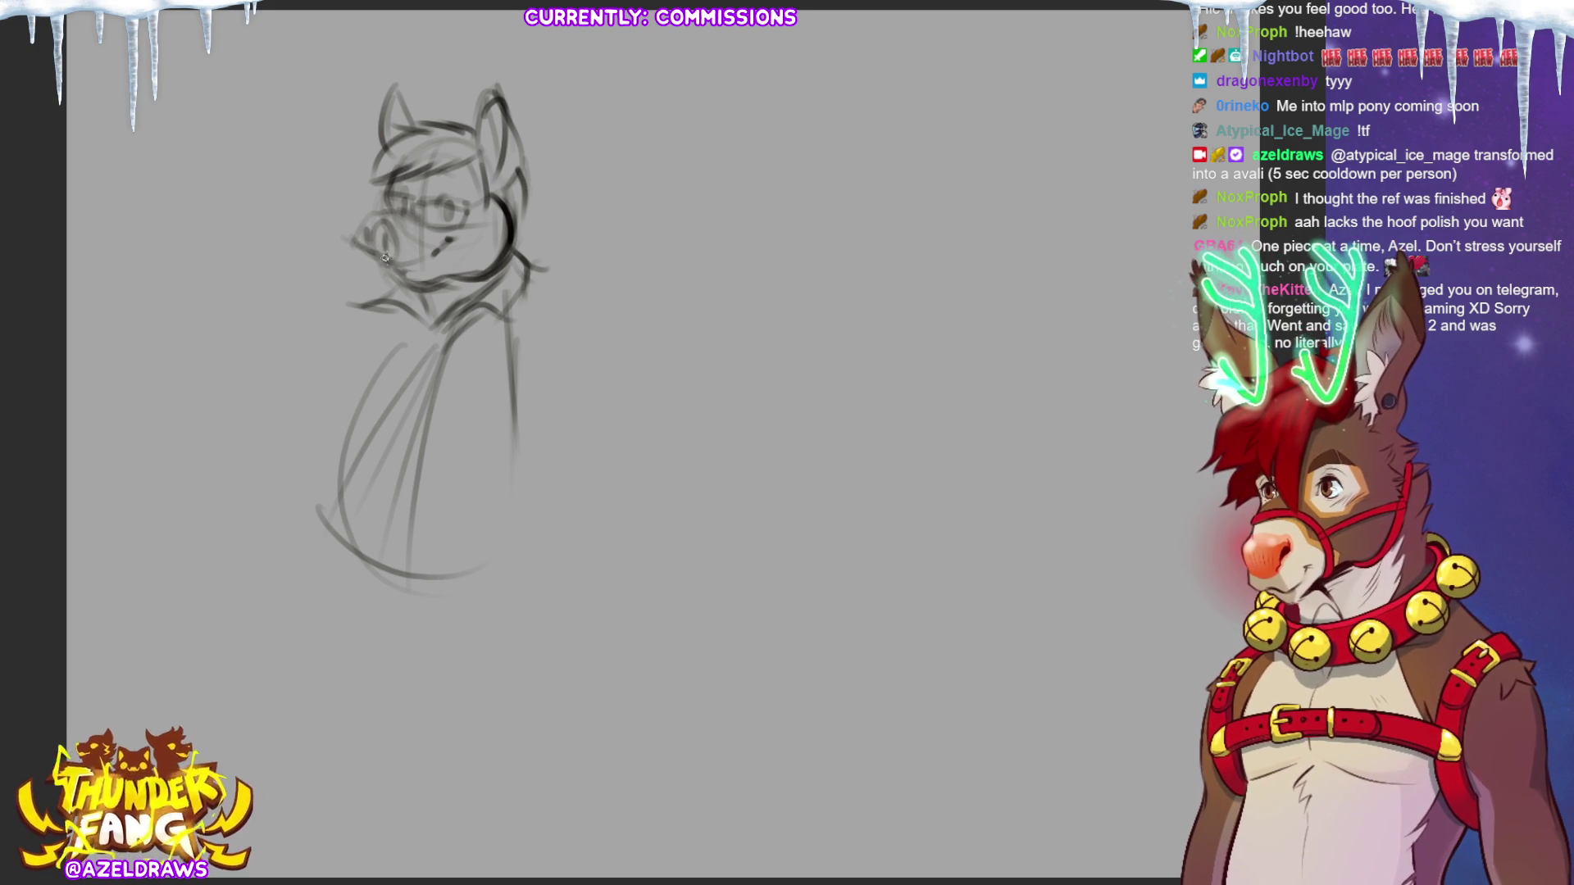
pyautogui.moveTo(382, 206)
pyautogui.mouseDown()
pyautogui.moveTo(350, 242)
pyautogui.moveTo(393, 238)
pyautogui.mouseUp()
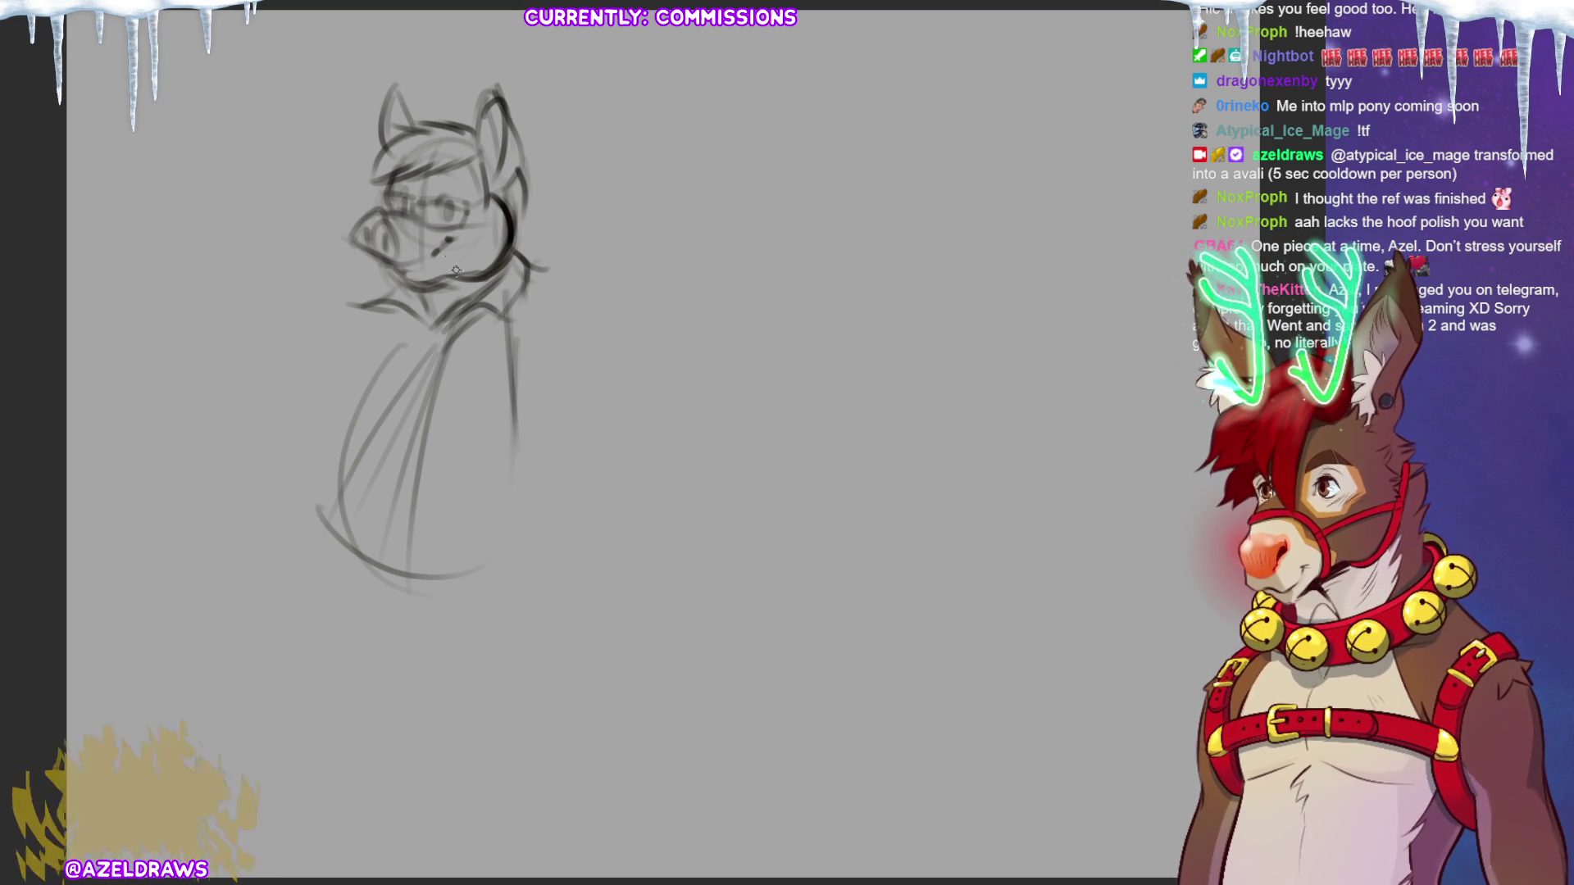
# Sketch the body's left and right edges, bottom, collar strokes, a lower-body curve and shoulder line.
pyautogui.moveTo(400, 328); pyautogui.dragTo(340, 447)
pyautogui.moveTo(404, 320)
pyautogui.mouseDown()
pyautogui.moveTo(352, 400)
pyautogui.moveTo(392, 476)
pyautogui.mouseUp()
pyautogui.moveTo(379, 363)
pyautogui.mouseDown()
pyautogui.moveTo(343, 430)
pyautogui.moveTo(336, 525)
pyautogui.moveTo(405, 564)
pyautogui.mouseUp()
pyautogui.moveTo(498, 459); pyautogui.dragTo(483, 501)
pyautogui.moveTo(534, 366); pyautogui.dragTo(496, 459)
pyautogui.moveTo(529, 287); pyautogui.dragTo(544, 367)
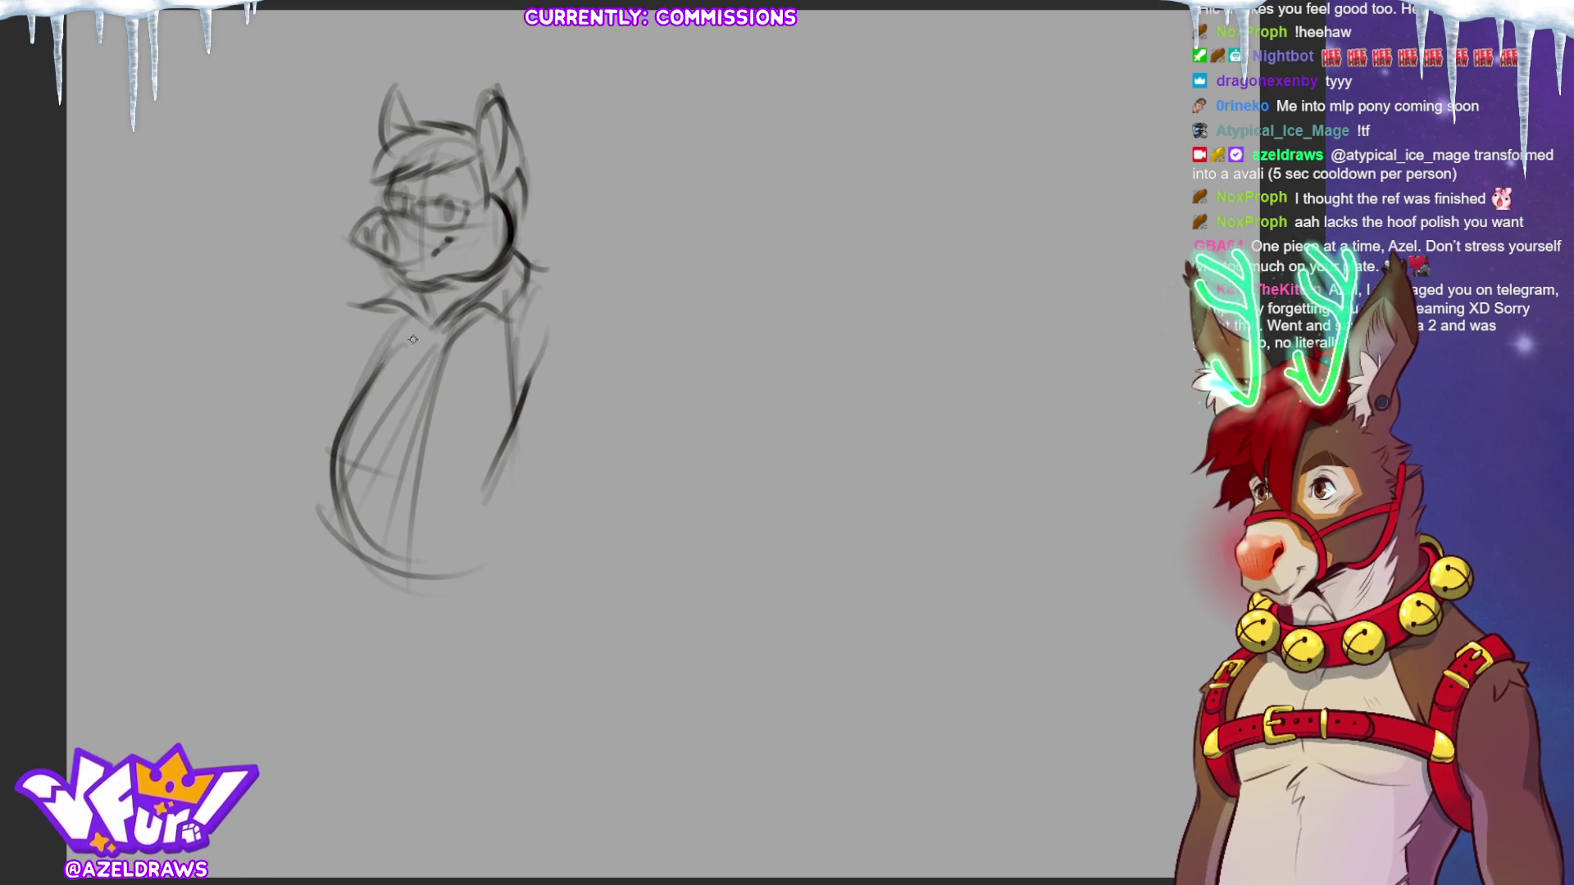
pyautogui.moveTo(391, 312); pyautogui.dragTo(369, 362)
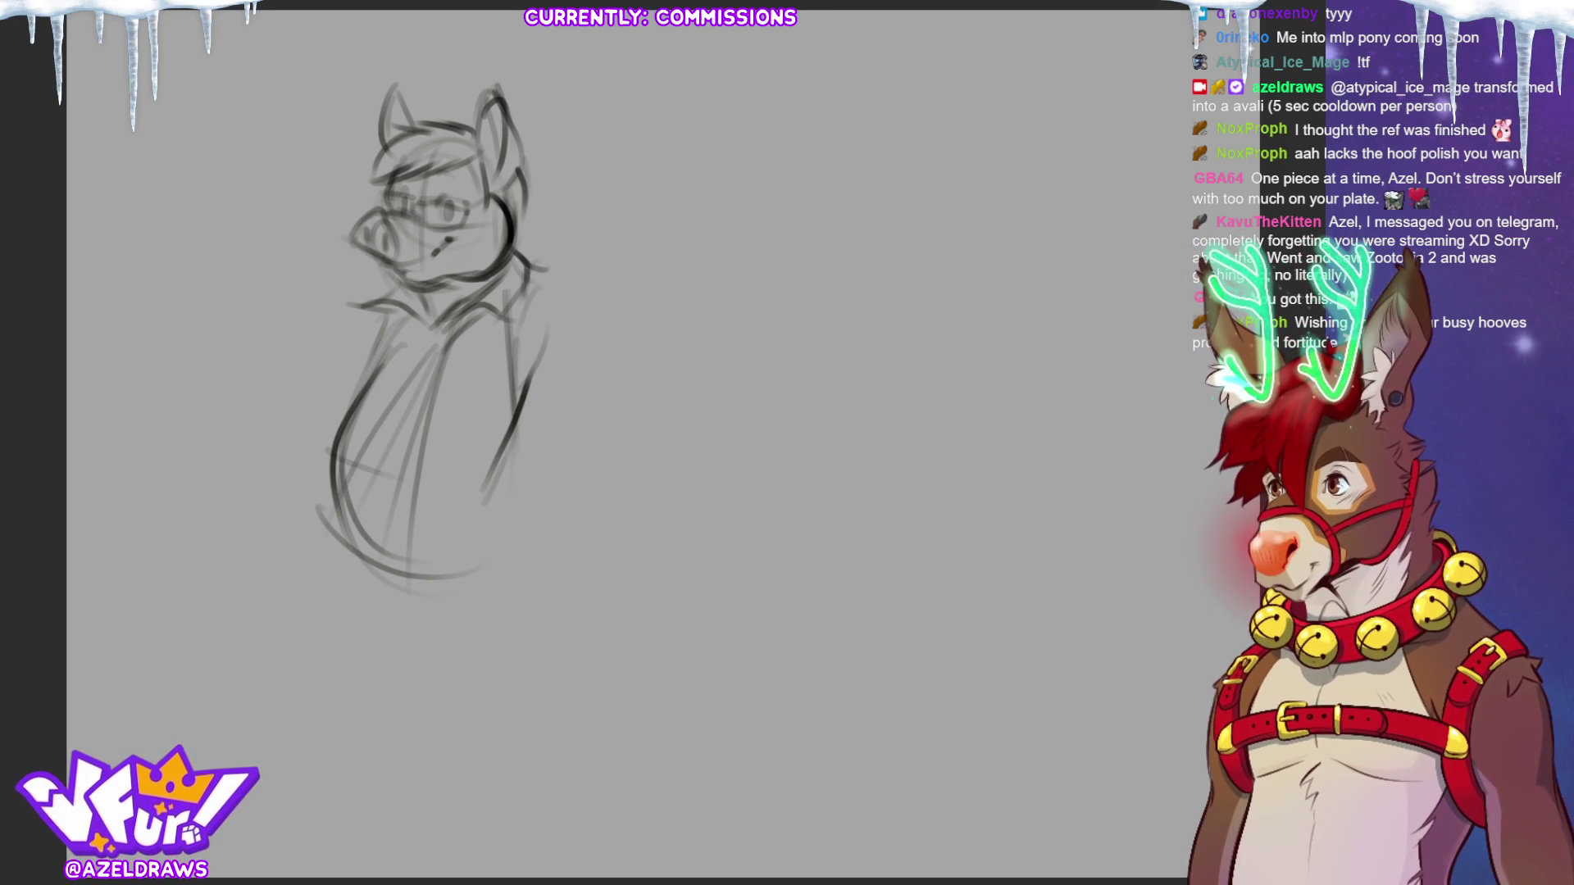
pyautogui.moveTo(352, 402)
pyautogui.mouseDown()
pyautogui.moveTo(474, 439)
pyautogui.moveTo(353, 442)
pyautogui.moveTo(491, 328)
pyautogui.moveTo(381, 525)
pyautogui.moveTo(492, 496)
pyautogui.moveTo(433, 567)
pyautogui.moveTo(472, 542)
pyautogui.mouseUp()
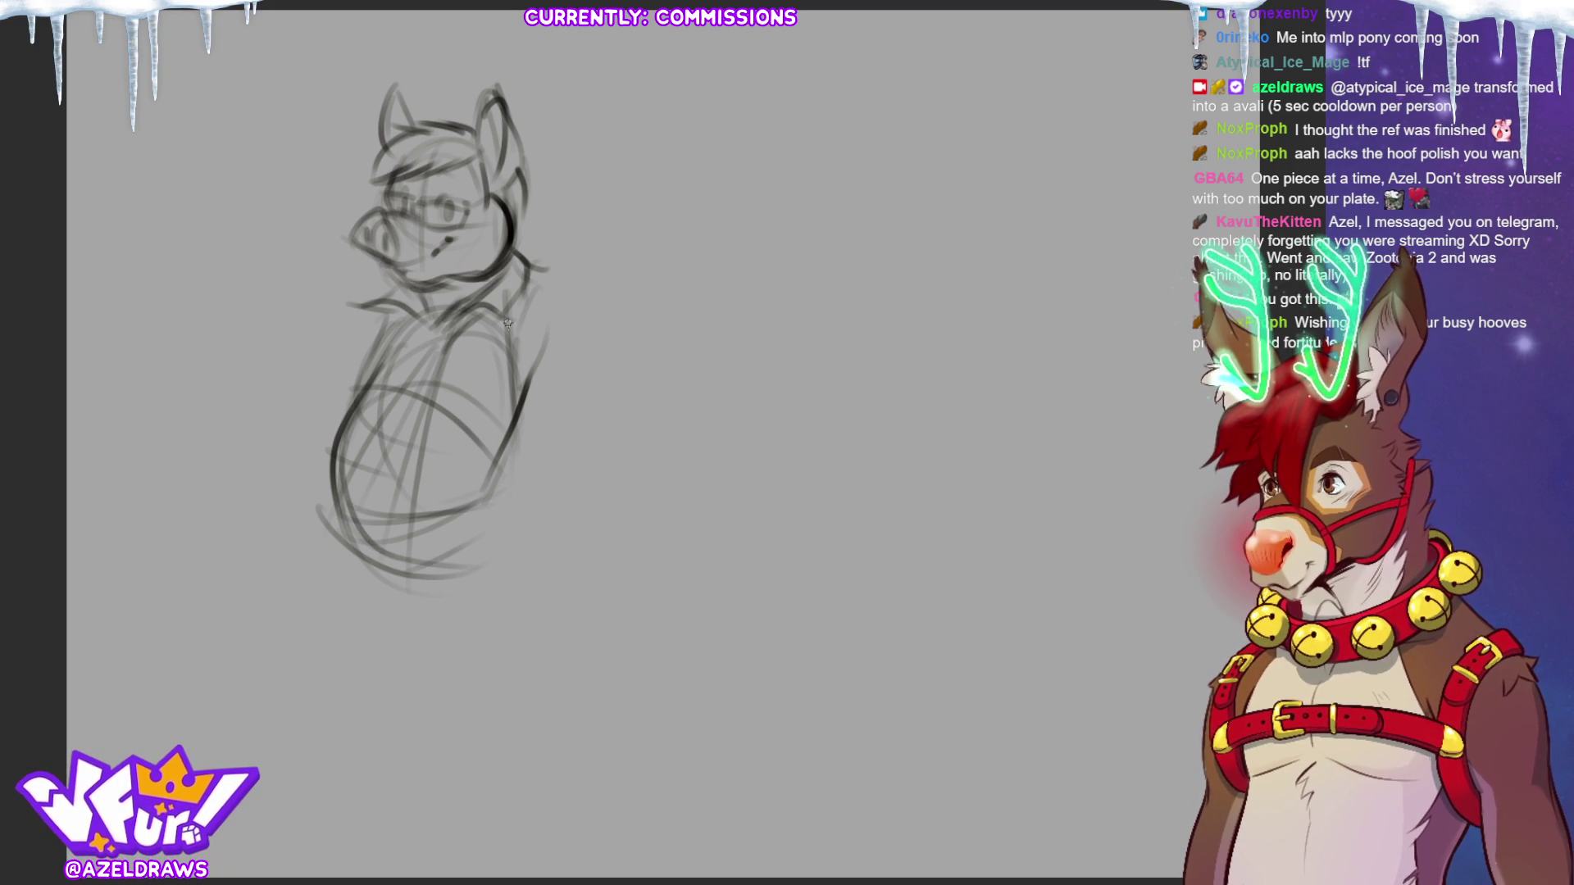
pyautogui.moveTo(338, 293)
pyautogui.mouseDown()
pyautogui.moveTo(357, 314)
pyautogui.moveTo(492, 317)
pyautogui.moveTo(574, 156)
pyautogui.moveTo(328, 271)
pyautogui.moveTo(374, 313)
pyautogui.moveTo(506, 330)
pyautogui.moveTo(330, 288)
pyautogui.mouseUp()
# Undo the accidental fill and shift the selected head up and to the right.
pyautogui.hotkey('ctrl', 'z')
pyautogui.hotkey('ctrl', 't')
pyautogui.moveTo(496, 272); pyautogui.dragTo(550, 258)
# Apply the head transform, deselect, and sketch the right shoulder, back and side.
pyautogui.click(423, 363)
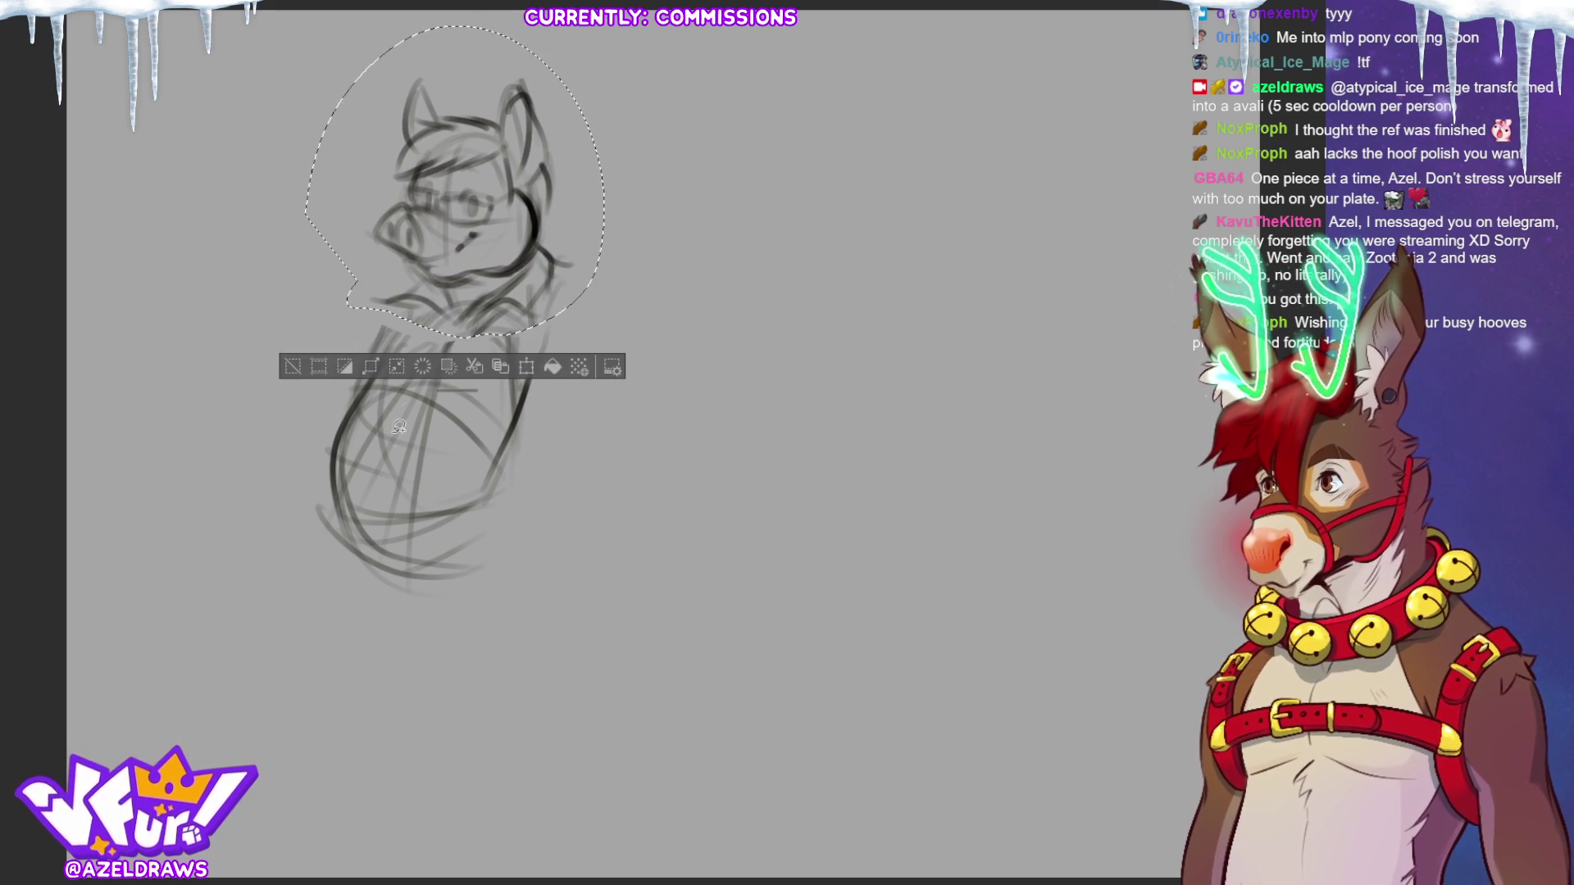
pyautogui.click(292, 366)
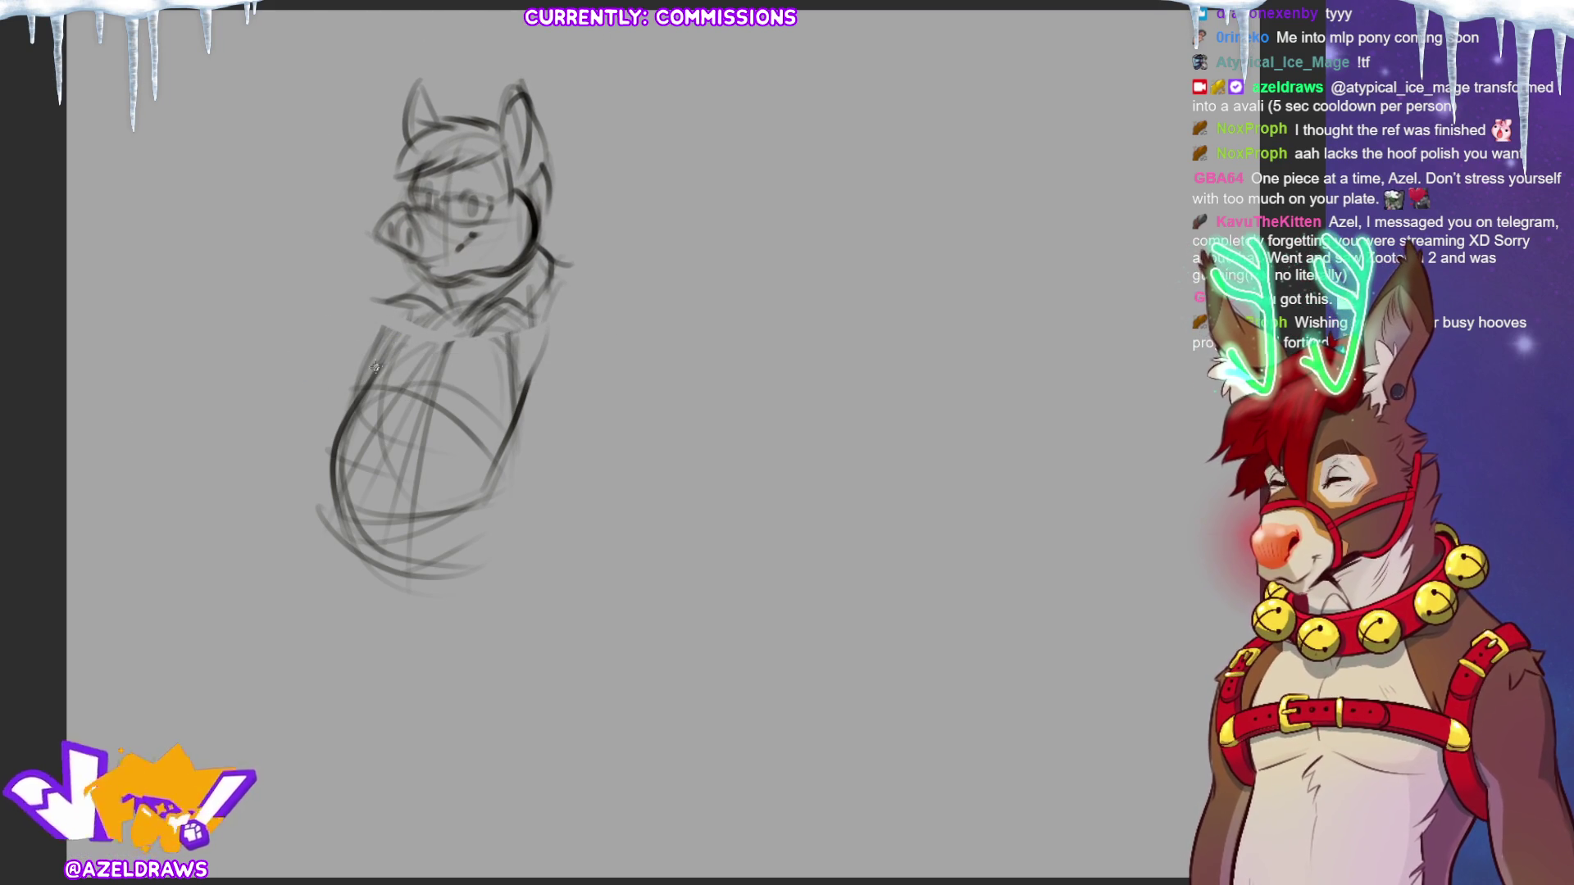
pyautogui.moveTo(560, 281)
pyautogui.mouseDown()
pyautogui.moveTo(548, 328)
pyautogui.moveTo(560, 402)
pyautogui.mouseUp()
pyautogui.moveTo(548, 315); pyautogui.dragTo(541, 518)
pyautogui.moveTo(525, 426)
pyautogui.mouseDown()
pyautogui.moveTo(508, 567)
pyautogui.moveTo(566, 309)
pyautogui.mouseUp()
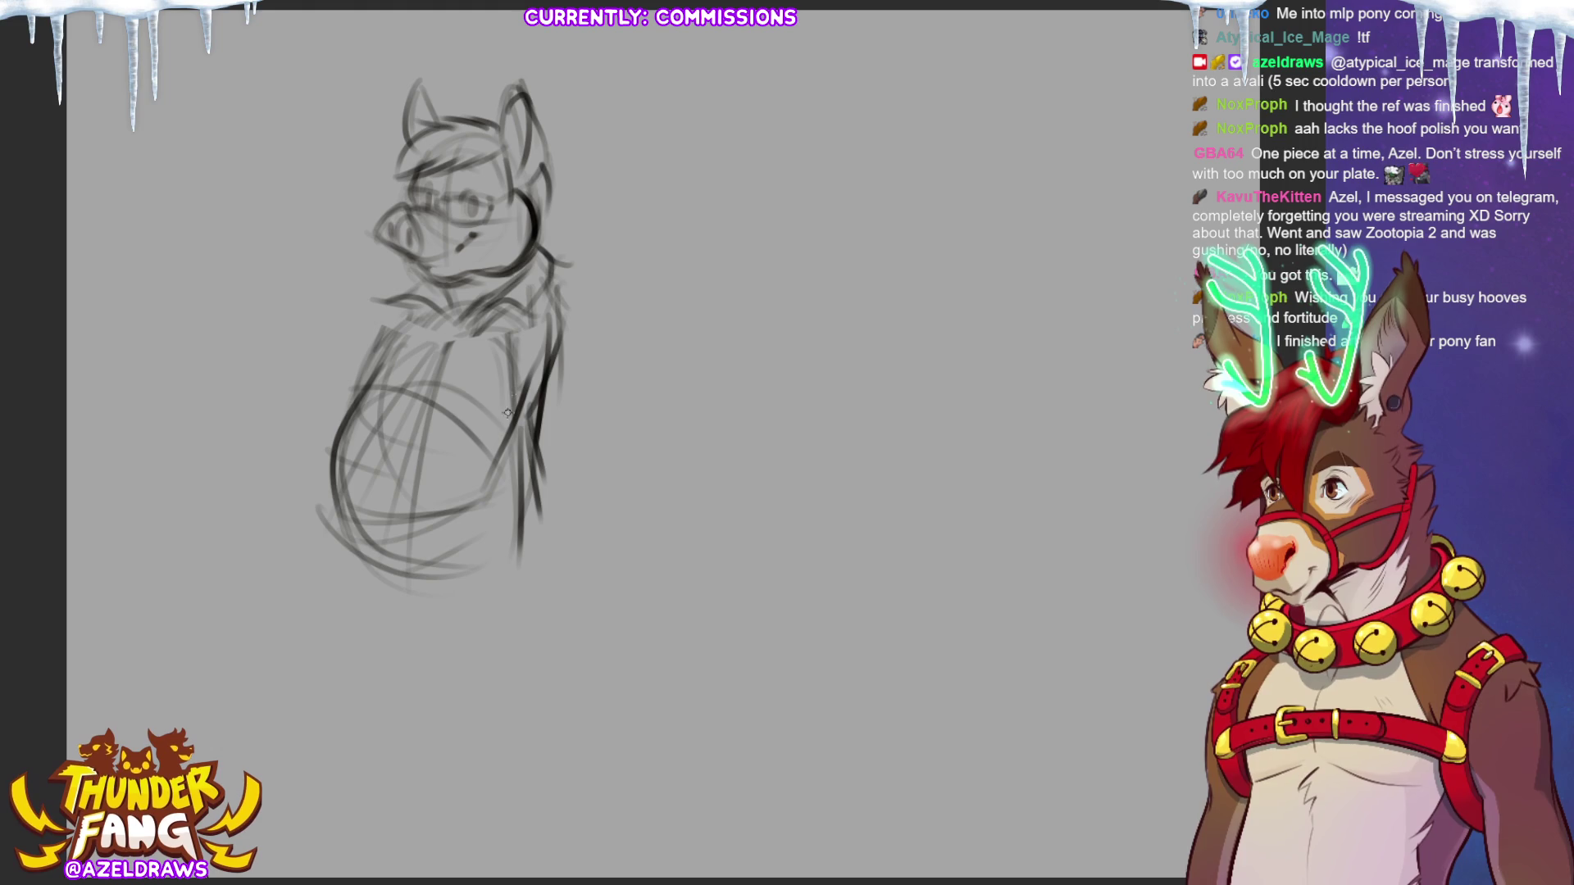
# Darken the body's left side, bottom curve and lower right side, extending the lower-left lines.
pyautogui.moveTo(394, 341)
pyautogui.mouseDown()
pyautogui.moveTo(358, 433)
pyautogui.moveTo(353, 533)
pyautogui.mouseUp()
pyautogui.moveTo(386, 431)
pyautogui.mouseDown()
pyautogui.moveTo(351, 543)
pyautogui.moveTo(439, 578)
pyautogui.moveTo(515, 534)
pyautogui.mouseUp()
pyautogui.moveTo(334, 525)
pyautogui.mouseDown()
pyautogui.moveTo(546, 520)
pyautogui.moveTo(449, 565)
pyautogui.mouseUp()
pyautogui.moveTo(541, 492); pyautogui.dragTo(551, 534)
pyautogui.moveTo(526, 401); pyautogui.dragTo(558, 529)
pyautogui.moveTo(538, 439); pyautogui.dragTo(574, 564)
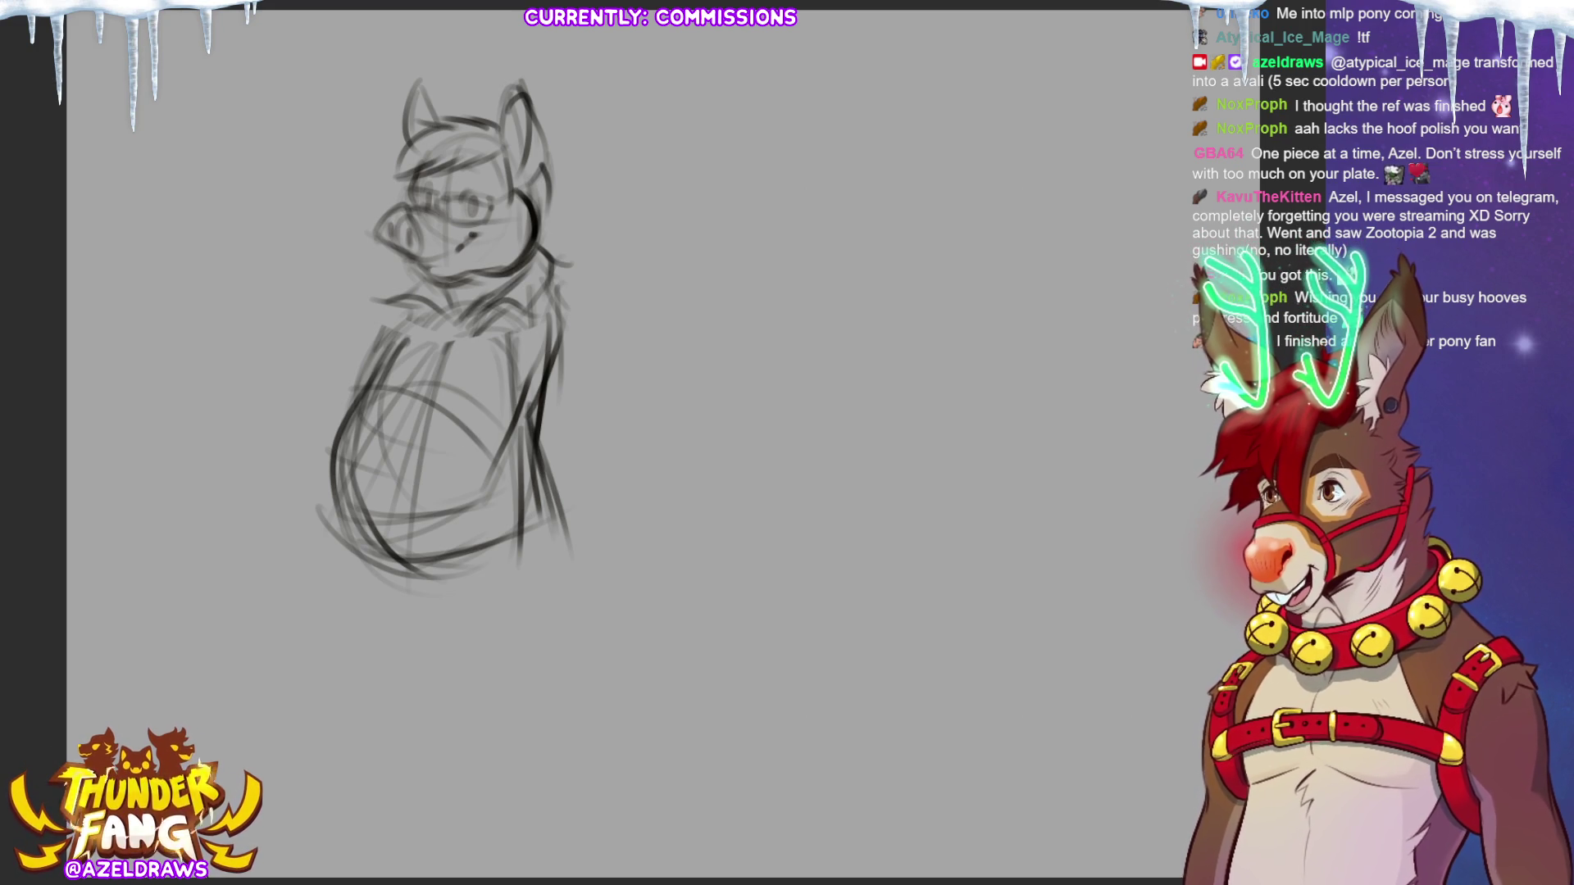
pyautogui.moveTo(330, 501); pyautogui.dragTo(382, 638)
# Reinforce the lower body, the right edge and the right shoulder line.
pyautogui.moveTo(360, 562)
pyautogui.mouseDown()
pyautogui.moveTo(512, 548)
pyautogui.moveTo(557, 488)
pyautogui.mouseUp()
pyautogui.moveTo(360, 537); pyautogui.dragTo(518, 499)
pyautogui.moveTo(545, 277)
pyautogui.mouseDown()
pyautogui.moveTo(580, 325)
pyautogui.moveTo(598, 322)
pyautogui.mouseUp()
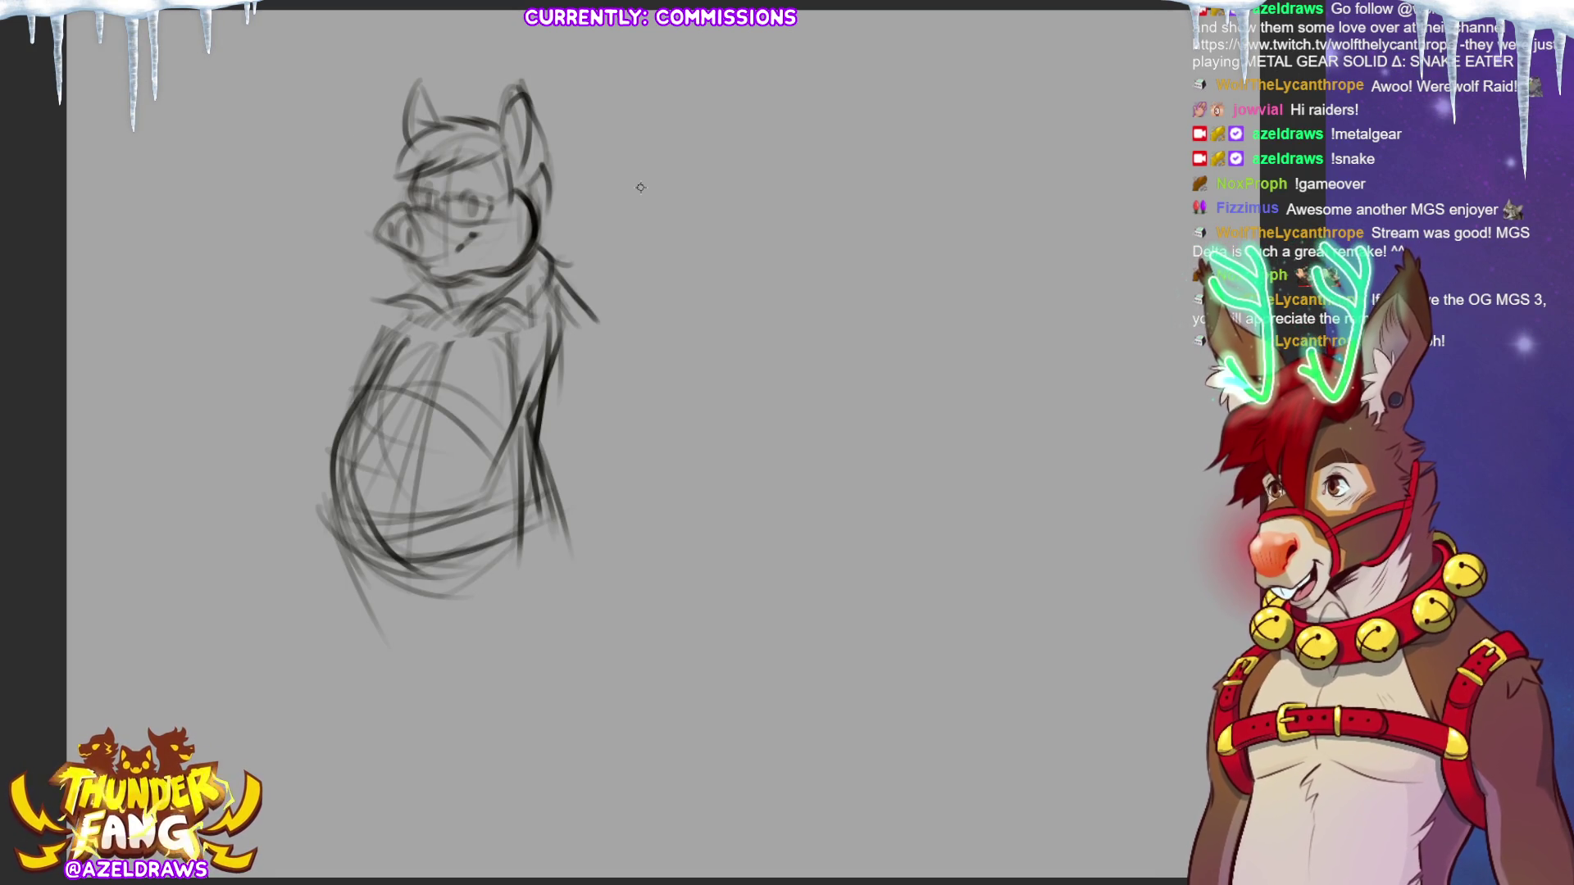
pyautogui.moveTo(554, 382); pyautogui.dragTo(535, 428)
pyautogui.moveTo(561, 349)
pyautogui.mouseDown()
pyautogui.moveTo(541, 399)
pyautogui.moveTo(526, 392)
pyautogui.moveTo(546, 395)
pyautogui.mouseUp()
pyautogui.moveTo(557, 280); pyautogui.dragTo(601, 348)
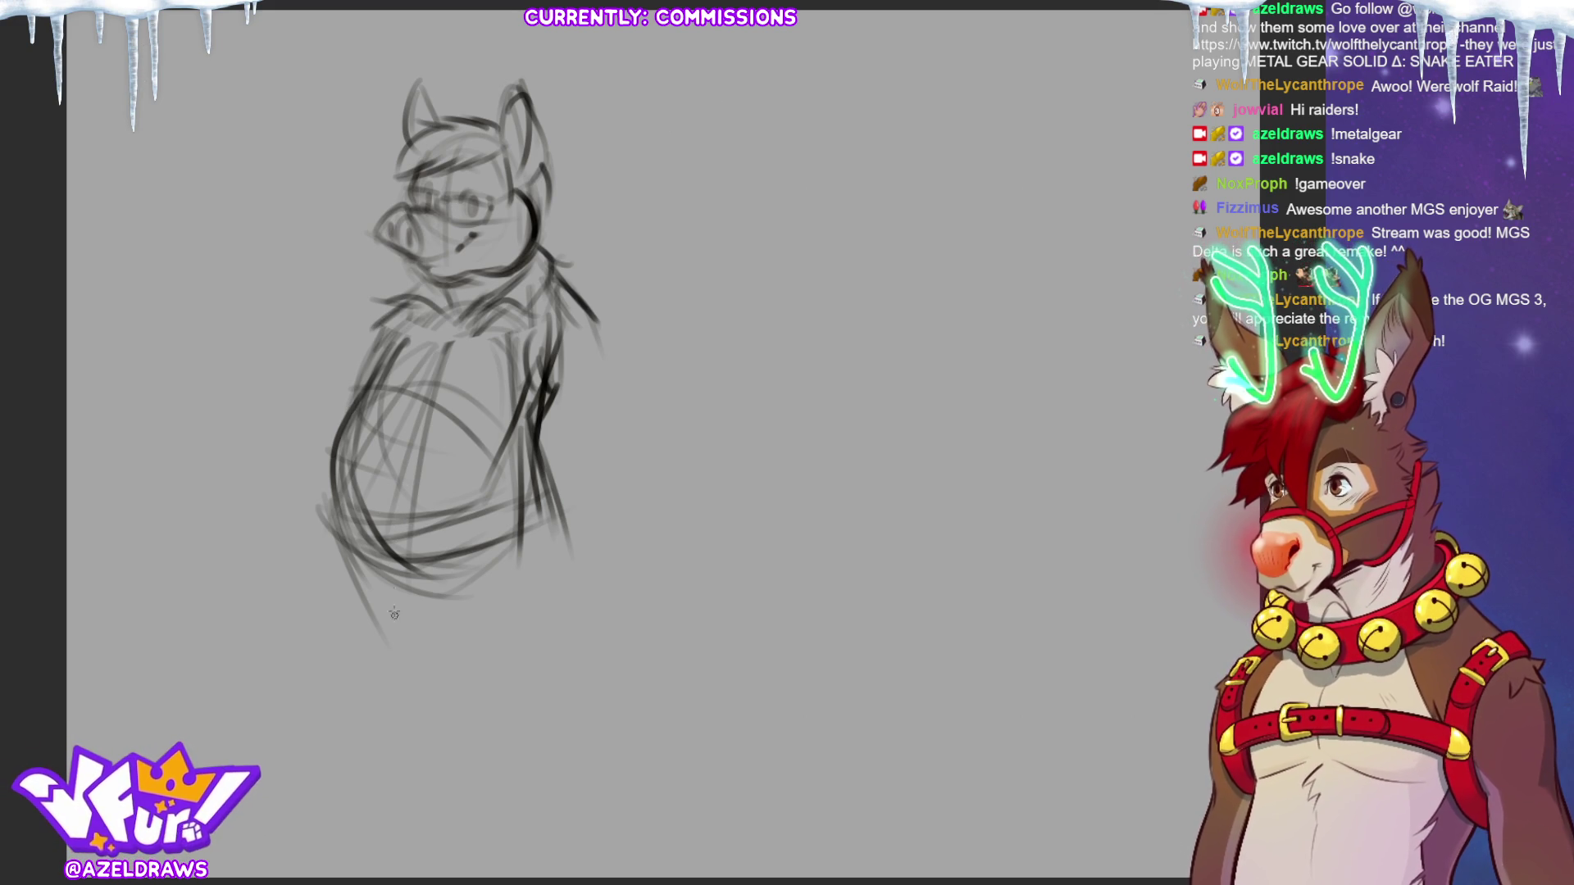
# Sketch the lower belly curve and the bent right arm with its shoulder.
pyautogui.moveTo(345, 526)
pyautogui.mouseDown()
pyautogui.moveTo(426, 619)
pyautogui.moveTo(513, 554)
pyautogui.moveTo(533, 509)
pyautogui.moveTo(564, 577)
pyautogui.mouseUp()
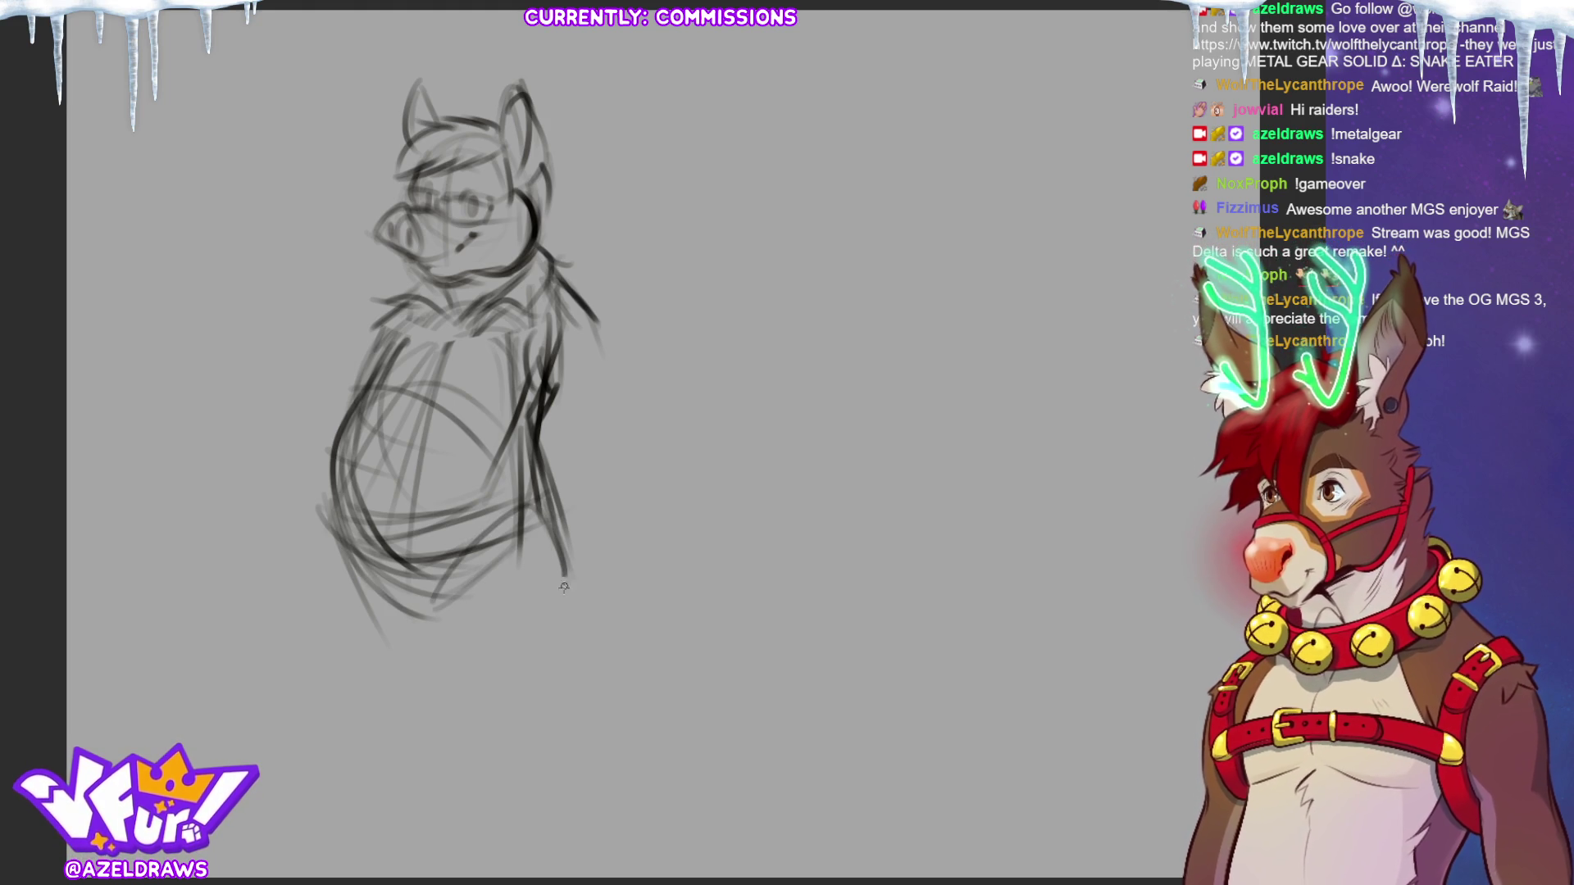
pyautogui.moveTo(539, 483)
pyautogui.mouseDown()
pyautogui.moveTo(574, 287)
pyautogui.moveTo(619, 373)
pyautogui.moveTo(564, 430)
pyautogui.moveTo(592, 447)
pyautogui.mouseUp()
pyautogui.moveTo(592, 446)
pyautogui.mouseDown()
pyautogui.moveTo(605, 335)
pyautogui.moveTo(566, 406)
pyautogui.moveTo(583, 378)
pyautogui.moveTo(578, 402)
pyautogui.moveTo(607, 387)
pyautogui.moveTo(615, 434)
pyautogui.mouseUp()
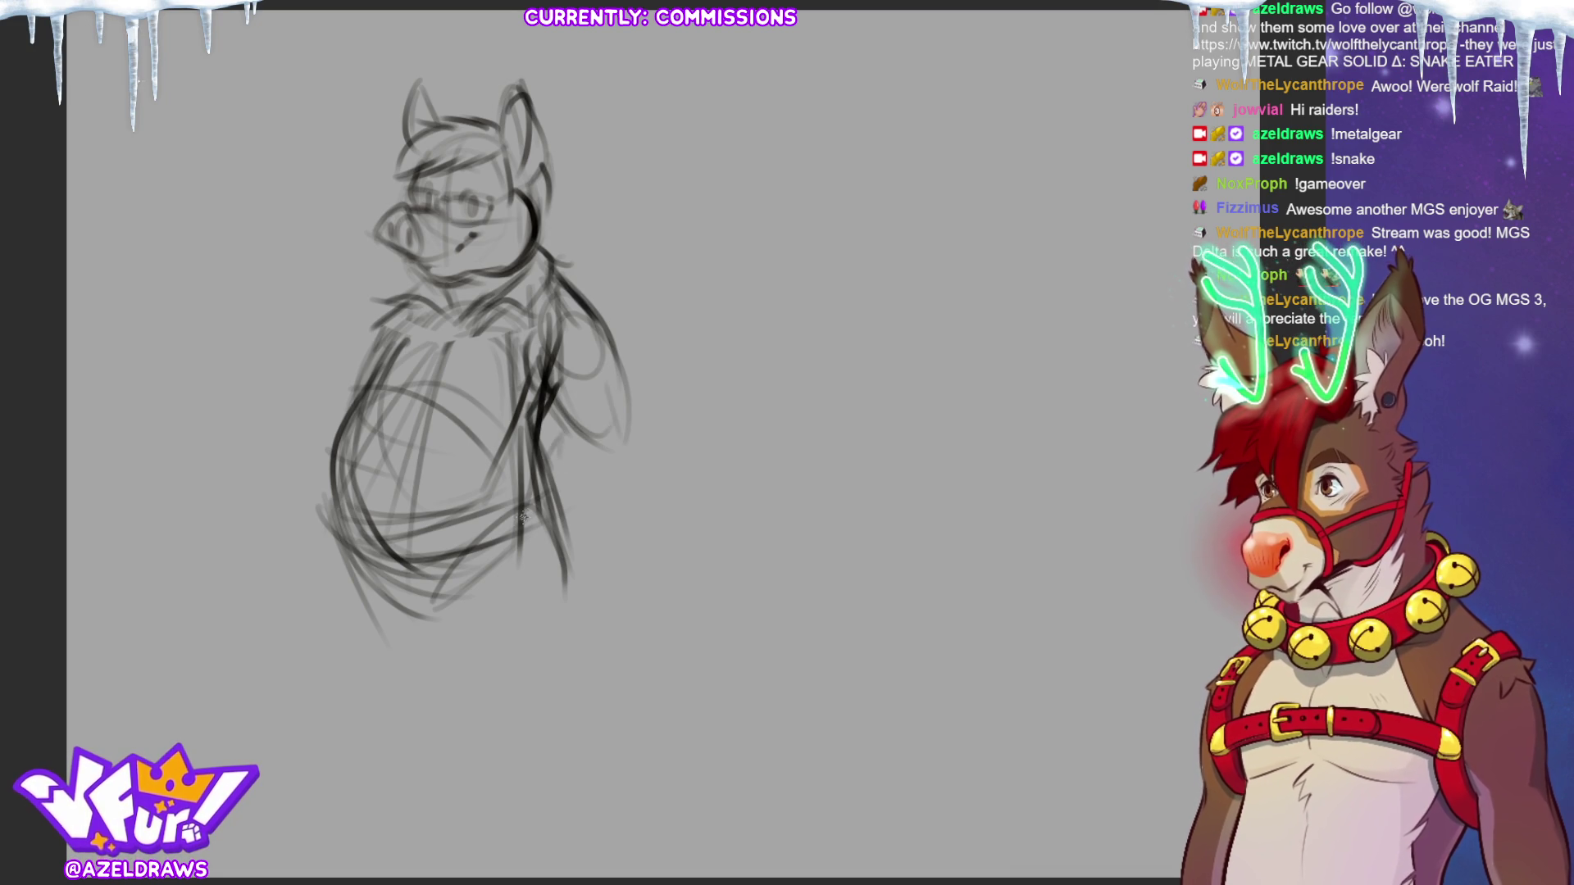
pyautogui.moveTo(537, 398)
pyautogui.mouseDown()
pyautogui.moveTo(560, 448)
pyautogui.moveTo(580, 441)
pyautogui.moveTo(525, 496)
pyautogui.moveTo(616, 479)
pyautogui.mouseUp()
pyautogui.moveTo(551, 524)
pyautogui.mouseDown()
pyautogui.moveTo(633, 447)
pyautogui.moveTo(639, 353)
pyautogui.mouseUp()
pyautogui.moveTo(579, 298); pyautogui.dragTo(639, 402)
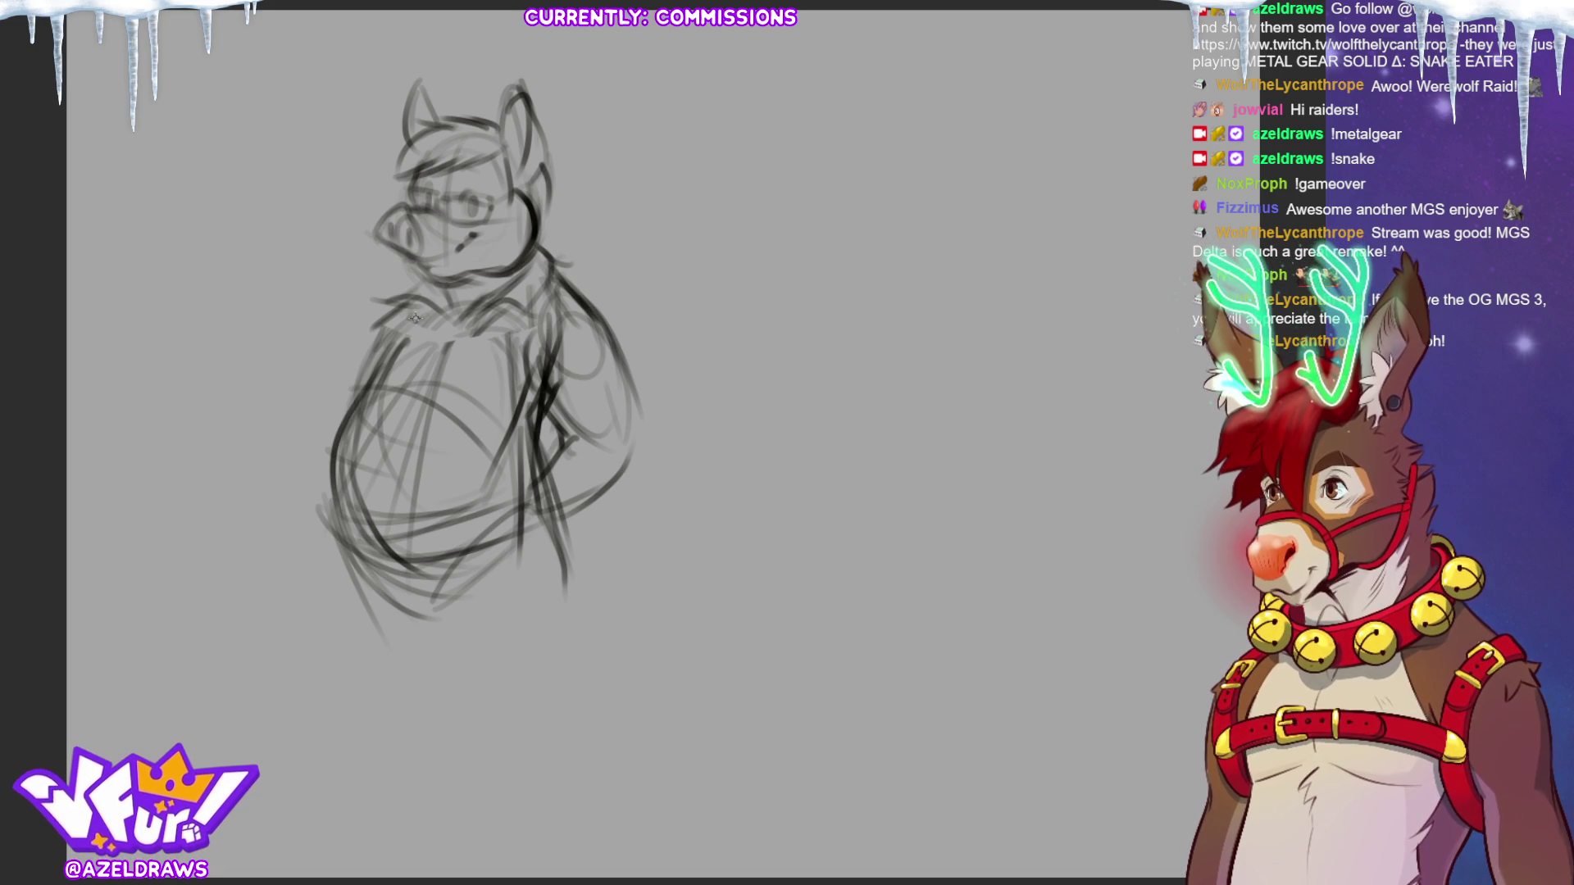
# Sketch the left shoulder and a faint line across the chest.
pyautogui.moveTo(367, 398); pyautogui.dragTo(362, 375)
pyautogui.moveTo(406, 328)
pyautogui.mouseDown()
pyautogui.moveTo(366, 380)
pyautogui.moveTo(492, 400)
pyautogui.mouseUp()
pyautogui.moveTo(367, 384); pyautogui.dragTo(488, 425)
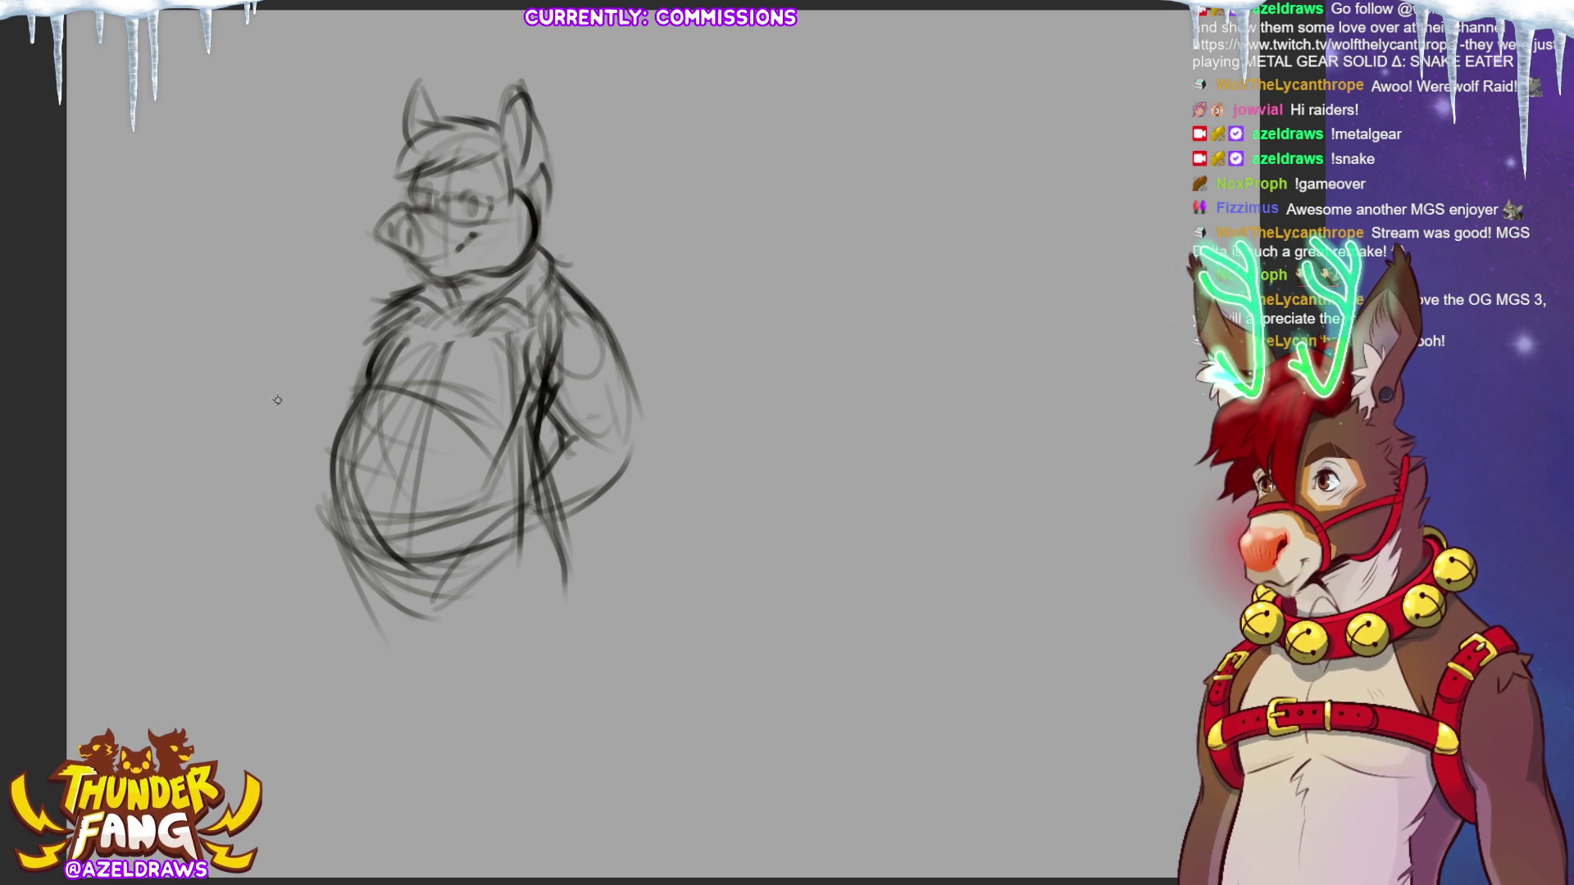
# Rough in a raised arm left of the torso and strokes on the lower-right torso.
pyautogui.moveTo(361, 384); pyautogui.dragTo(305, 402)
pyautogui.moveTo(398, 299); pyautogui.dragTo(328, 340)
pyautogui.moveTo(335, 248); pyautogui.dragTo(340, 377)
pyautogui.moveTo(302, 271); pyautogui.dragTo(277, 375)
pyautogui.moveTo(550, 482)
pyautogui.mouseDown()
pyautogui.moveTo(506, 480)
pyautogui.moveTo(466, 531)
pyautogui.moveTo(554, 514)
pyautogui.moveTo(464, 531)
pyautogui.moveTo(479, 551)
pyautogui.mouseUp()
pyautogui.moveTo(542, 476); pyautogui.dragTo(519, 472)
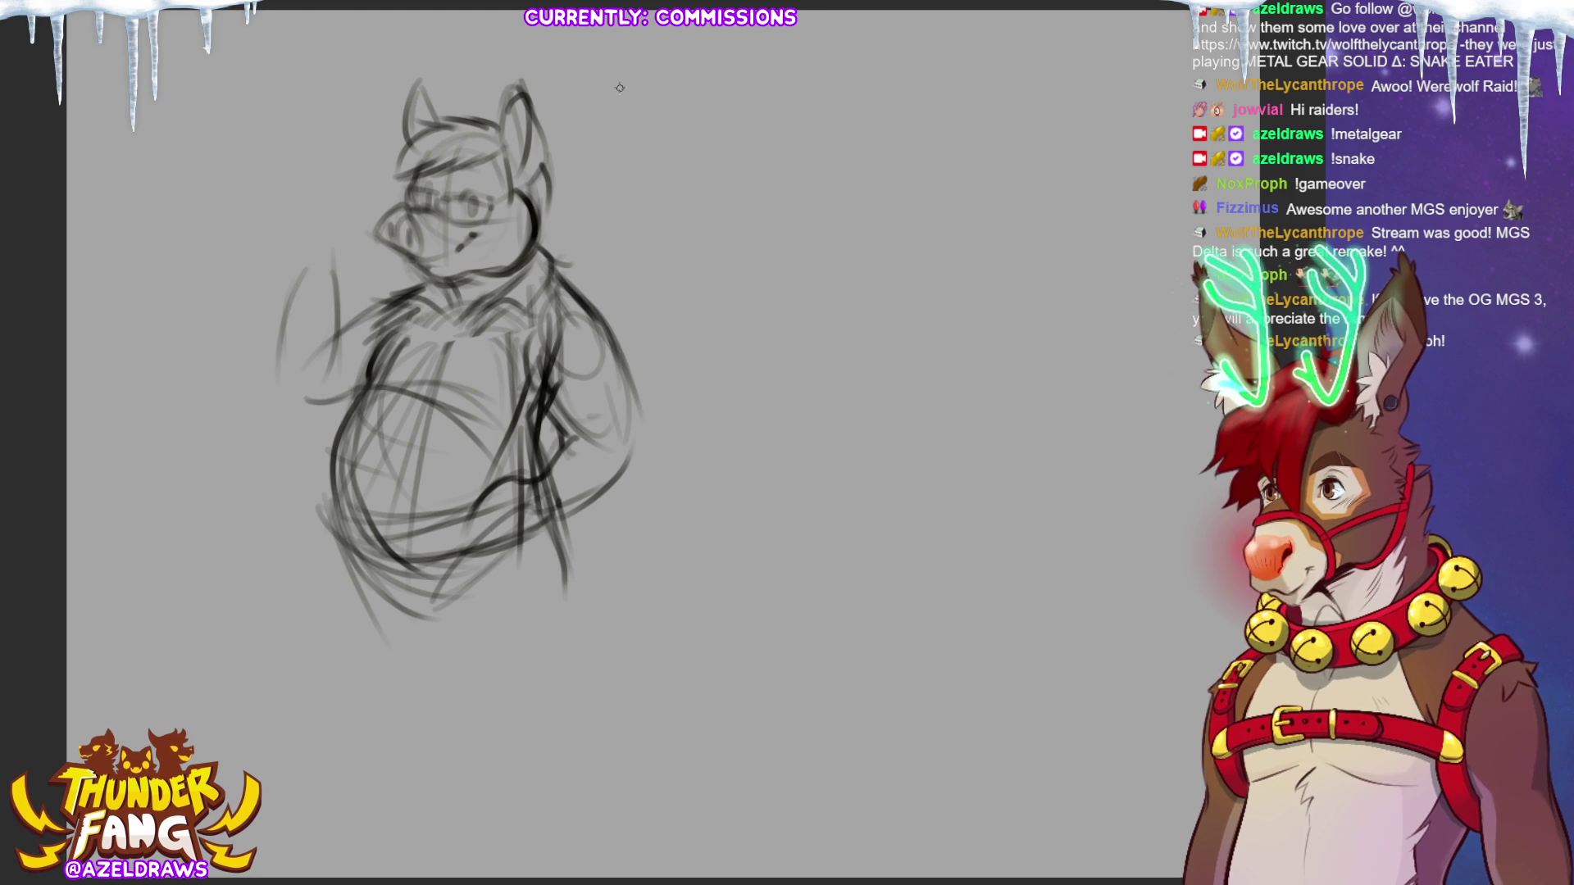
# Draw a curve along the left side of the face.
pyautogui.moveTo(462, 182)
pyautogui.mouseDown()
pyautogui.moveTo(400, 180)
pyautogui.moveTo(403, 275)
pyautogui.moveTo(461, 294)
pyautogui.moveTo(518, 270)
pyautogui.moveTo(494, 185)
pyautogui.mouseUp()
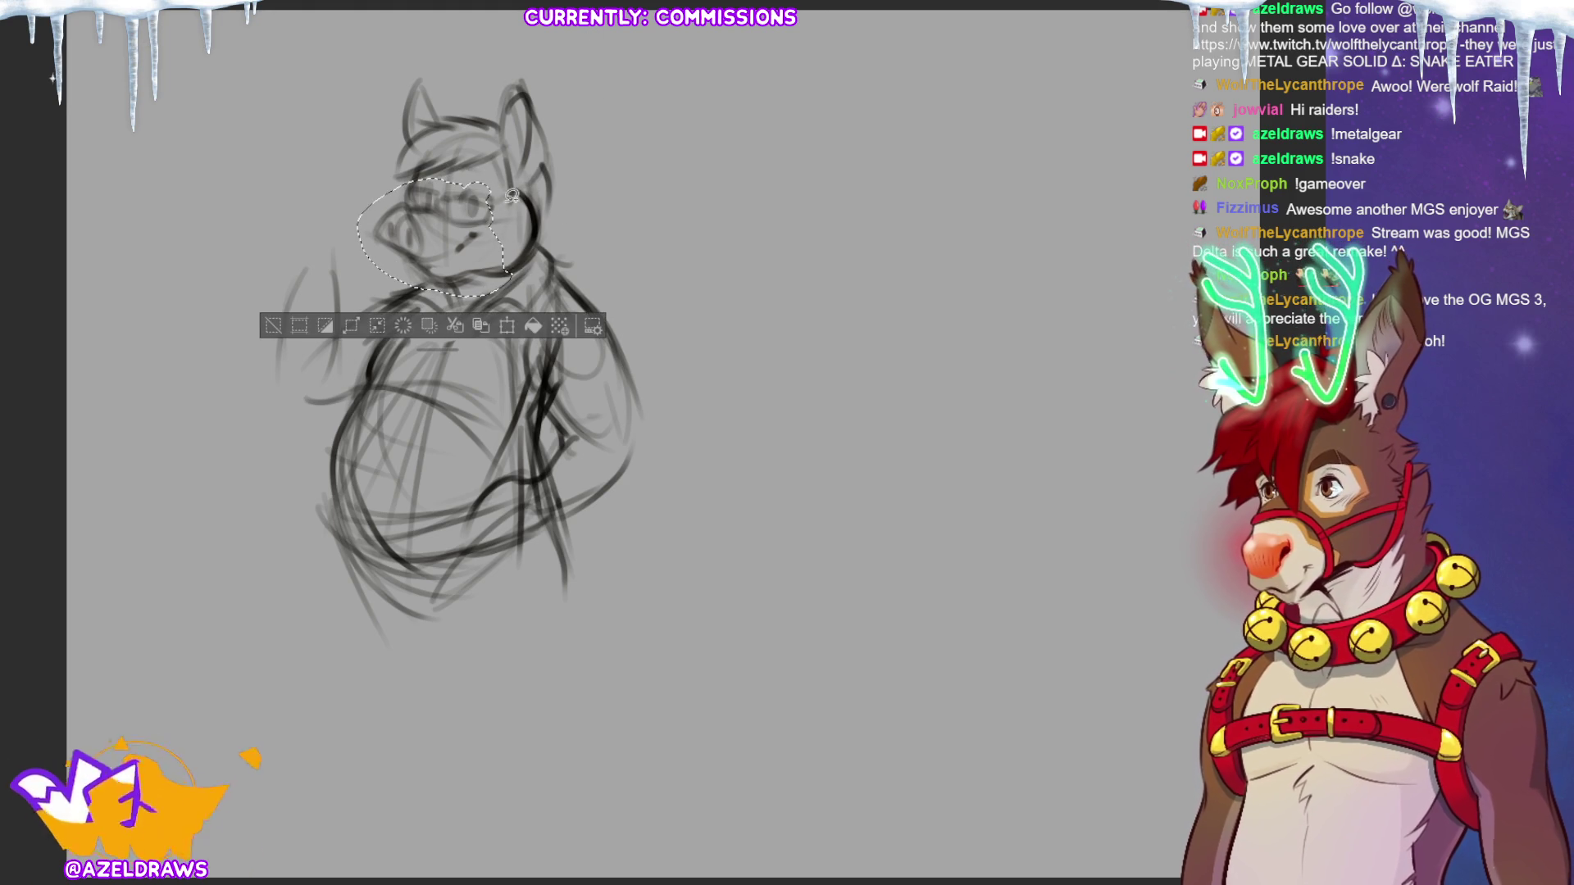
# Rotate the selected face slightly clockwise, shift it left, confirm and deselect.
pyautogui.click(514, 324)
pyautogui.moveTo(458, 269); pyautogui.dragTo(487, 263)
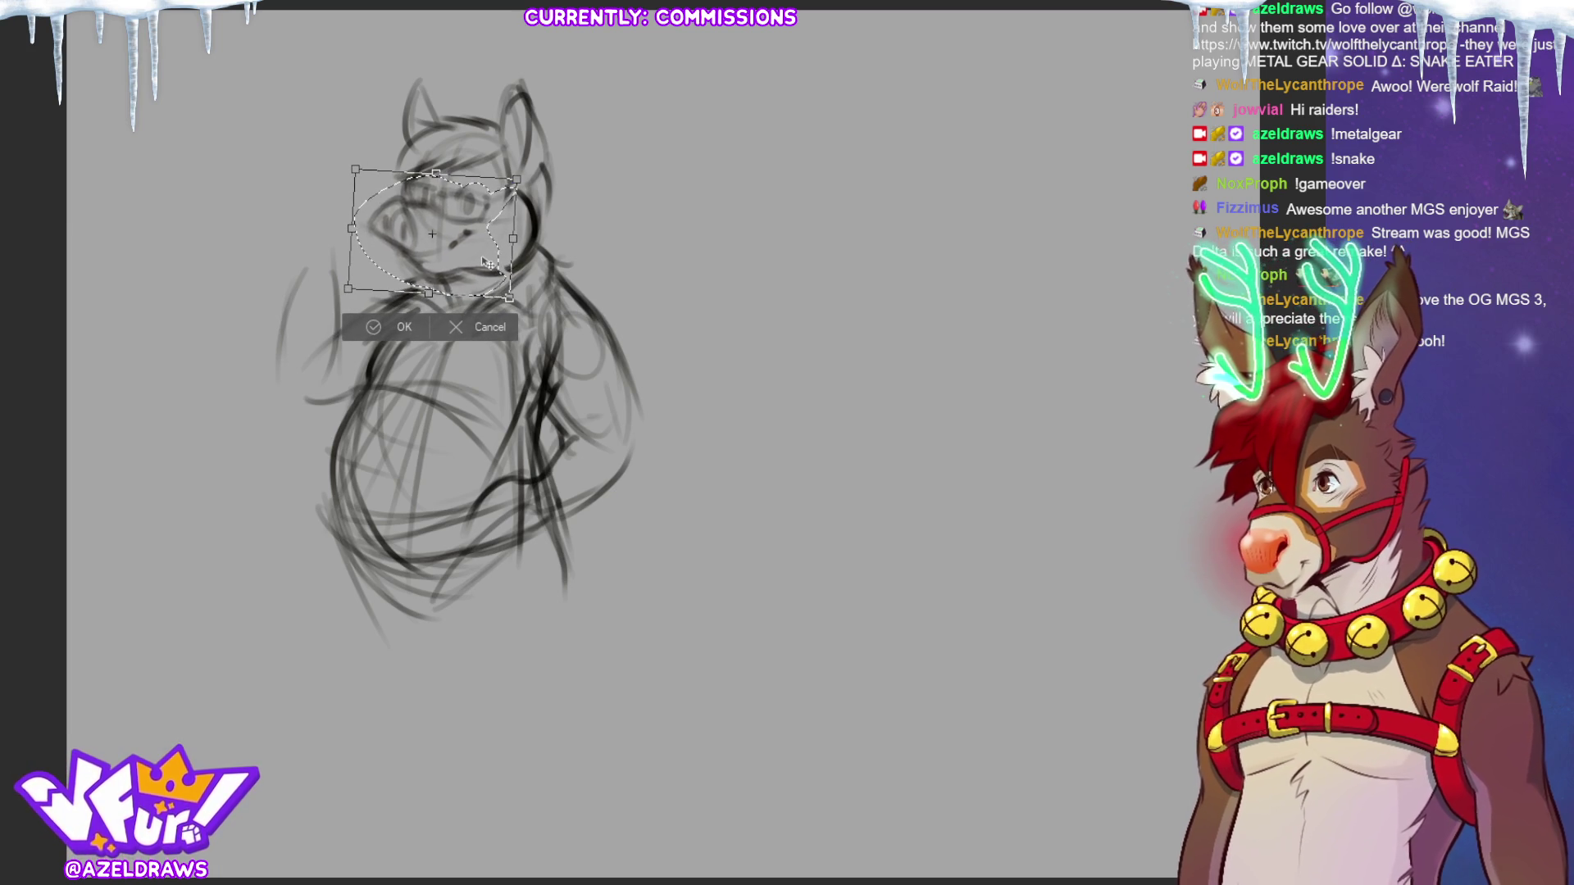
pyautogui.click(374, 326)
pyautogui.hotkey('ctrl', 'd')
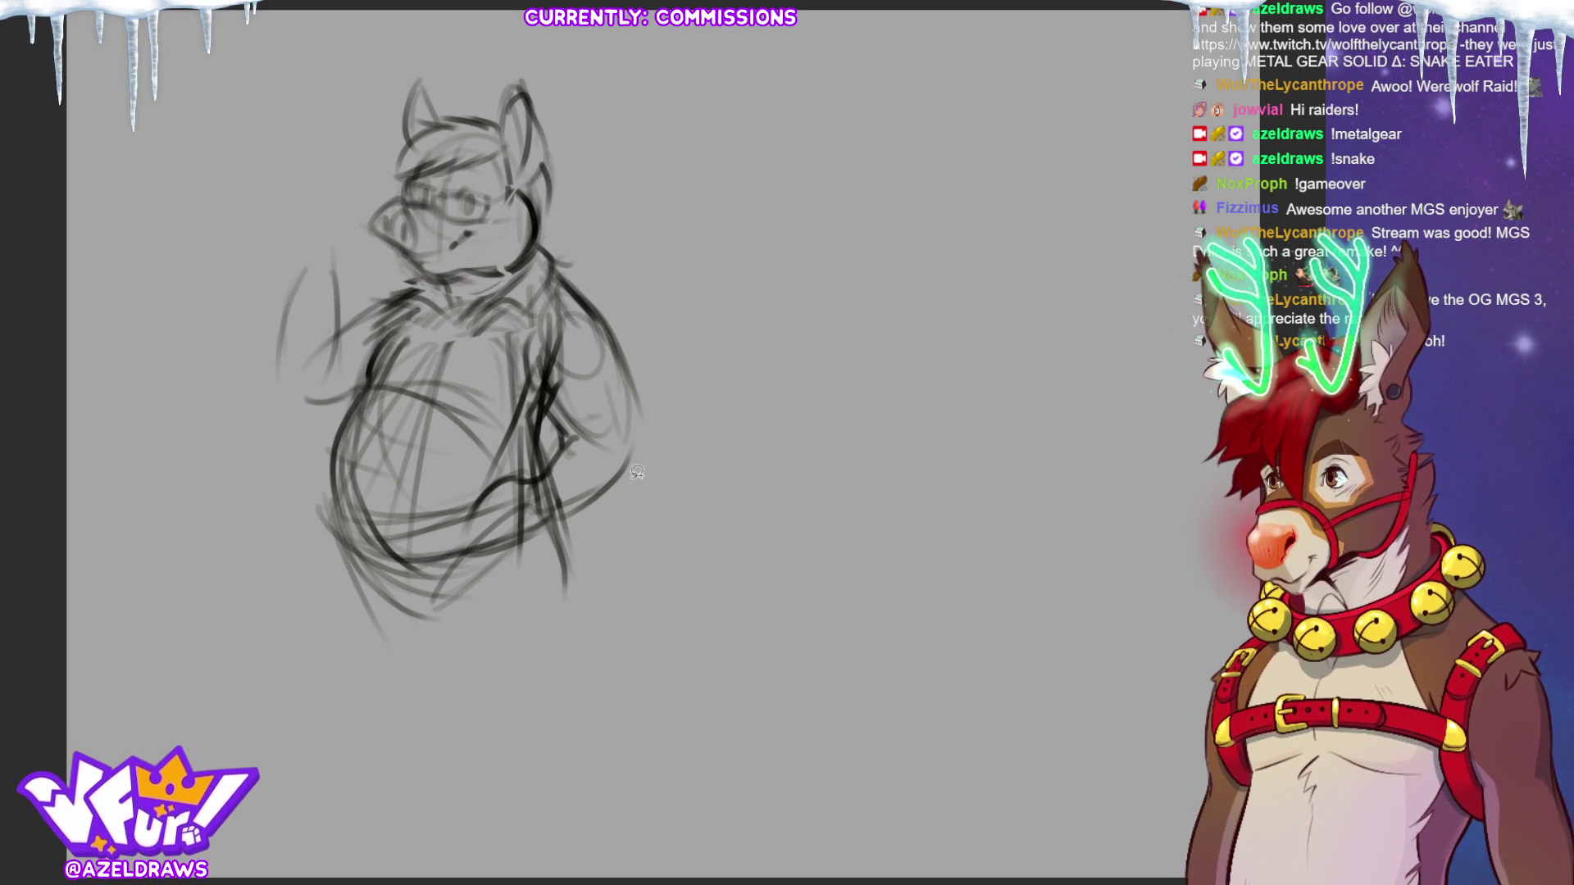
# Draw a forehead line, then readjust the head with a transform and deselect.
pyautogui.moveTo(382, 181)
pyautogui.mouseDown()
pyautogui.moveTo(503, 167)
pyautogui.moveTo(545, 219)
pyautogui.moveTo(374, 172)
pyautogui.mouseUp()
pyautogui.click(554, 257)
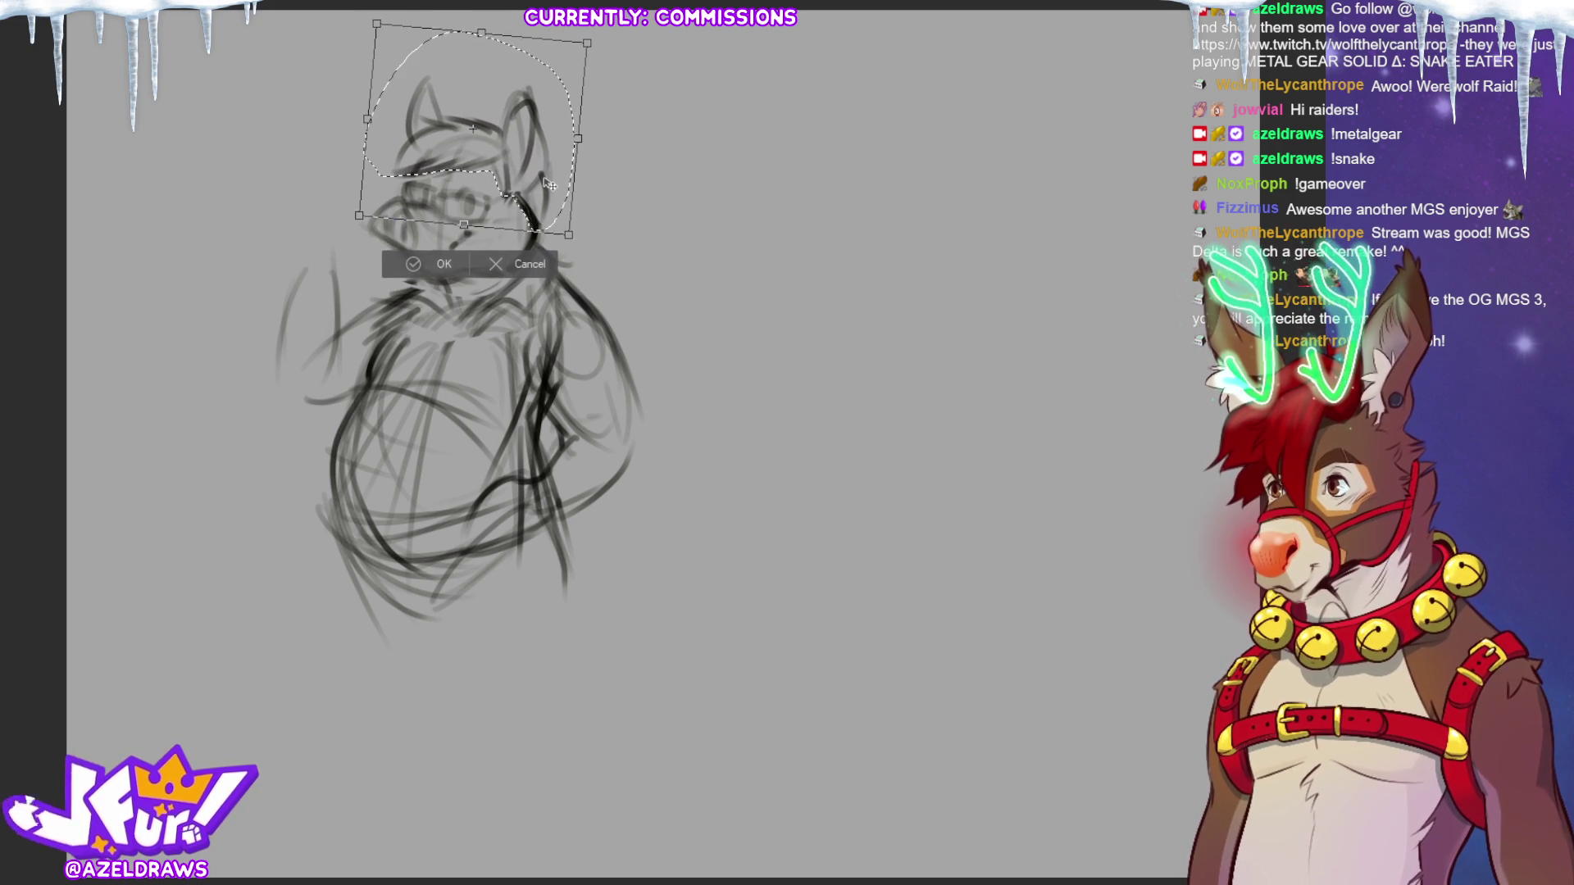
pyautogui.click(410, 264)
pyautogui.click(307, 261)
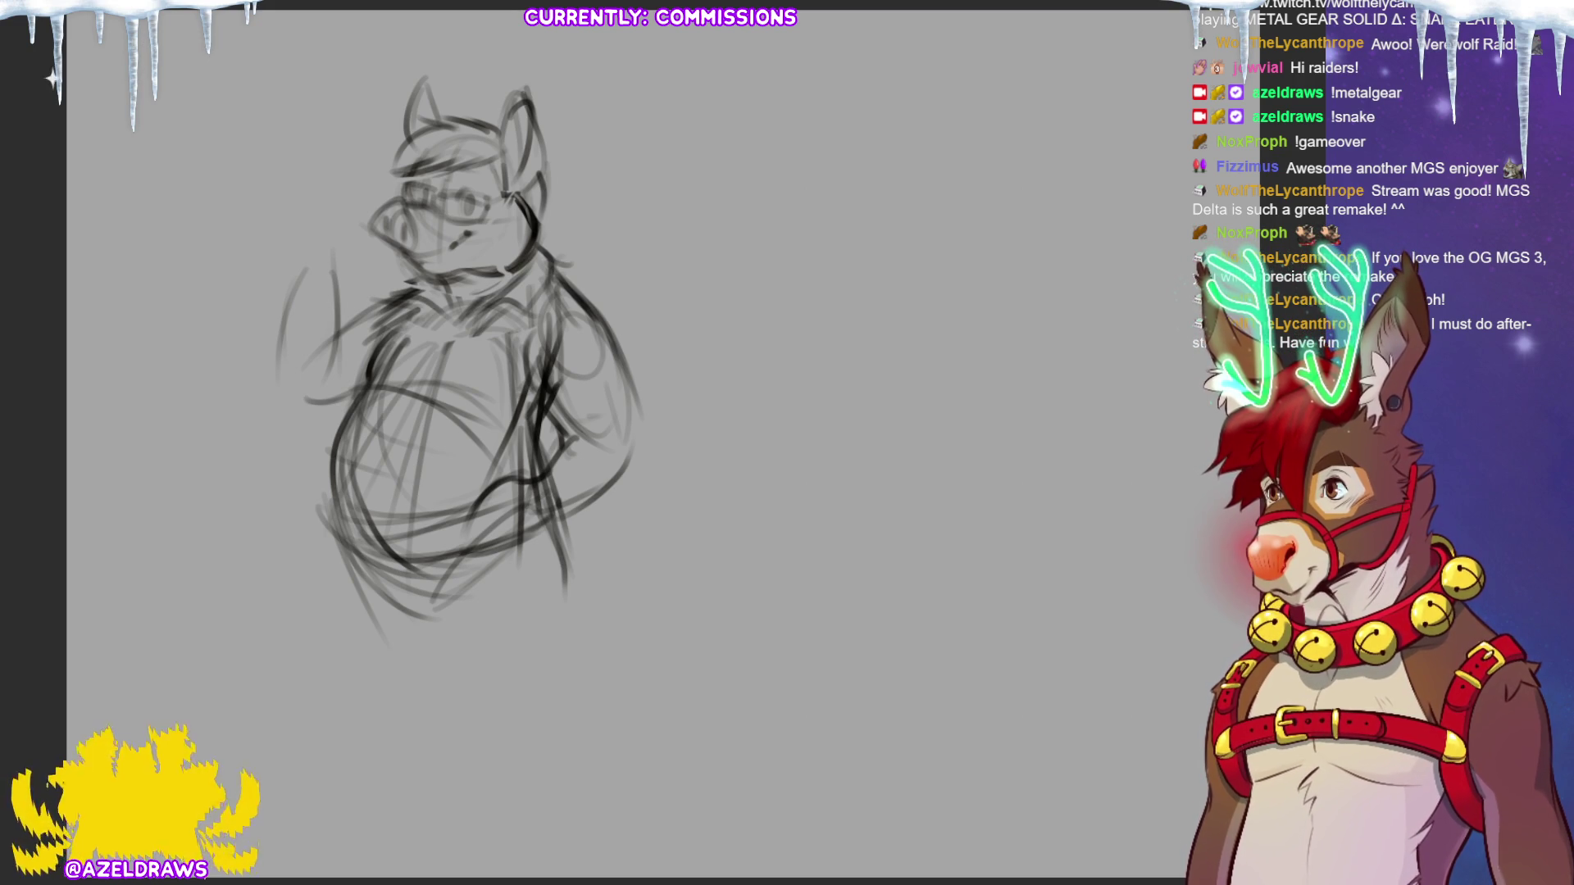
# Darken the collar, right arm, left shoulder and belly edges, undoing the latest belly strokes.
pyautogui.moveTo(368, 300)
pyautogui.mouseDown()
pyautogui.moveTo(426, 279)
pyautogui.moveTo(455, 305)
pyautogui.moveTo(528, 267)
pyautogui.mouseUp()
pyautogui.moveTo(423, 270)
pyautogui.mouseDown()
pyautogui.moveTo(406, 285)
pyautogui.moveTo(440, 316)
pyautogui.moveTo(488, 307)
pyautogui.moveTo(431, 332)
pyautogui.moveTo(382, 410)
pyautogui.moveTo(361, 502)
pyautogui.moveTo(374, 538)
pyautogui.mouseUp()
pyautogui.moveTo(541, 392); pyautogui.dragTo(564, 428)
pyautogui.moveTo(348, 313); pyautogui.dragTo(391, 297)
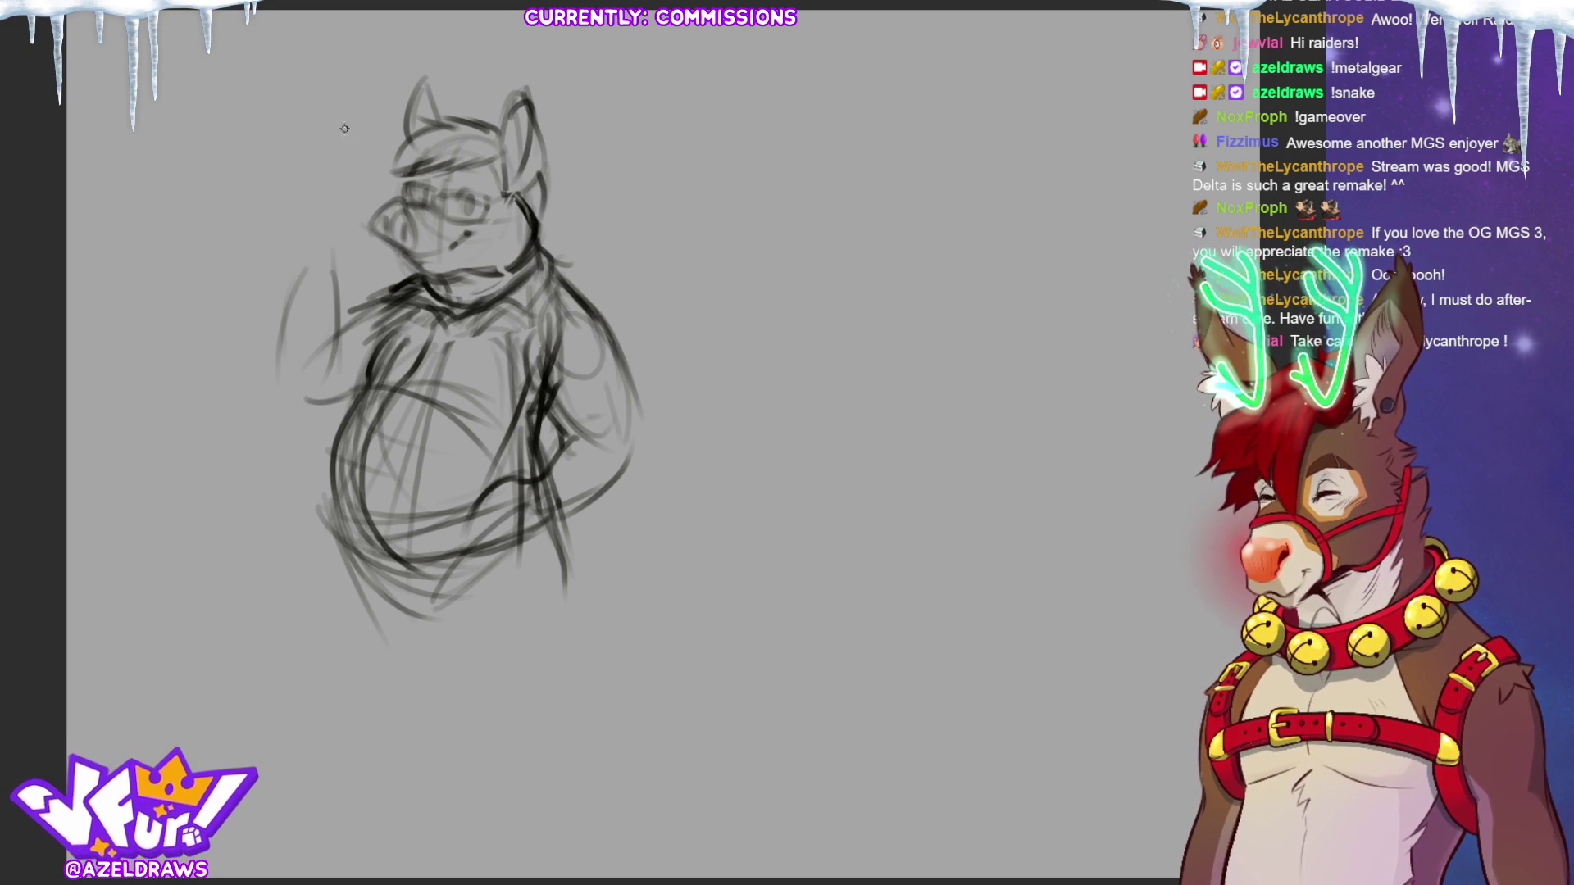
pyautogui.moveTo(353, 603); pyautogui.dragTo(334, 544)
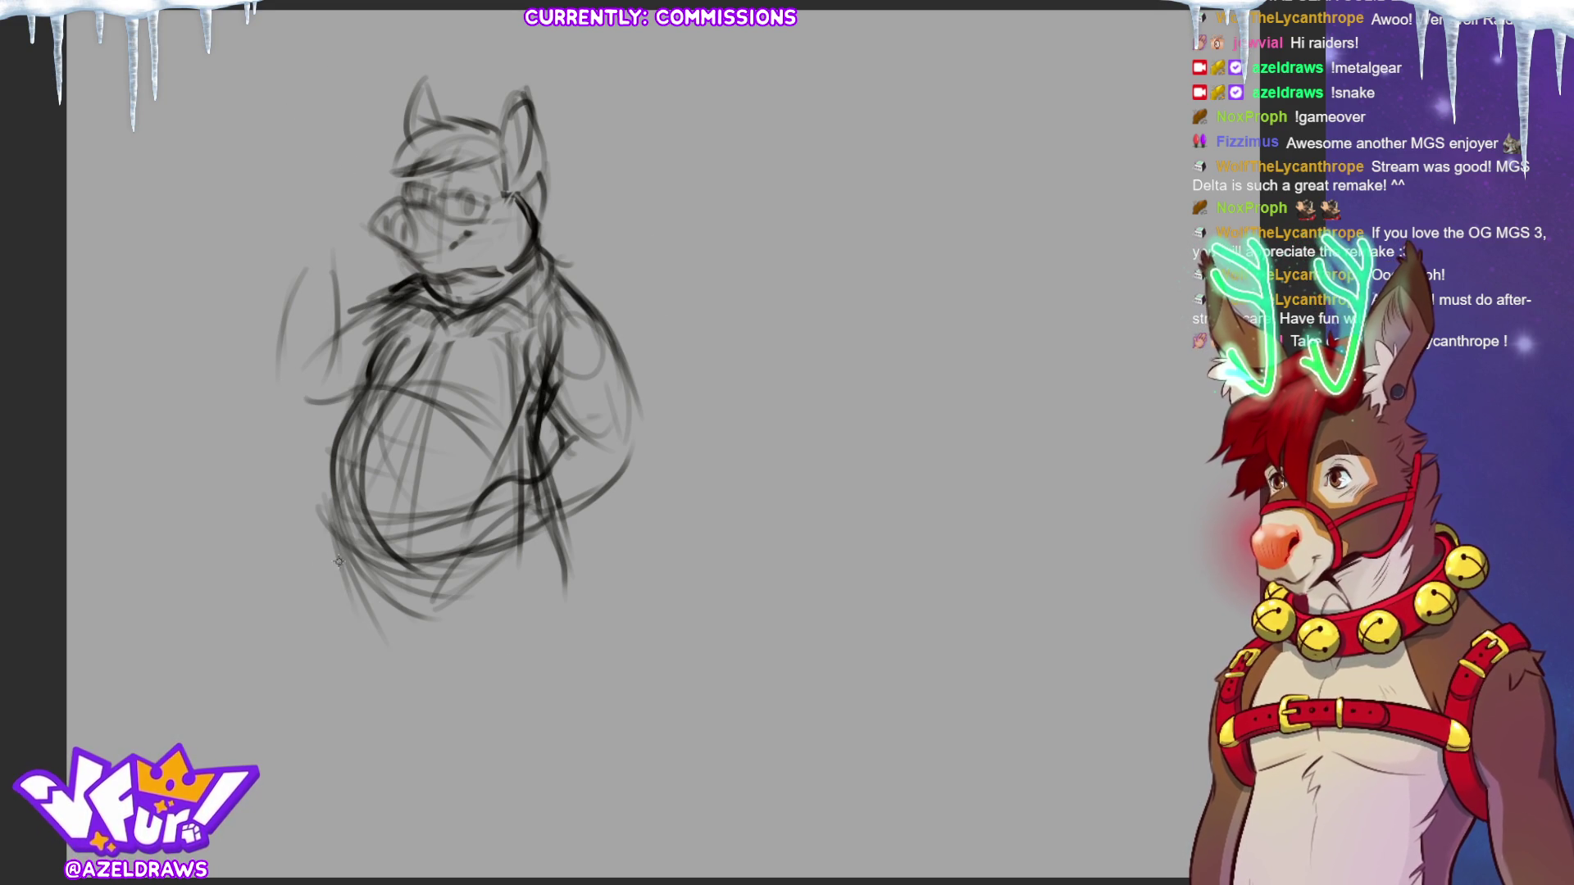
pyautogui.moveTo(346, 608)
pyautogui.mouseDown()
pyautogui.moveTo(332, 546)
pyautogui.moveTo(369, 660)
pyautogui.mouseUp()
pyautogui.moveTo(548, 508); pyautogui.dragTo(564, 616)
pyautogui.moveTo(406, 582); pyautogui.dragTo(434, 616)
pyautogui.moveTo(355, 538); pyautogui.dragTo(369, 592)
pyautogui.moveTo(349, 545); pyautogui.dragTo(371, 627)
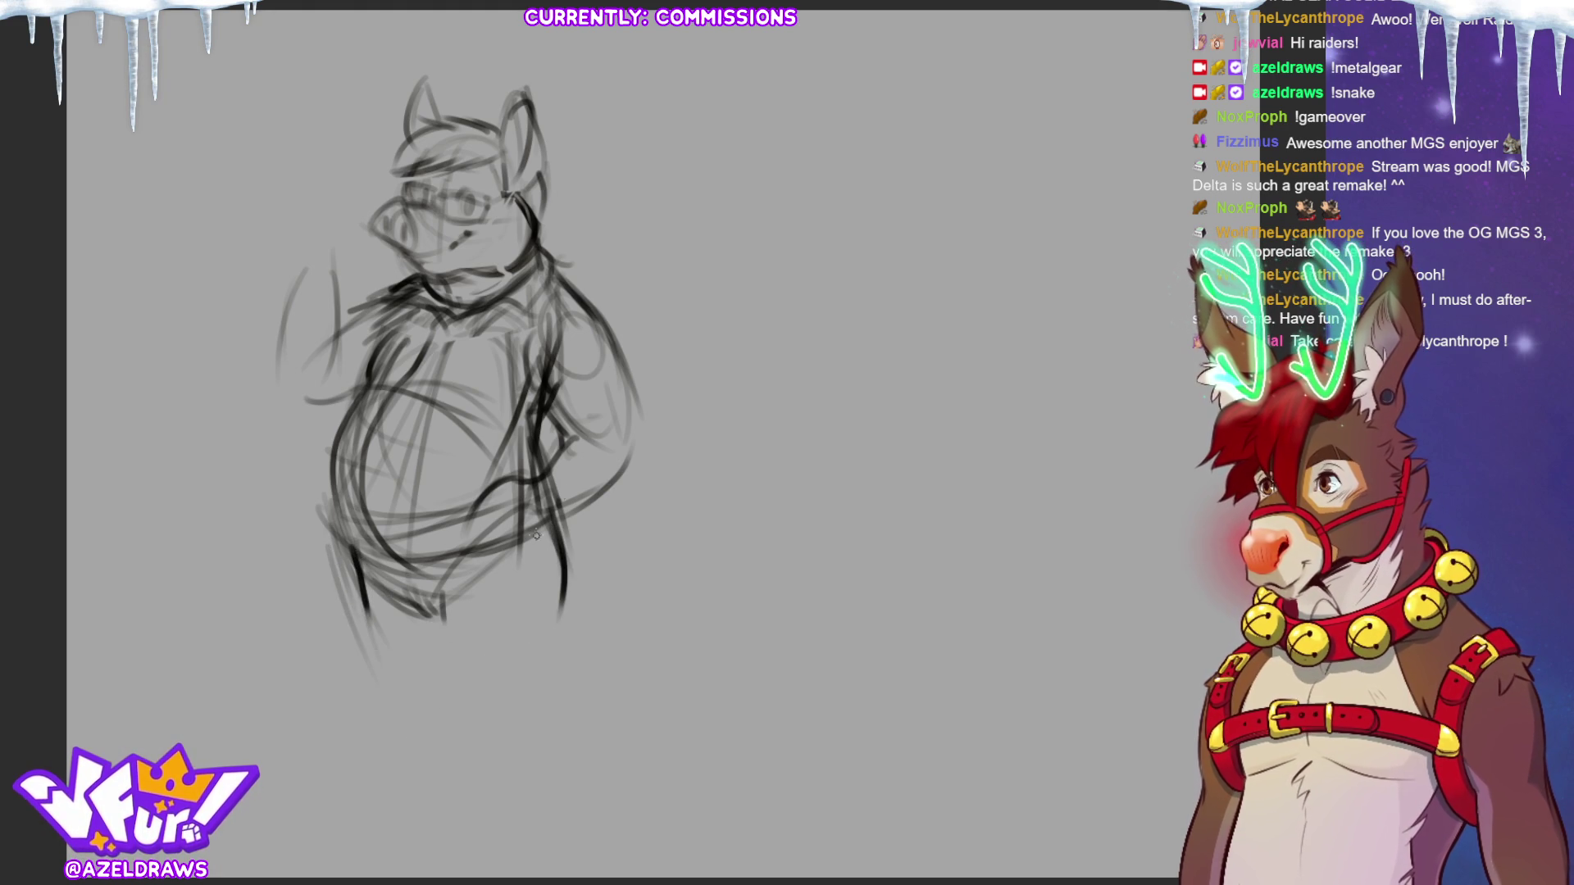
pyautogui.hotkey('ctrl', 'z')
pyautogui.hotkey('ctrl', 'z')
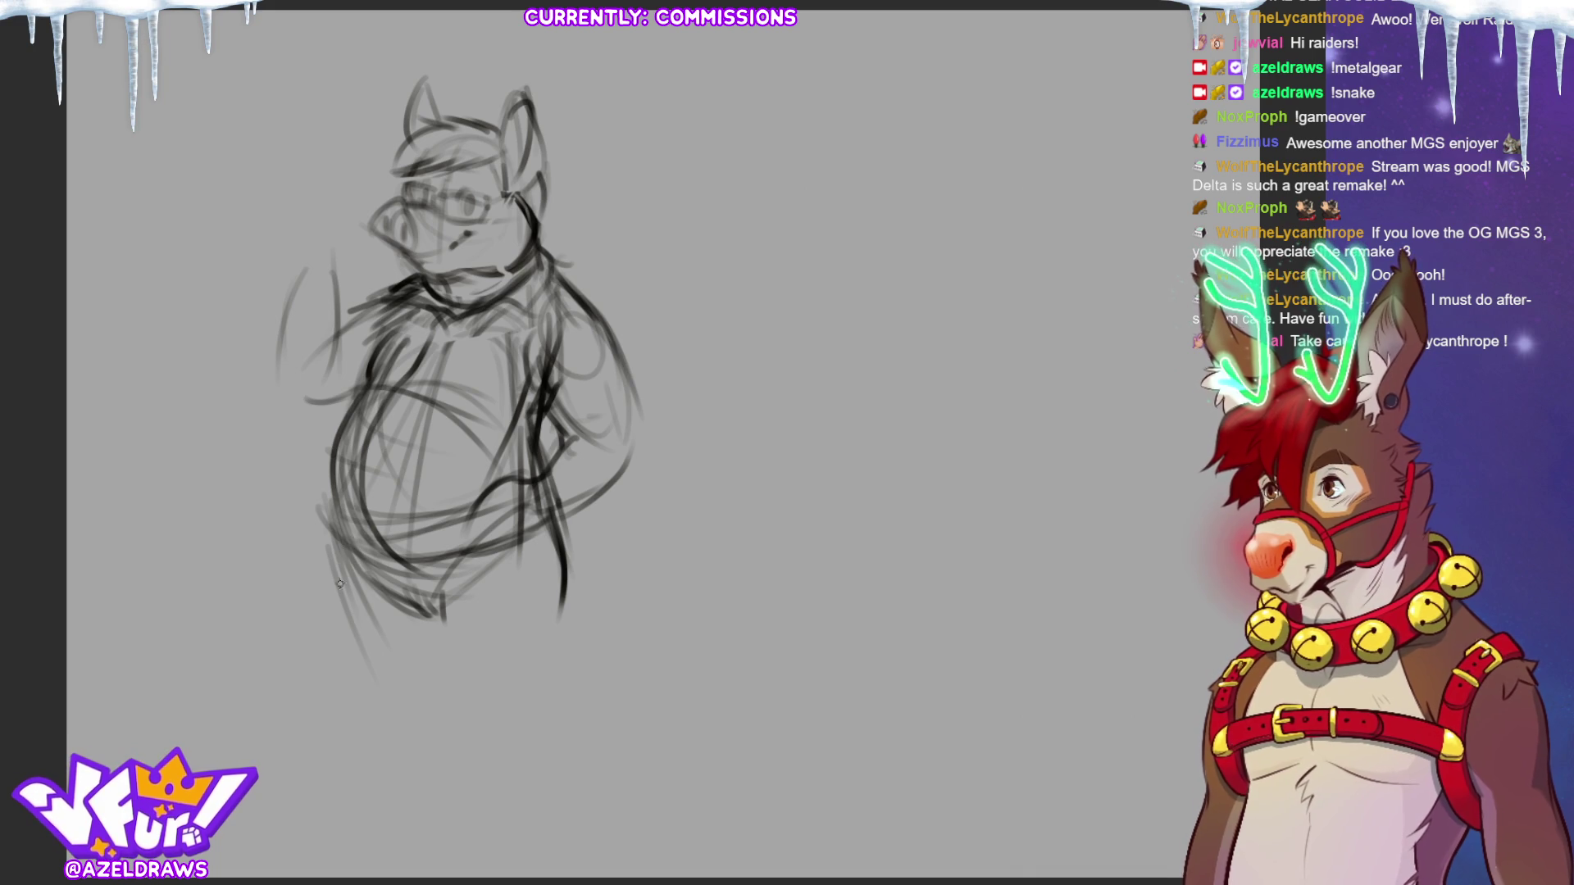
# Move the whole sketch up and to the right.
pyautogui.hotkey('ctrl', 't')
pyautogui.moveTo(416, 692)
pyautogui.mouseDown()
pyautogui.moveTo(455, 668)
pyautogui.moveTo(448, 644)
pyautogui.mouseUp()
pyautogui.press('Return')
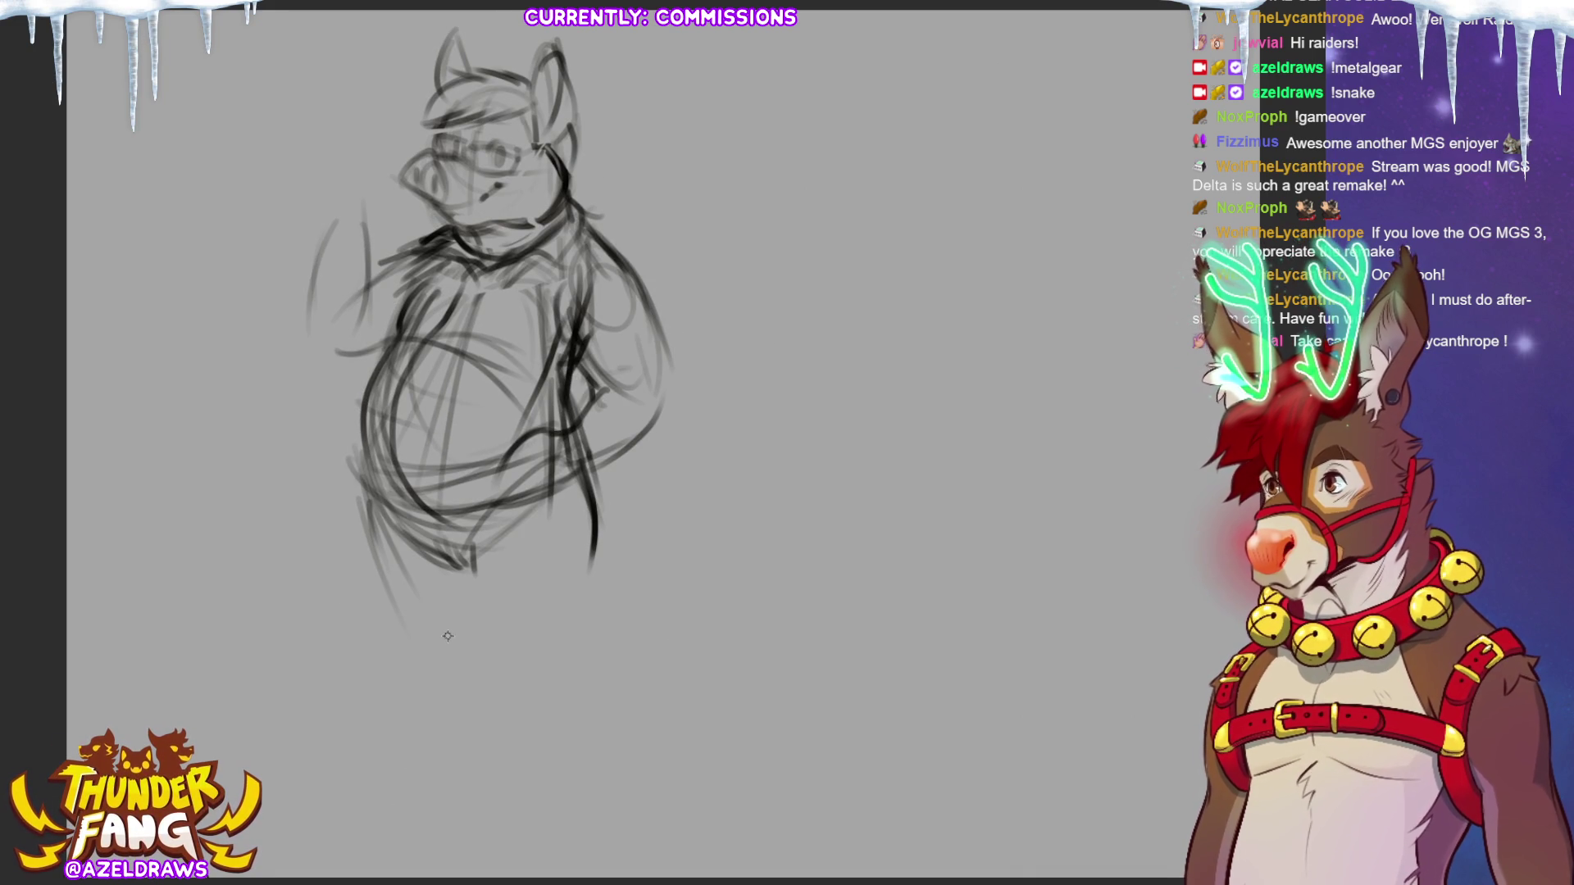
# Draw a long lower-left belly line and outline both legs below the belly.
pyautogui.moveTo(389, 336)
pyautogui.mouseDown()
pyautogui.moveTo(361, 418)
pyautogui.moveTo(356, 525)
pyautogui.moveTo(414, 701)
pyautogui.moveTo(461, 590)
pyautogui.mouseUp()
pyautogui.moveTo(459, 521)
pyautogui.mouseDown()
pyautogui.moveTo(496, 656)
pyautogui.moveTo(582, 677)
pyautogui.mouseUp()
pyautogui.moveTo(610, 578); pyautogui.dragTo(607, 640)
pyautogui.moveTo(528, 459); pyautogui.dragTo(483, 606)
pyautogui.moveTo(517, 678); pyautogui.dragTo(489, 611)
pyautogui.moveTo(610, 516); pyautogui.dragTo(595, 656)
pyautogui.moveTo(517, 464); pyautogui.dragTo(474, 590)
pyautogui.moveTo(480, 595); pyautogui.dragTo(533, 687)
pyautogui.moveTo(599, 553); pyautogui.dragTo(591, 621)
pyautogui.moveTo(340, 477); pyautogui.dragTo(353, 640)
pyautogui.moveTo(353, 644); pyautogui.dragTo(426, 660)
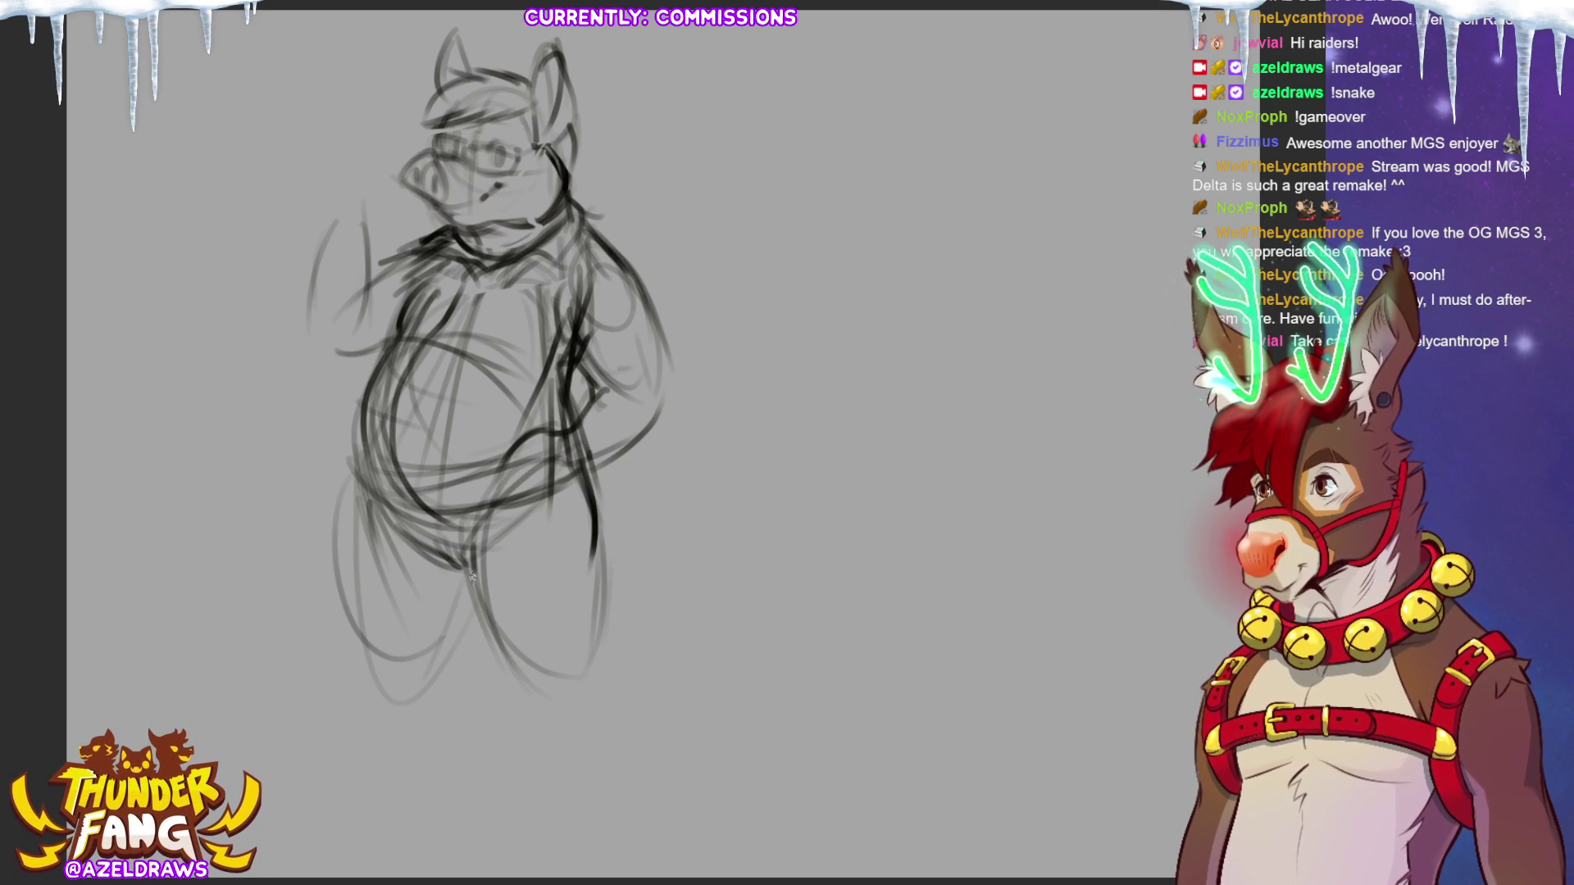
# Add the inner leg lines and outline both lower legs and feet.
pyautogui.moveTo(353, 492); pyautogui.dragTo(386, 660)
pyautogui.moveTo(460, 623)
pyautogui.mouseDown()
pyautogui.moveTo(430, 677)
pyautogui.moveTo(487, 555)
pyautogui.moveTo(500, 652)
pyautogui.mouseUp()
pyautogui.moveTo(463, 573); pyautogui.dragTo(574, 664)
pyautogui.moveTo(607, 607); pyautogui.dragTo(578, 660)
pyautogui.moveTo(599, 547); pyautogui.dragTo(597, 652)
pyautogui.moveTo(443, 574); pyautogui.dragTo(515, 669)
pyautogui.moveTo(379, 642)
pyautogui.mouseDown()
pyautogui.moveTo(367, 712)
pyautogui.moveTo(402, 760)
pyautogui.mouseUp()
pyautogui.moveTo(451, 649)
pyautogui.mouseDown()
pyautogui.moveTo(405, 753)
pyautogui.moveTo(423, 743)
pyautogui.mouseUp()
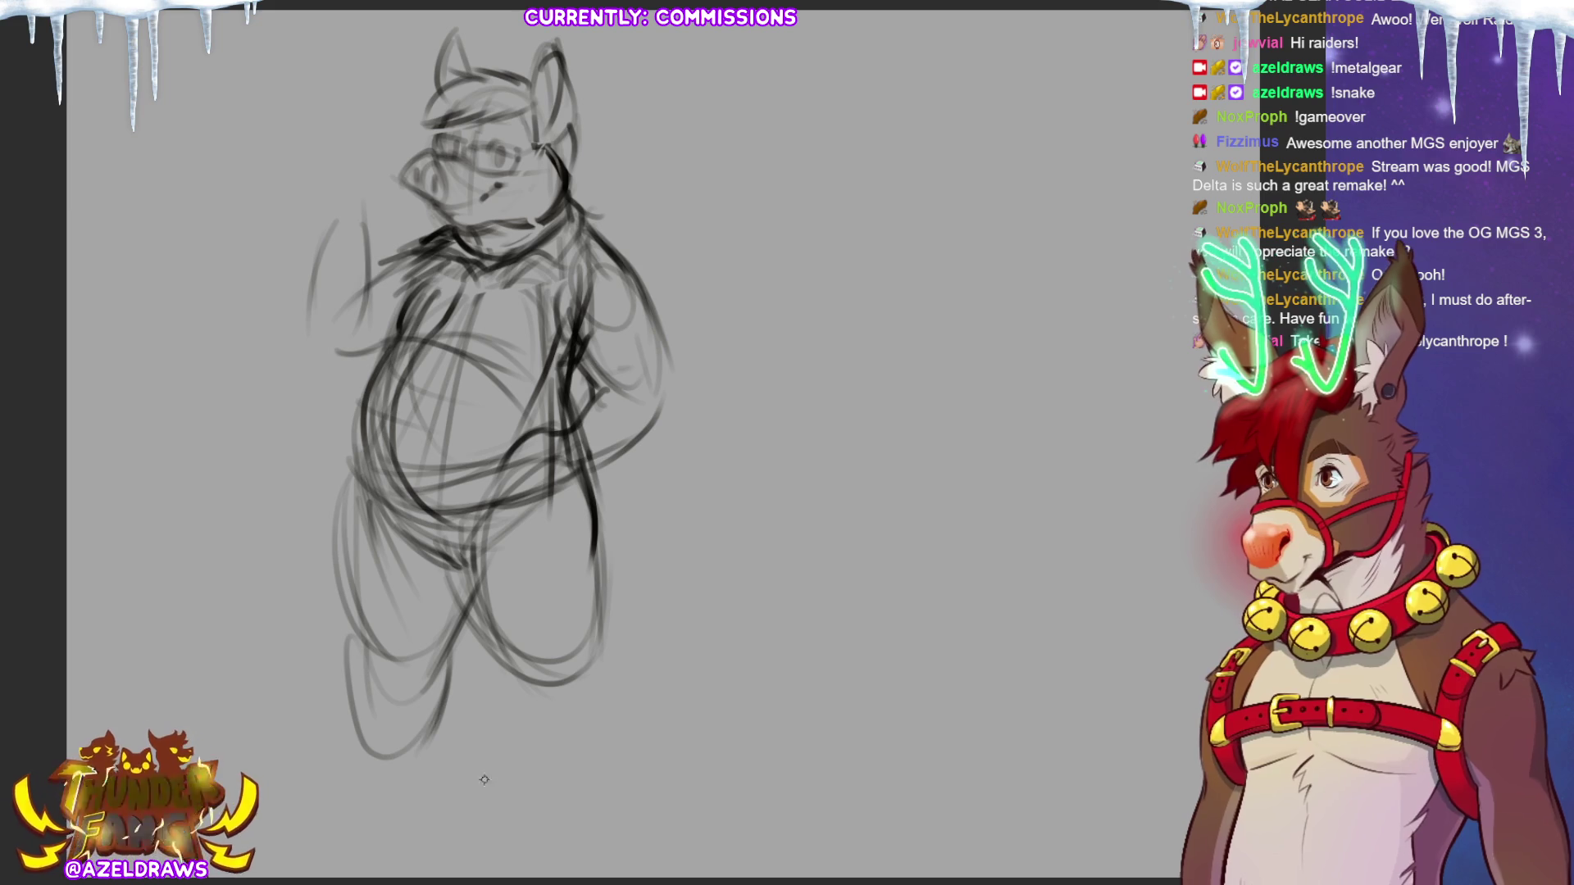
pyautogui.moveTo(498, 656); pyautogui.dragTo(532, 726)
pyautogui.moveTo(603, 615); pyautogui.dragTo(623, 729)
pyautogui.moveTo(512, 672)
pyautogui.mouseDown()
pyautogui.moveTo(570, 758)
pyautogui.moveTo(615, 660)
pyautogui.moveTo(608, 736)
pyautogui.mouseUp()
pyautogui.moveTo(610, 673); pyautogui.dragTo(607, 738)
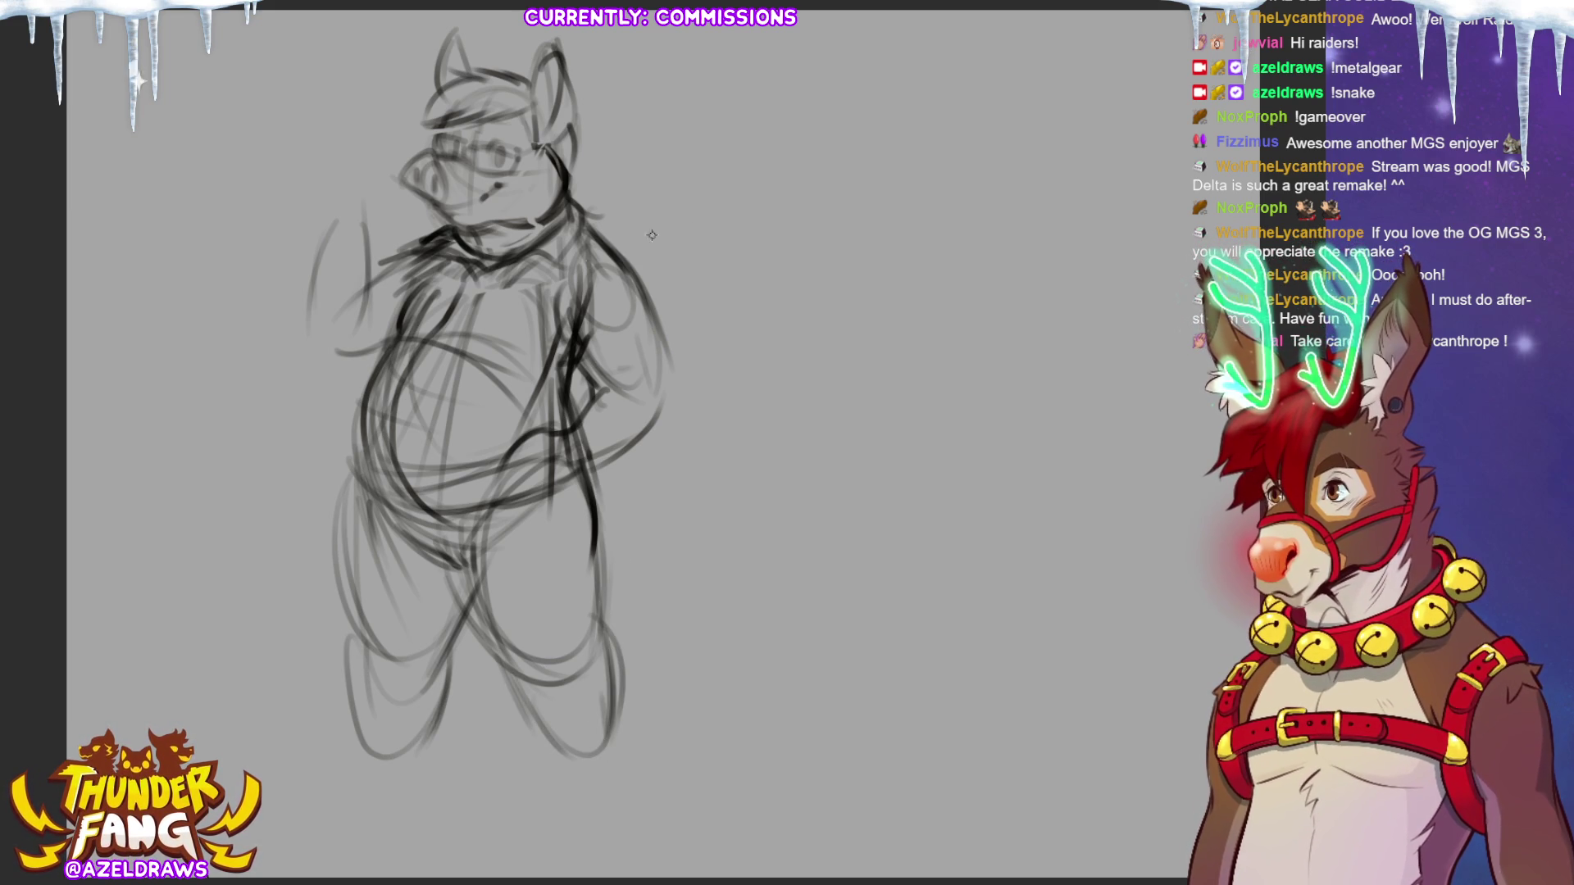
# Sketch a raised left arm with an open waving hand.
pyautogui.moveTo(367, 359)
pyautogui.mouseDown()
pyautogui.moveTo(303, 373)
pyautogui.moveTo(356, 363)
pyautogui.mouseUp()
pyautogui.moveTo(346, 263)
pyautogui.mouseDown()
pyautogui.moveTo(352, 205)
pyautogui.moveTo(348, 222)
pyautogui.mouseUp()
pyautogui.moveTo(343, 141); pyautogui.dragTo(323, 231)
pyautogui.moveTo(357, 198); pyautogui.dragTo(329, 242)
pyautogui.moveTo(307, 121)
pyautogui.mouseDown()
pyautogui.moveTo(291, 212)
pyautogui.moveTo(376, 176)
pyautogui.moveTo(287, 346)
pyautogui.mouseUp()
pyautogui.moveTo(321, 292); pyautogui.dragTo(293, 352)
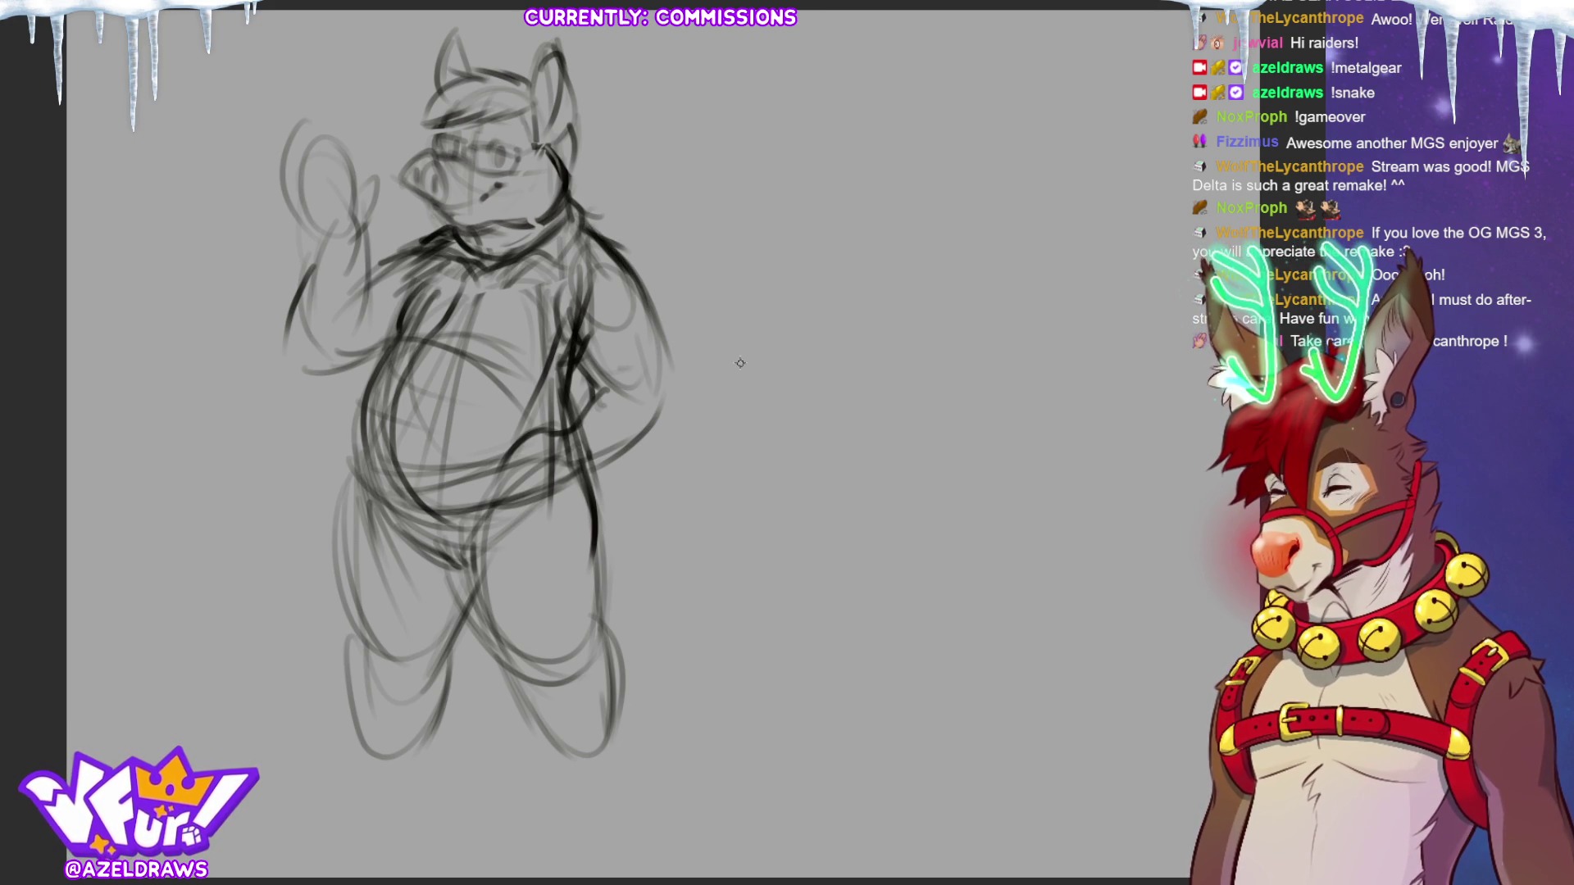
# Outline the left foot and the right lower leg and calf.
pyautogui.moveTo(360, 728)
pyautogui.mouseDown()
pyautogui.moveTo(327, 830)
pyautogui.moveTo(368, 844)
pyautogui.mouseUp()
pyautogui.moveTo(435, 715)
pyautogui.mouseDown()
pyautogui.moveTo(420, 785)
pyautogui.moveTo(364, 843)
pyautogui.mouseUp()
pyautogui.moveTo(439, 753); pyautogui.dragTo(376, 827)
pyautogui.moveTo(529, 723); pyautogui.dragTo(620, 846)
pyautogui.moveTo(636, 695)
pyautogui.mouseDown()
pyautogui.moveTo(619, 838)
pyautogui.moveTo(635, 726)
pyautogui.moveTo(623, 710)
pyautogui.moveTo(635, 771)
pyautogui.mouseUp()
# Remove a stray stroke, then draw rounded right and left feet.
pyautogui.moveTo(564, 826); pyautogui.dragTo(570, 852)
pyautogui.hotkey('ctrl', 'z')
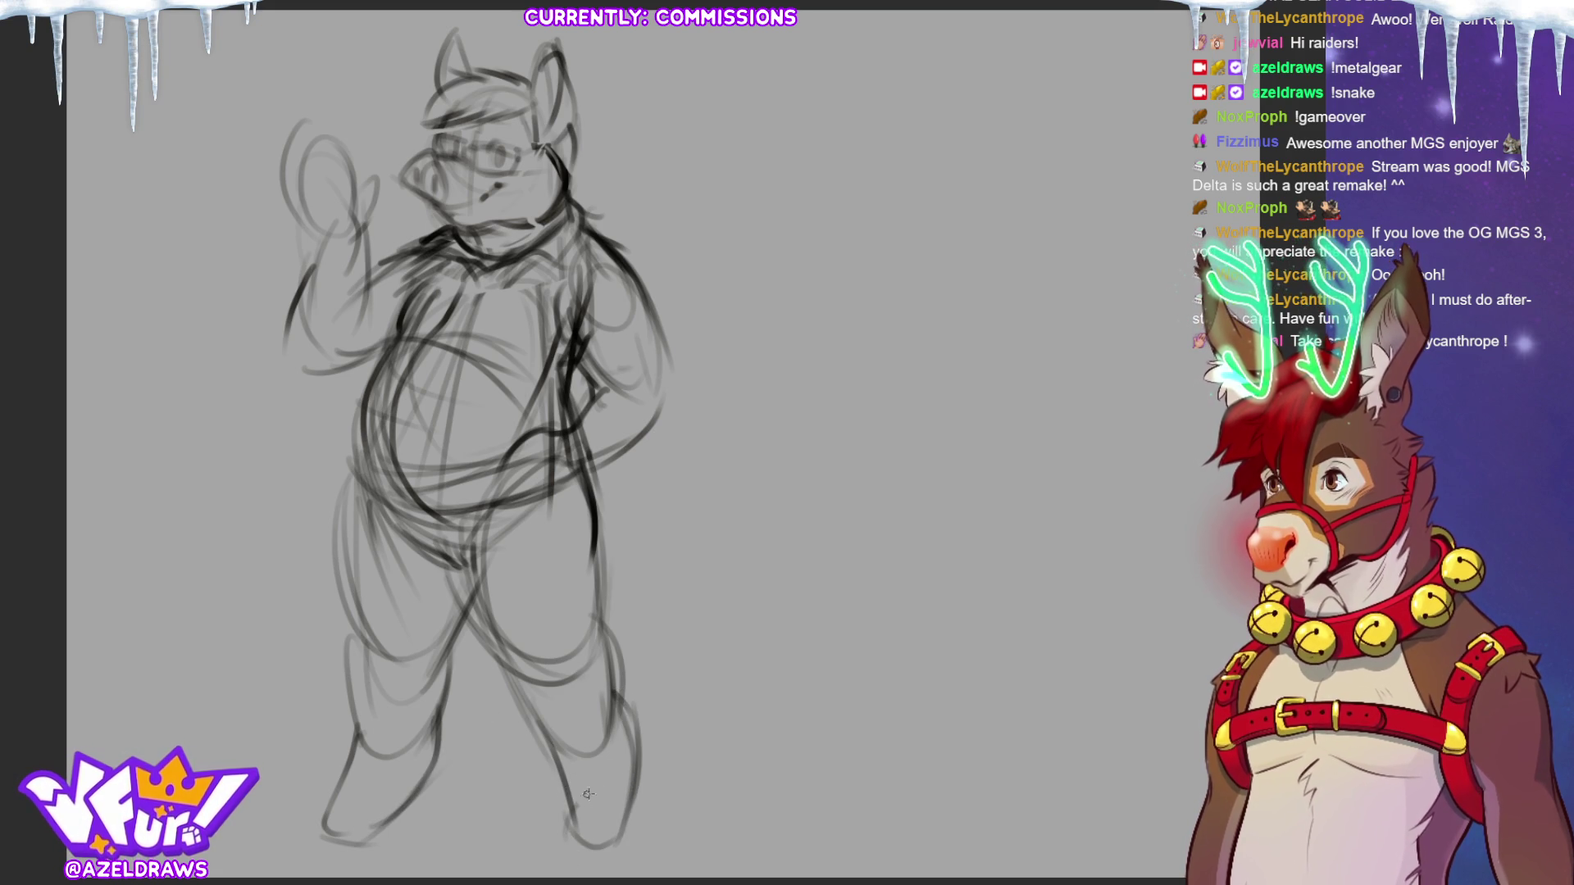
pyautogui.moveTo(571, 799)
pyautogui.mouseDown()
pyautogui.moveTo(611, 865)
pyautogui.moveTo(627, 836)
pyautogui.moveTo(564, 850)
pyautogui.mouseUp()
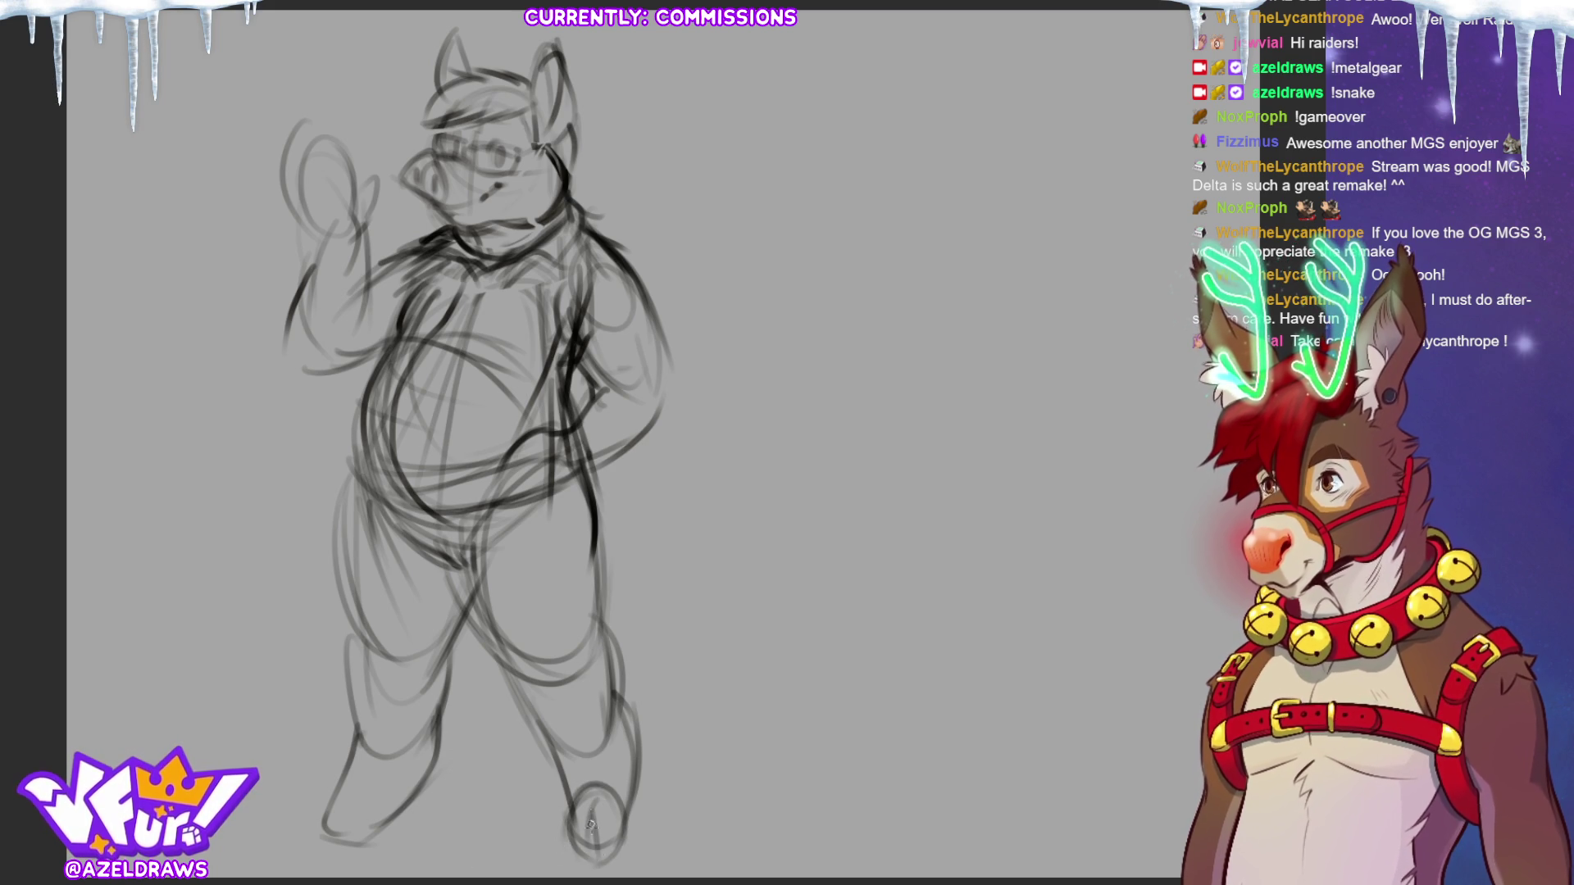
pyautogui.moveTo(338, 788)
pyautogui.mouseDown()
pyautogui.moveTo(318, 829)
pyautogui.moveTo(382, 817)
pyautogui.mouseUp()
pyautogui.moveTo(316, 854)
pyautogui.mouseDown()
pyautogui.moveTo(344, 848)
pyautogui.moveTo(331, 854)
pyautogui.mouseUp()
pyautogui.moveTo(317, 830)
pyautogui.mouseDown()
pyautogui.moveTo(367, 789)
pyautogui.moveTo(321, 843)
pyautogui.mouseUp()
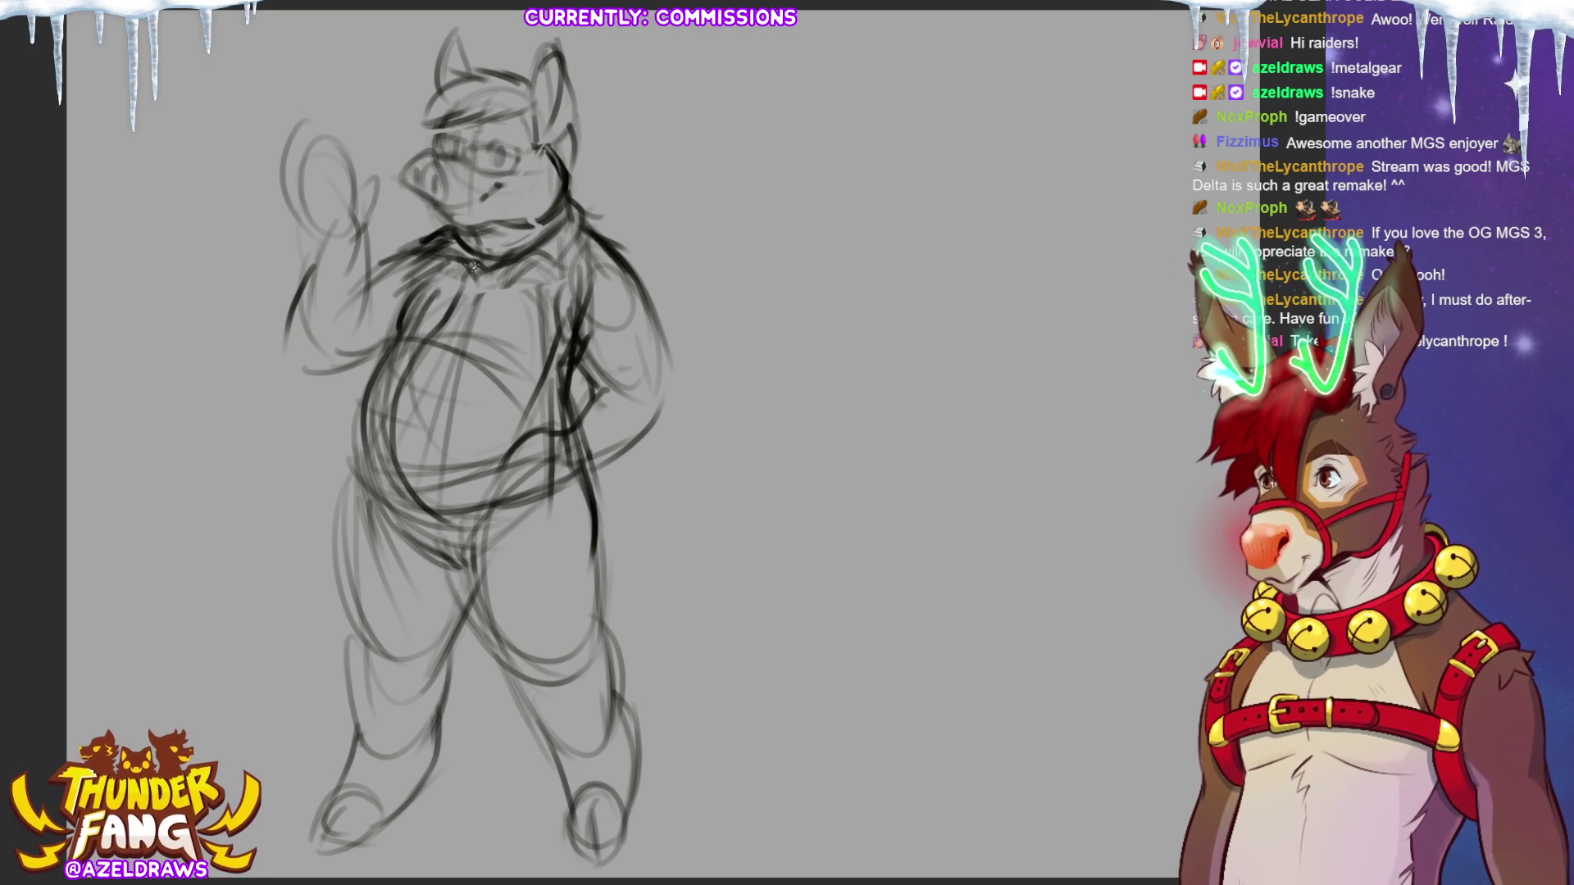
# Darken the collar, shoulder and back lines, and draw the forearm and hand at the hip.
pyautogui.moveTo(488, 255)
pyautogui.mouseDown()
pyautogui.moveTo(499, 274)
pyautogui.moveTo(575, 270)
pyautogui.moveTo(585, 227)
pyautogui.moveTo(651, 305)
pyautogui.mouseUp()
pyautogui.moveTo(554, 299); pyautogui.dragTo(582, 364)
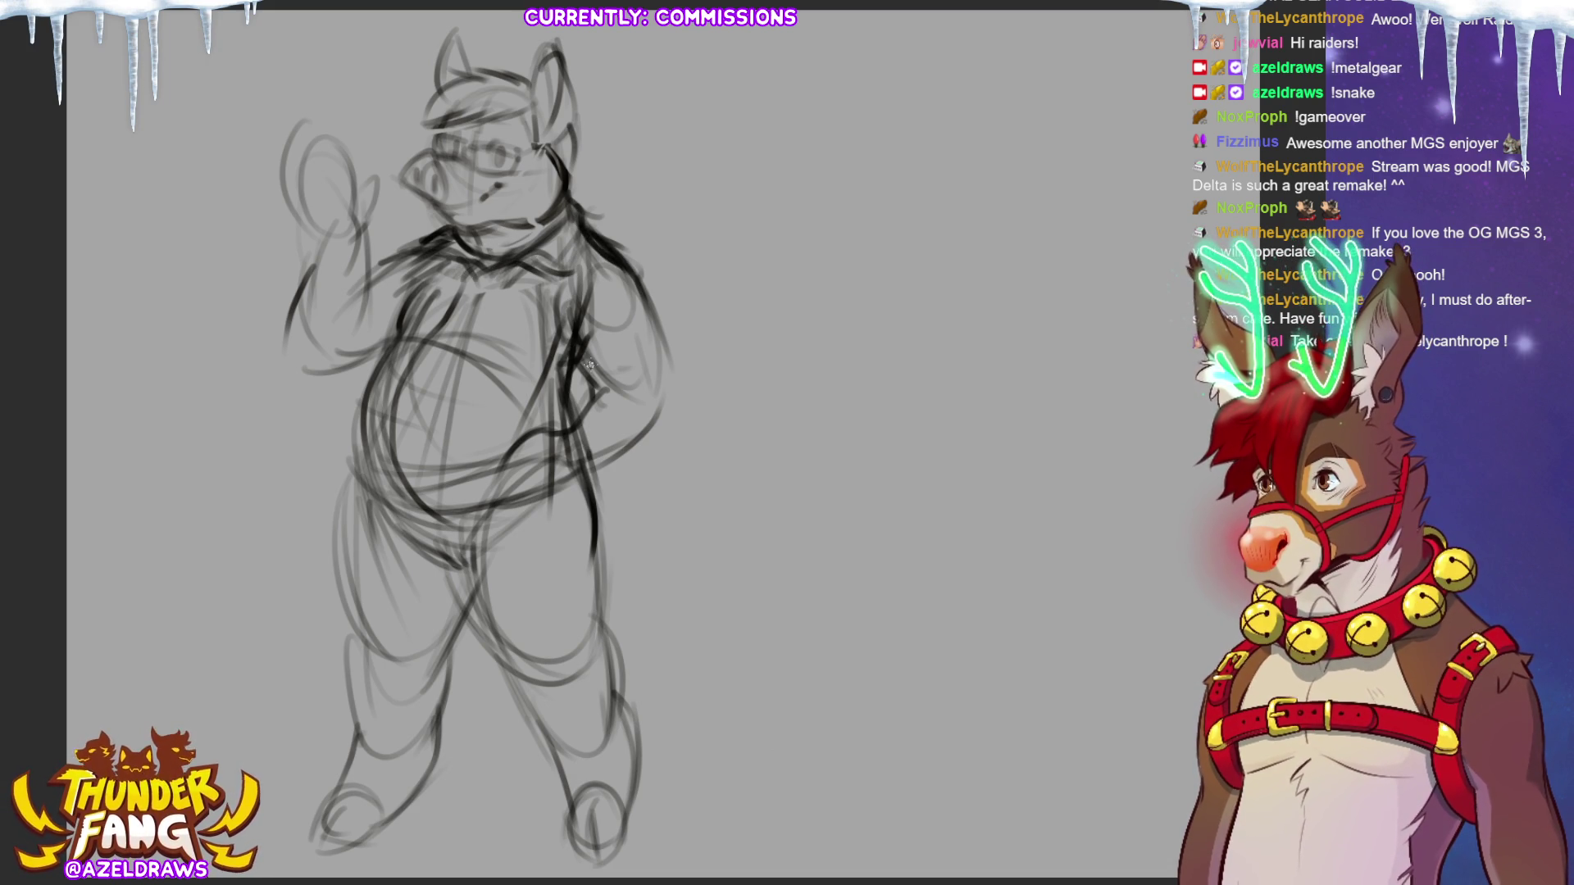
pyautogui.moveTo(586, 430)
pyautogui.mouseDown()
pyautogui.moveTo(655, 395)
pyautogui.moveTo(634, 429)
pyautogui.mouseUp()
pyautogui.moveTo(586, 402)
pyautogui.mouseDown()
pyautogui.moveTo(671, 395)
pyautogui.moveTo(650, 436)
pyautogui.mouseUp()
# Darken the right shoulder and the raised left arm and forearm.
pyautogui.moveTo(642, 266); pyautogui.dragTo(662, 385)
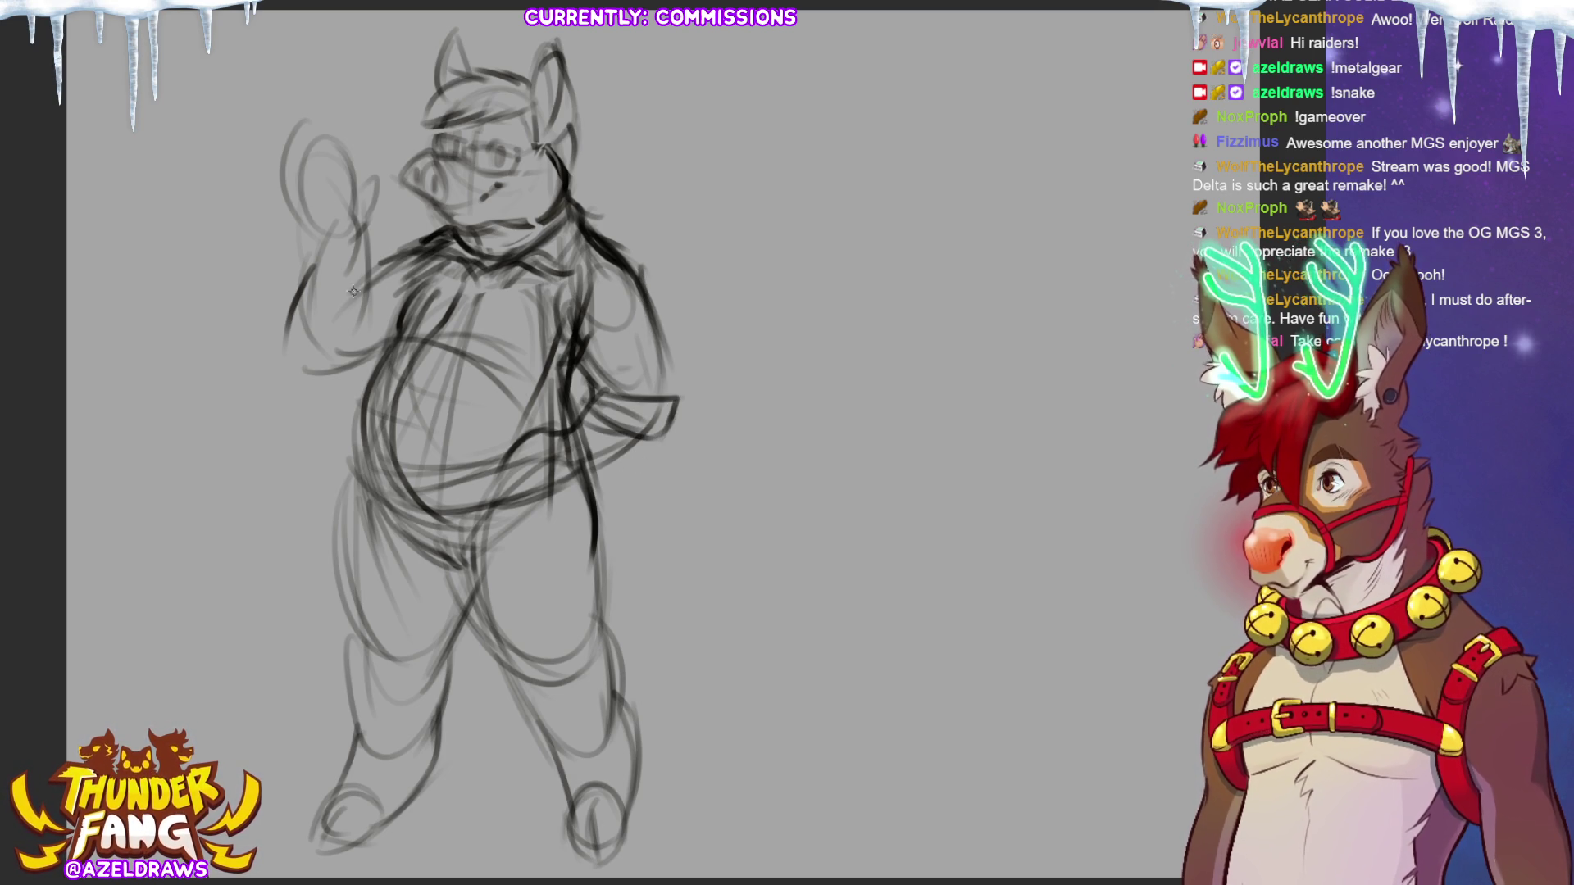
pyautogui.moveTo(361, 278); pyautogui.dragTo(336, 385)
pyautogui.moveTo(304, 275)
pyautogui.mouseDown()
pyautogui.moveTo(288, 346)
pyautogui.moveTo(352, 338)
pyautogui.moveTo(328, 361)
pyautogui.mouseUp()
pyautogui.moveTo(315, 246)
pyautogui.mouseDown()
pyautogui.moveTo(294, 316)
pyautogui.moveTo(343, 327)
pyautogui.moveTo(371, 313)
pyautogui.moveTo(297, 323)
pyautogui.moveTo(365, 377)
pyautogui.mouseUp()
pyautogui.moveTo(342, 351)
pyautogui.mouseDown()
pyautogui.moveTo(291, 391)
pyautogui.moveTo(363, 378)
pyautogui.mouseUp()
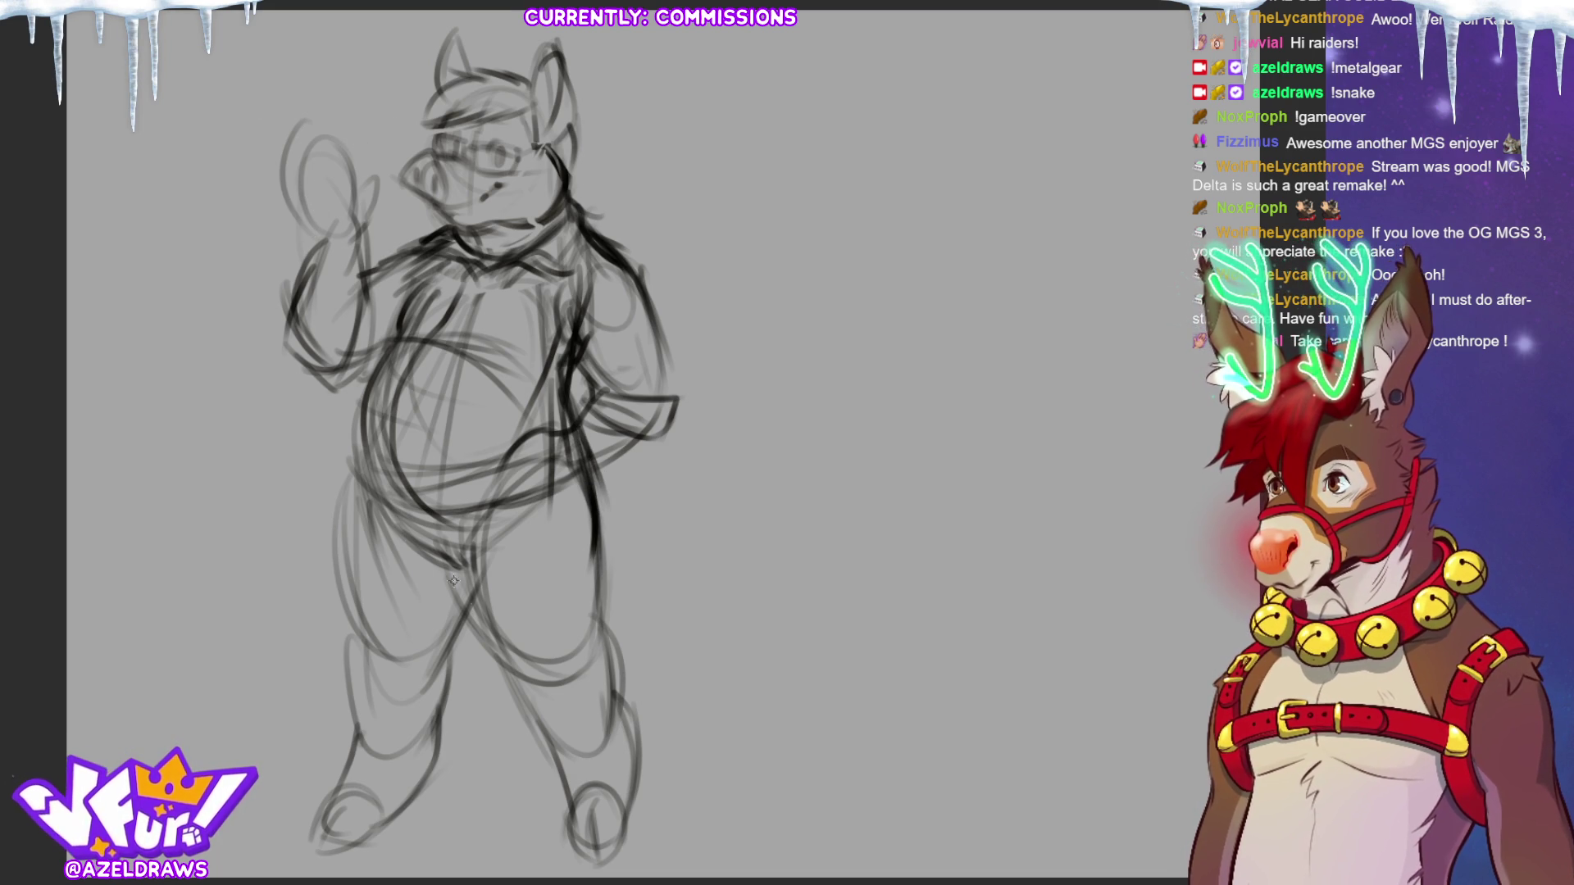
# Darken the lower belly, crotch, inner thighs and left knee.
pyautogui.moveTo(362, 485); pyautogui.dragTo(437, 521)
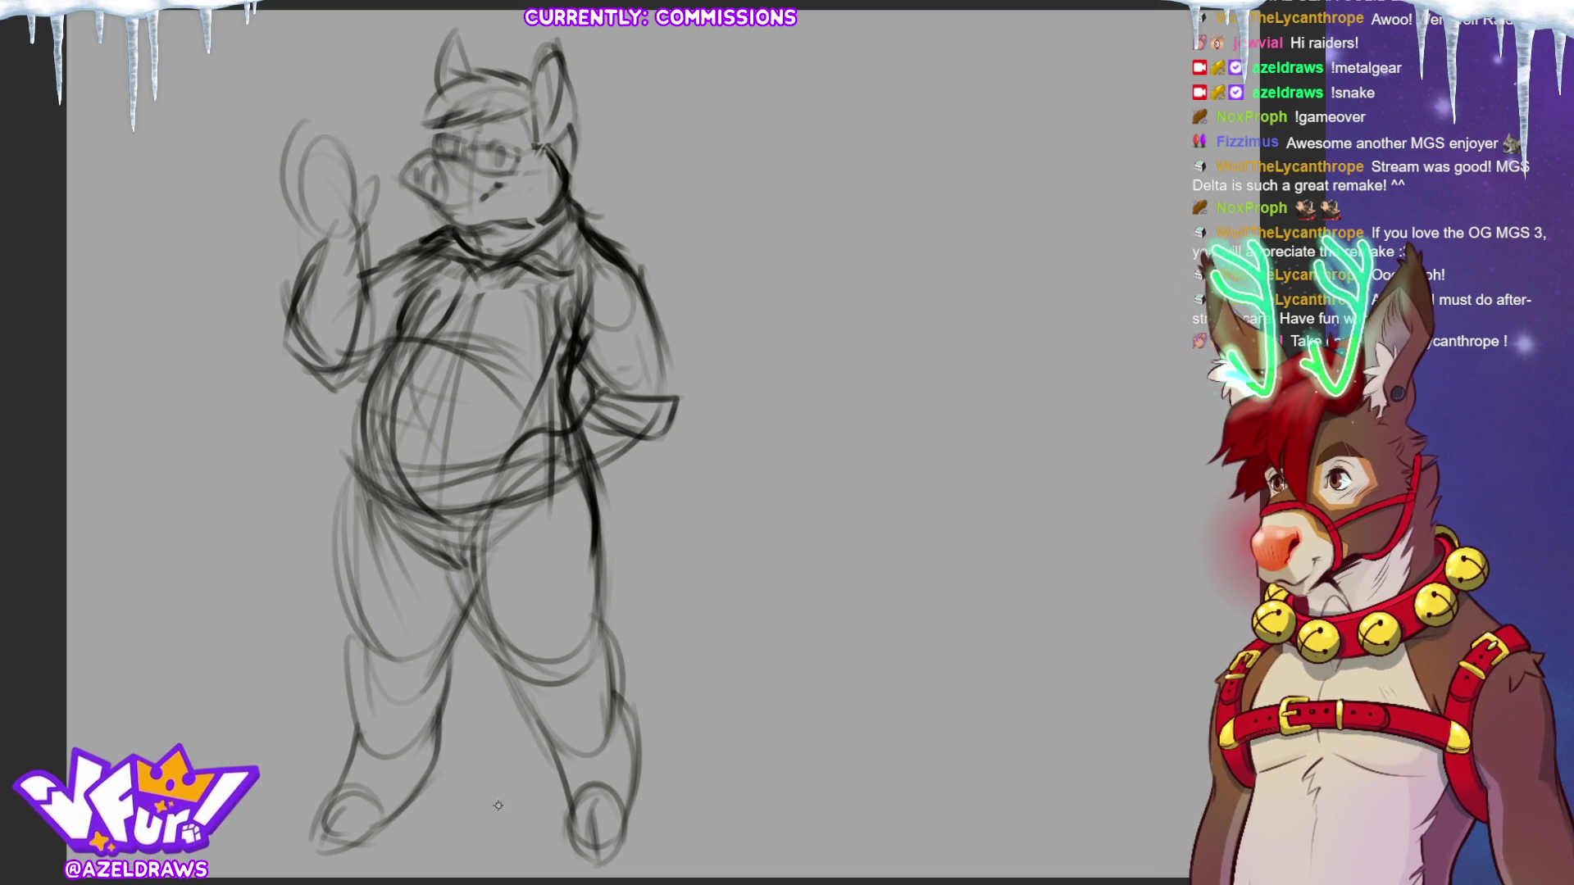
pyautogui.moveTo(423, 533)
pyautogui.mouseDown()
pyautogui.moveTo(473, 590)
pyautogui.moveTo(386, 547)
pyautogui.mouseUp()
pyautogui.moveTo(550, 494); pyautogui.dragTo(579, 518)
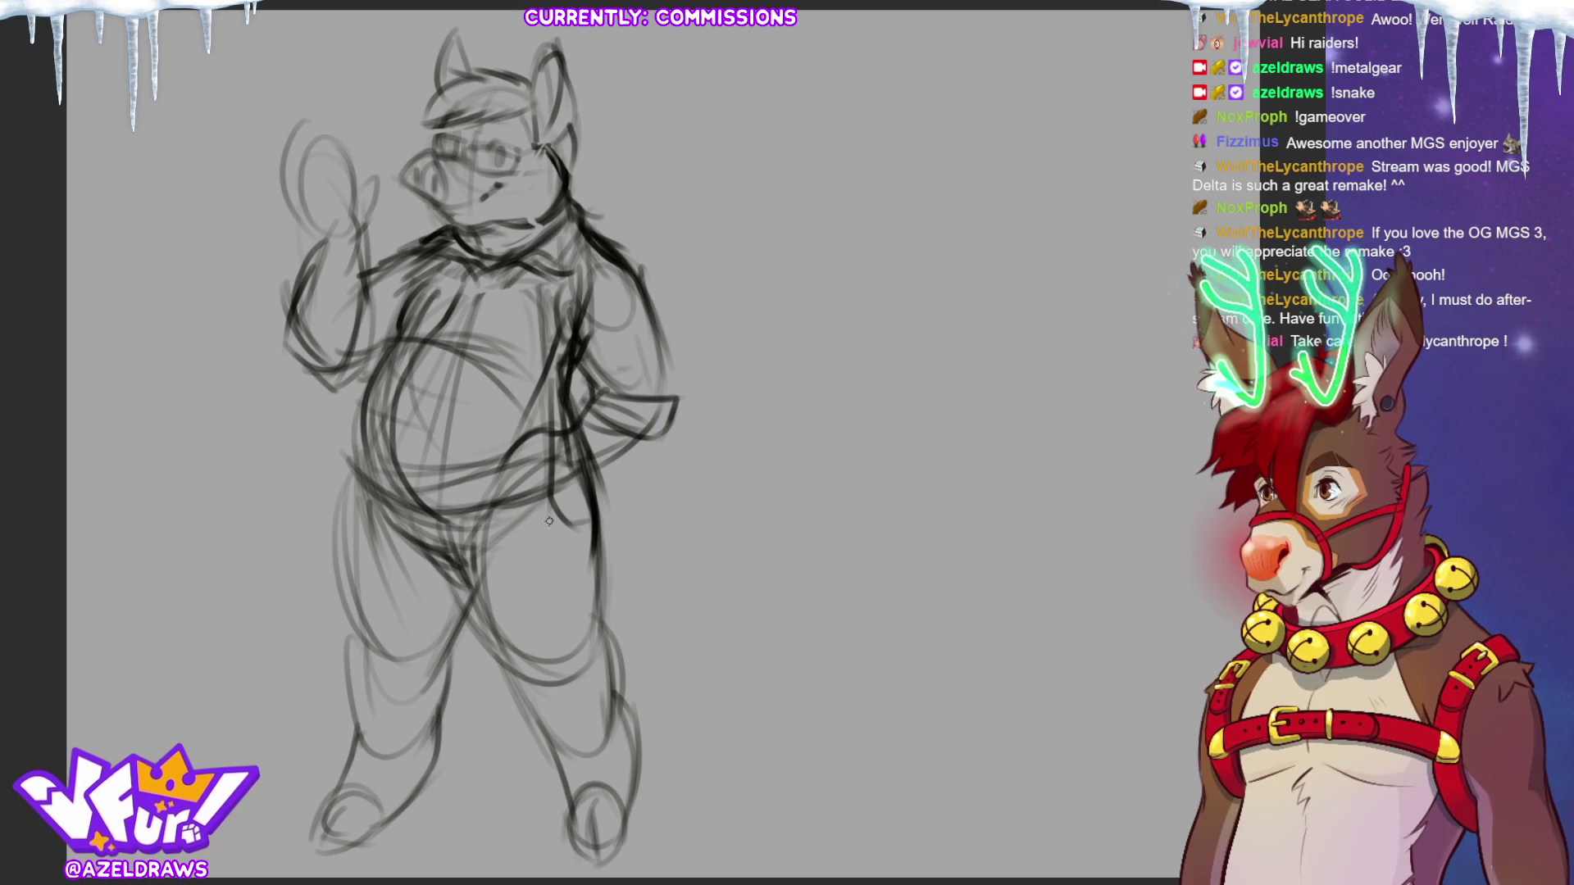
pyautogui.moveTo(446, 608); pyautogui.dragTo(423, 668)
pyautogui.moveTo(344, 713)
pyautogui.mouseDown()
pyautogui.moveTo(392, 751)
pyautogui.moveTo(451, 762)
pyautogui.mouseUp()
# Draw both shins and trouser hems, then sketch over the raised arm's edges.
pyautogui.moveTo(350, 675)
pyautogui.mouseDown()
pyautogui.moveTo(344, 733)
pyautogui.moveTo(381, 752)
pyautogui.moveTo(464, 722)
pyautogui.moveTo(439, 730)
pyautogui.mouseUp()
pyautogui.moveTo(455, 643); pyautogui.dragTo(414, 734)
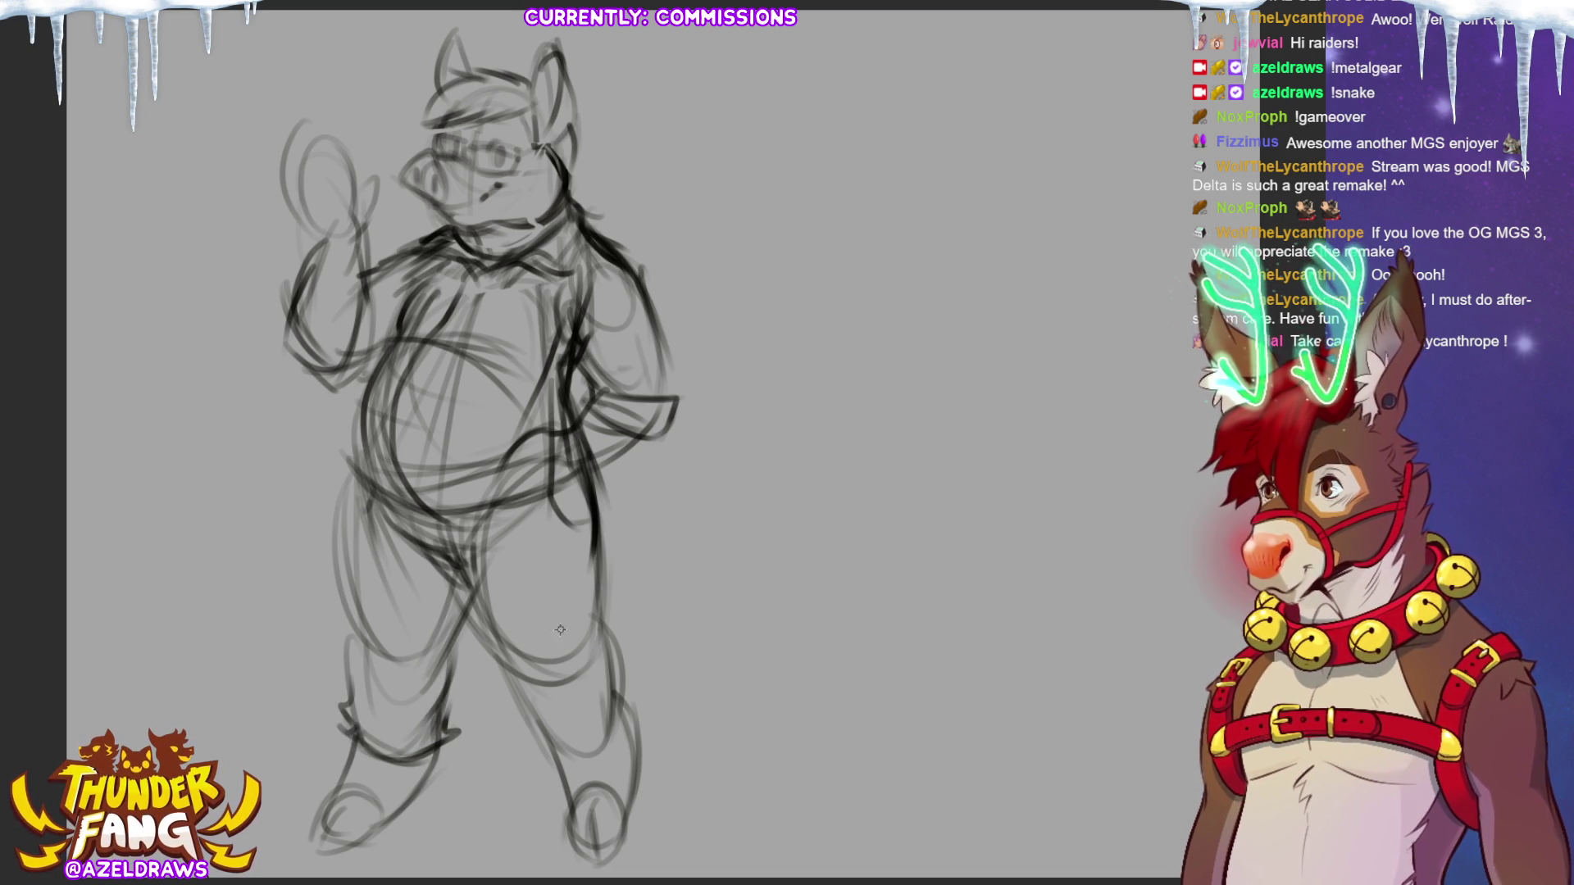
pyautogui.moveTo(518, 742); pyautogui.dragTo(605, 764)
pyautogui.moveTo(628, 693); pyautogui.dragTo(605, 742)
pyautogui.moveTo(541, 717)
pyautogui.mouseDown()
pyautogui.moveTo(524, 759)
pyautogui.moveTo(581, 759)
pyautogui.mouseUp()
pyautogui.moveTo(628, 707)
pyautogui.mouseDown()
pyautogui.moveTo(612, 741)
pyautogui.moveTo(625, 727)
pyautogui.mouseUp()
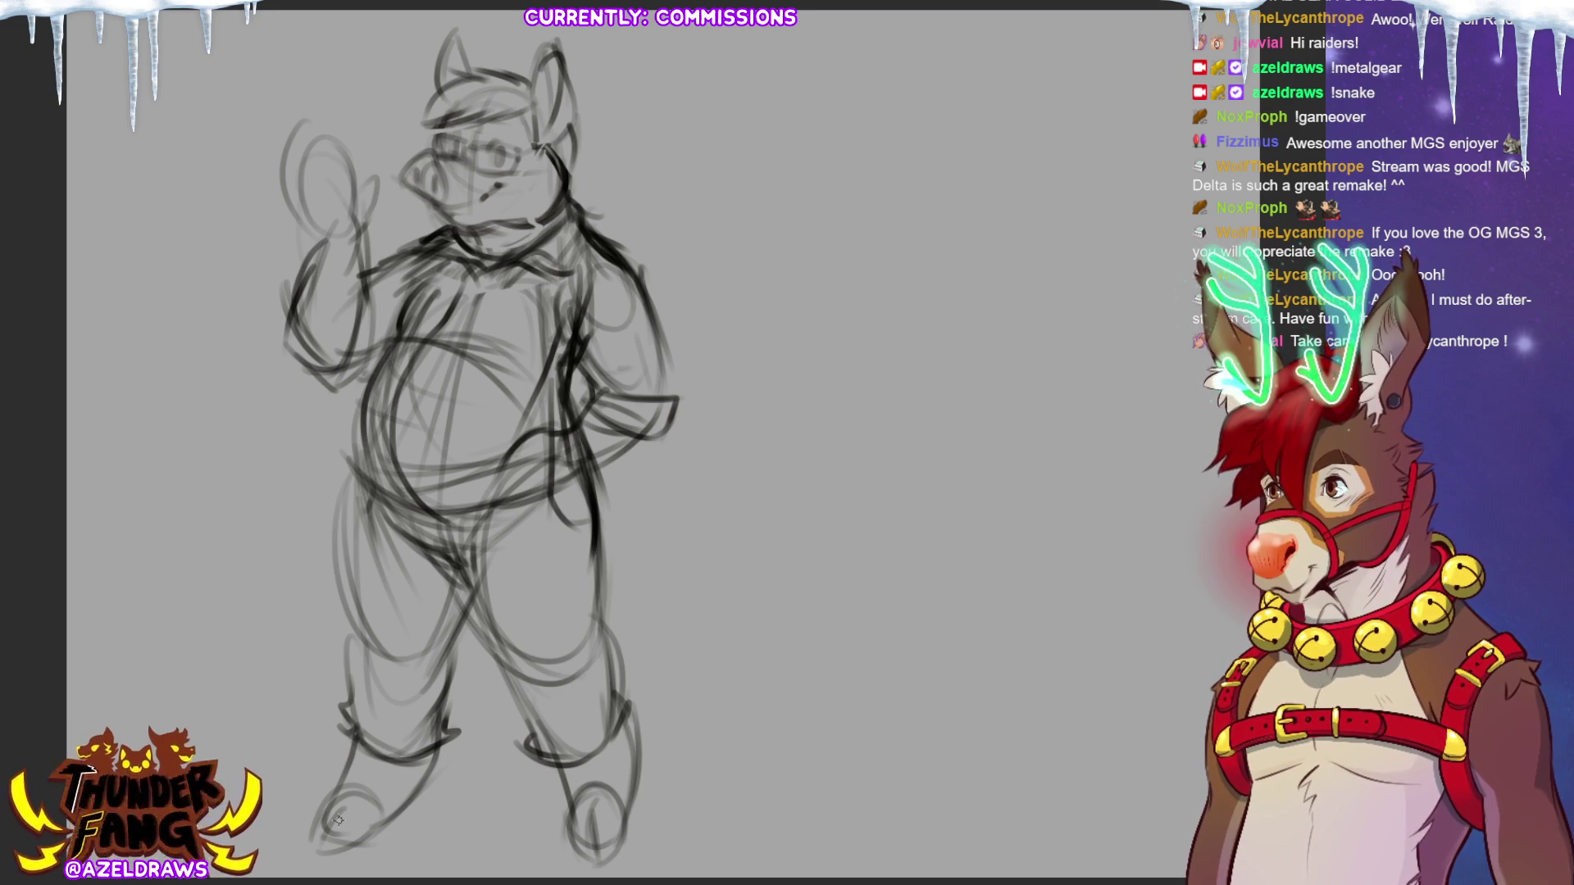
pyautogui.moveTo(351, 245)
pyautogui.mouseDown()
pyautogui.moveTo(368, 299)
pyautogui.moveTo(291, 324)
pyautogui.moveTo(295, 364)
pyautogui.moveTo(389, 174)
pyautogui.moveTo(373, 185)
pyautogui.mouseUp()
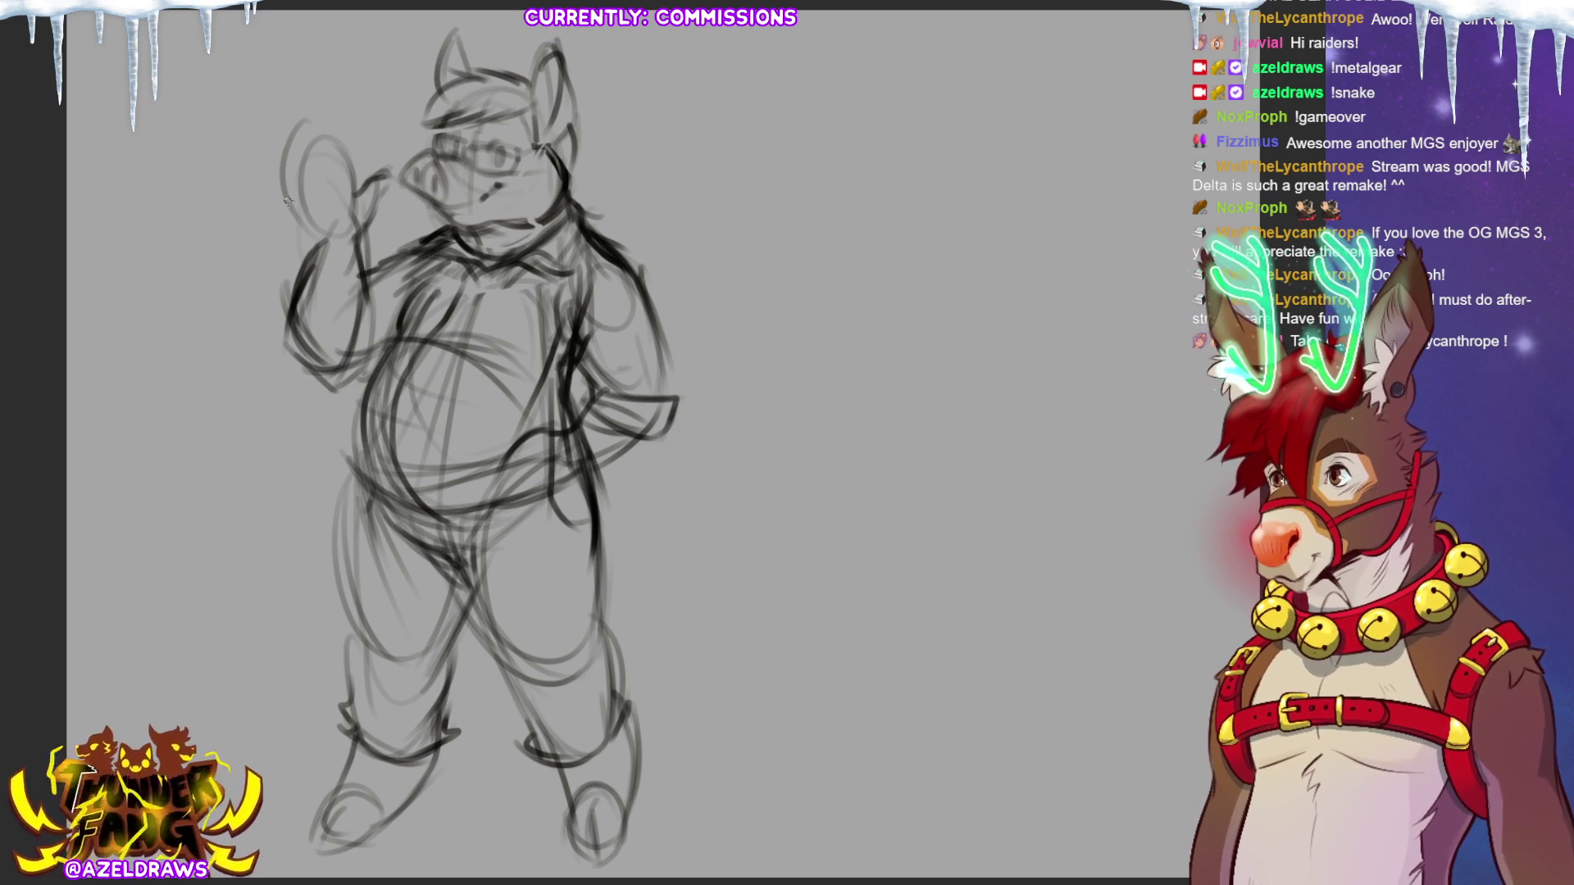
# Outline the raised waving hand and sketch its fingers.
pyautogui.moveTo(312, 232)
pyautogui.mouseDown()
pyautogui.moveTo(287, 168)
pyautogui.moveTo(316, 115)
pyautogui.mouseUp()
pyautogui.moveTo(324, 168)
pyautogui.mouseDown()
pyautogui.moveTo(345, 107)
pyautogui.moveTo(359, 176)
pyautogui.mouseUp()
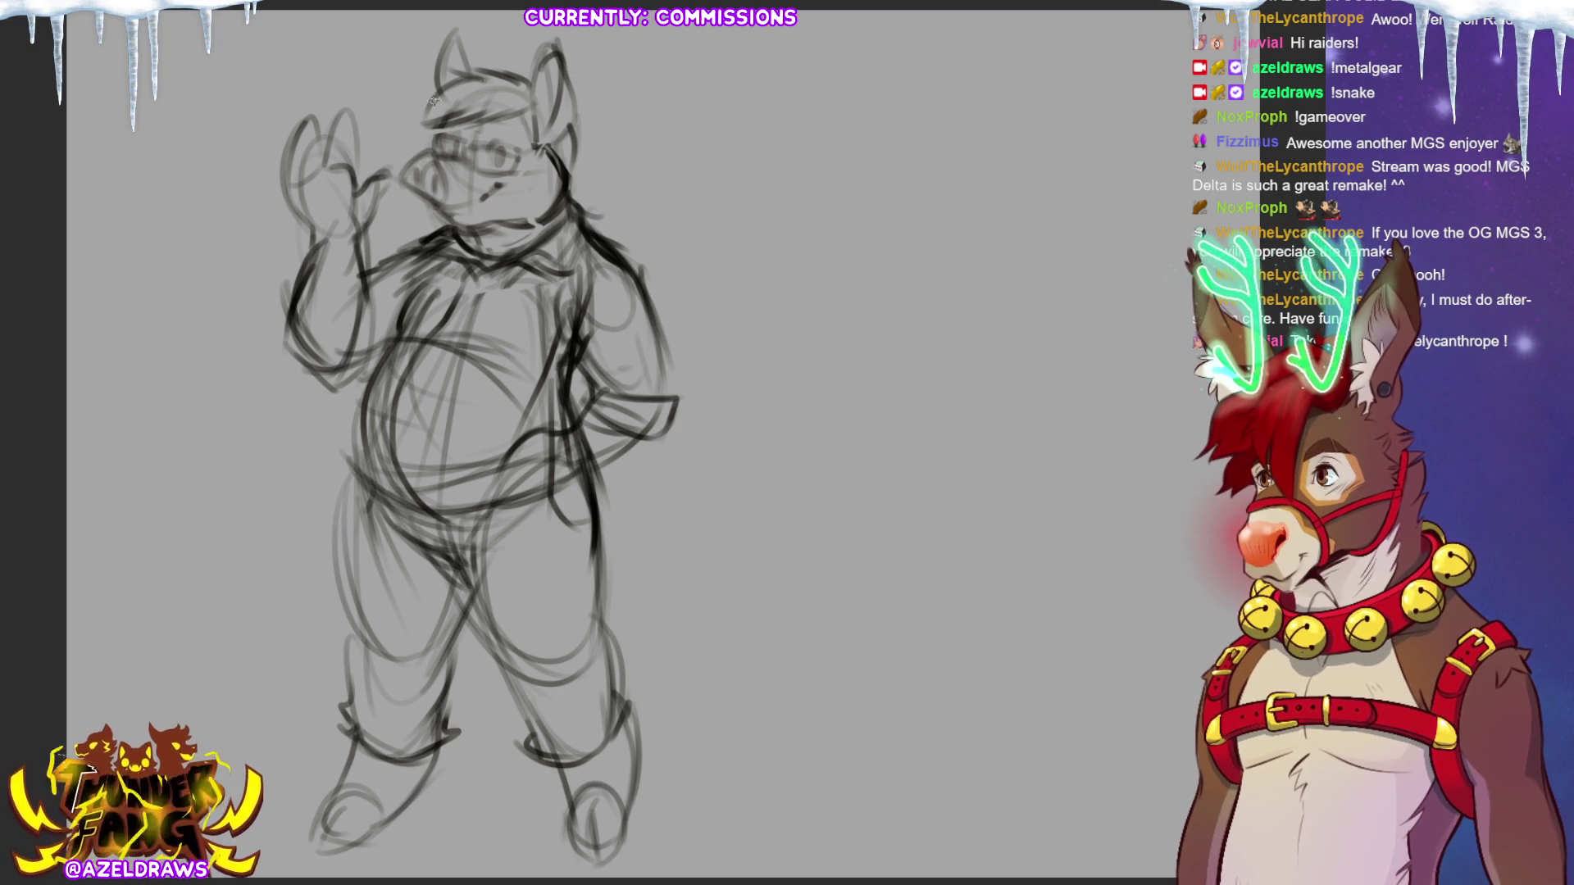
pyautogui.moveTo(323, 168)
pyautogui.mouseDown()
pyautogui.moveTo(332, 123)
pyautogui.moveTo(356, 176)
pyautogui.moveTo(328, 114)
pyautogui.moveTo(291, 150)
pyautogui.moveTo(331, 248)
pyautogui.mouseUp()
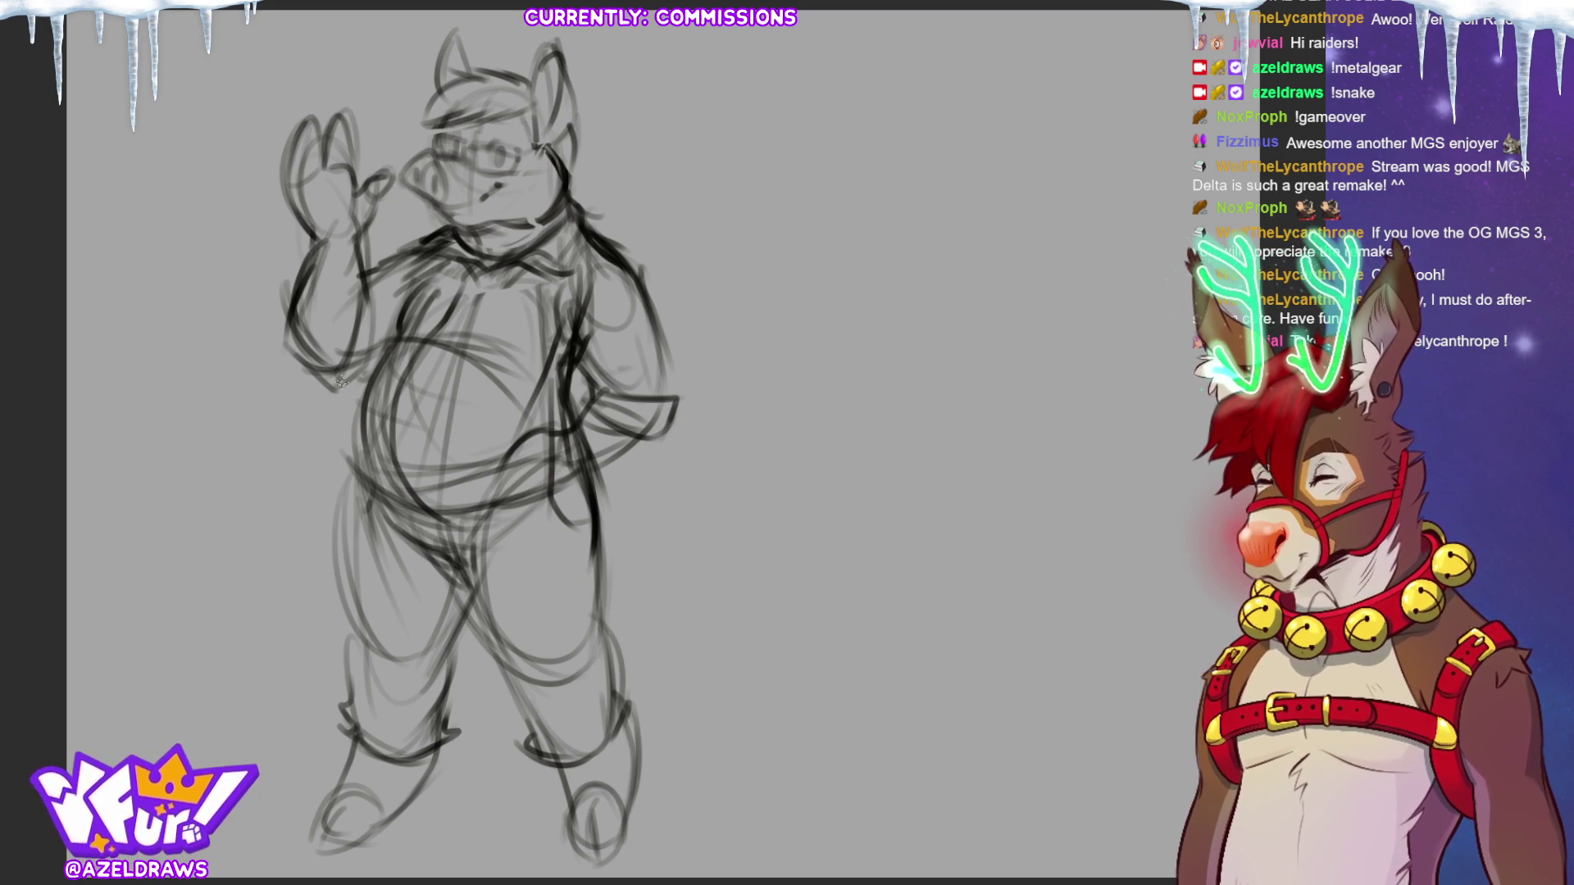
# Redraw the belly's left side and the hip, then lasso around the head.
pyautogui.moveTo(401, 311)
pyautogui.mouseDown()
pyautogui.moveTo(357, 420)
pyautogui.moveTo(361, 479)
pyautogui.mouseUp()
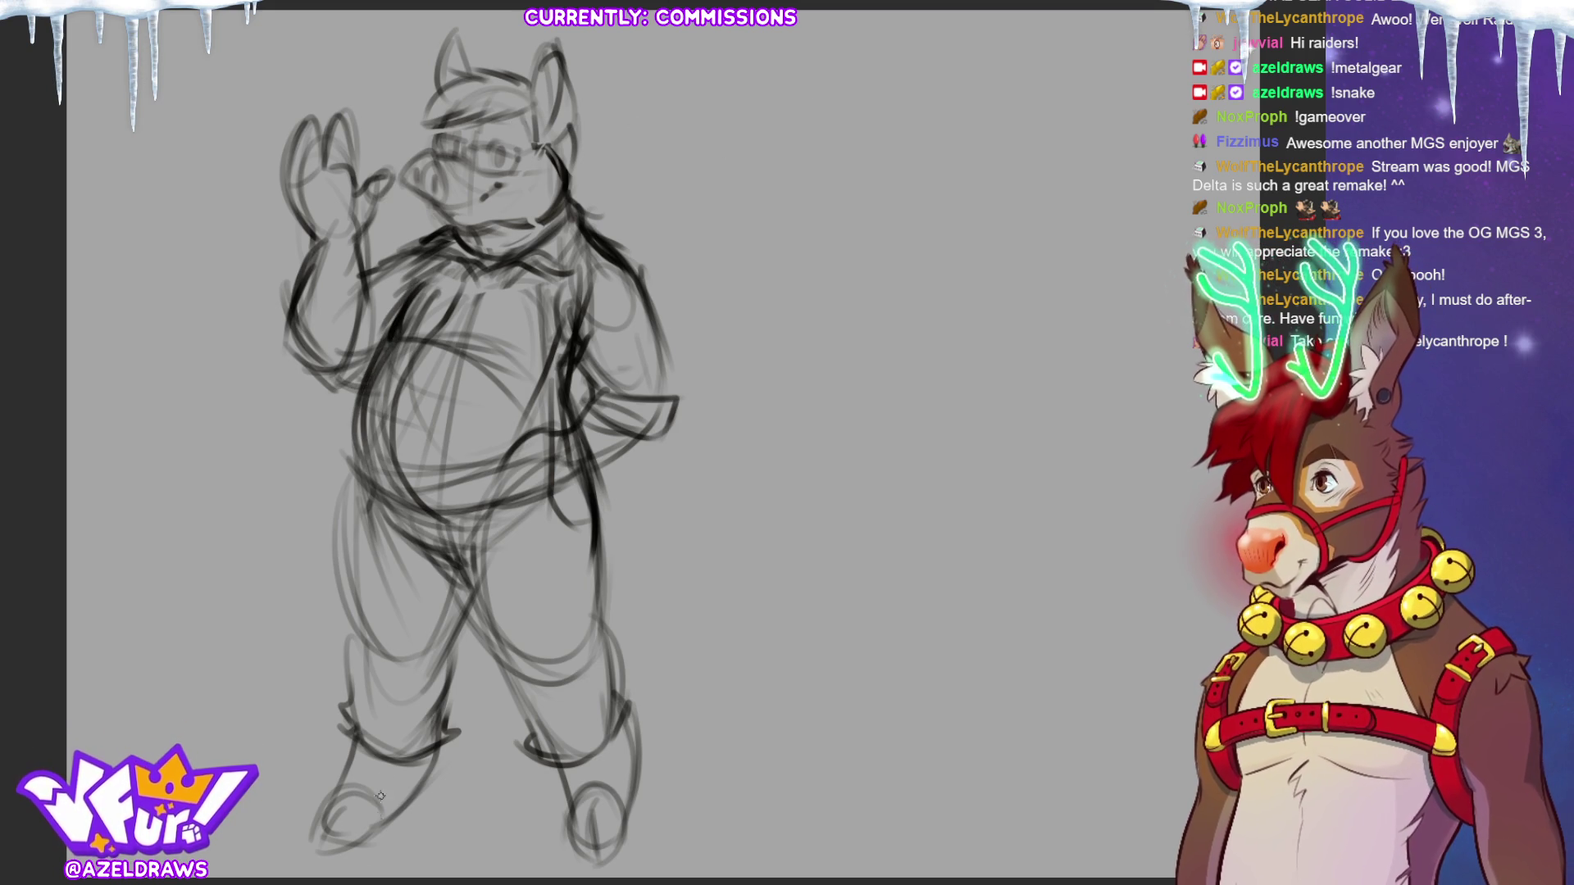
pyautogui.moveTo(570, 379)
pyautogui.mouseDown()
pyautogui.moveTo(579, 422)
pyautogui.moveTo(504, 480)
pyautogui.moveTo(585, 445)
pyautogui.moveTo(541, 510)
pyautogui.moveTo(570, 443)
pyautogui.moveTo(541, 451)
pyautogui.moveTo(561, 478)
pyautogui.mouseUp()
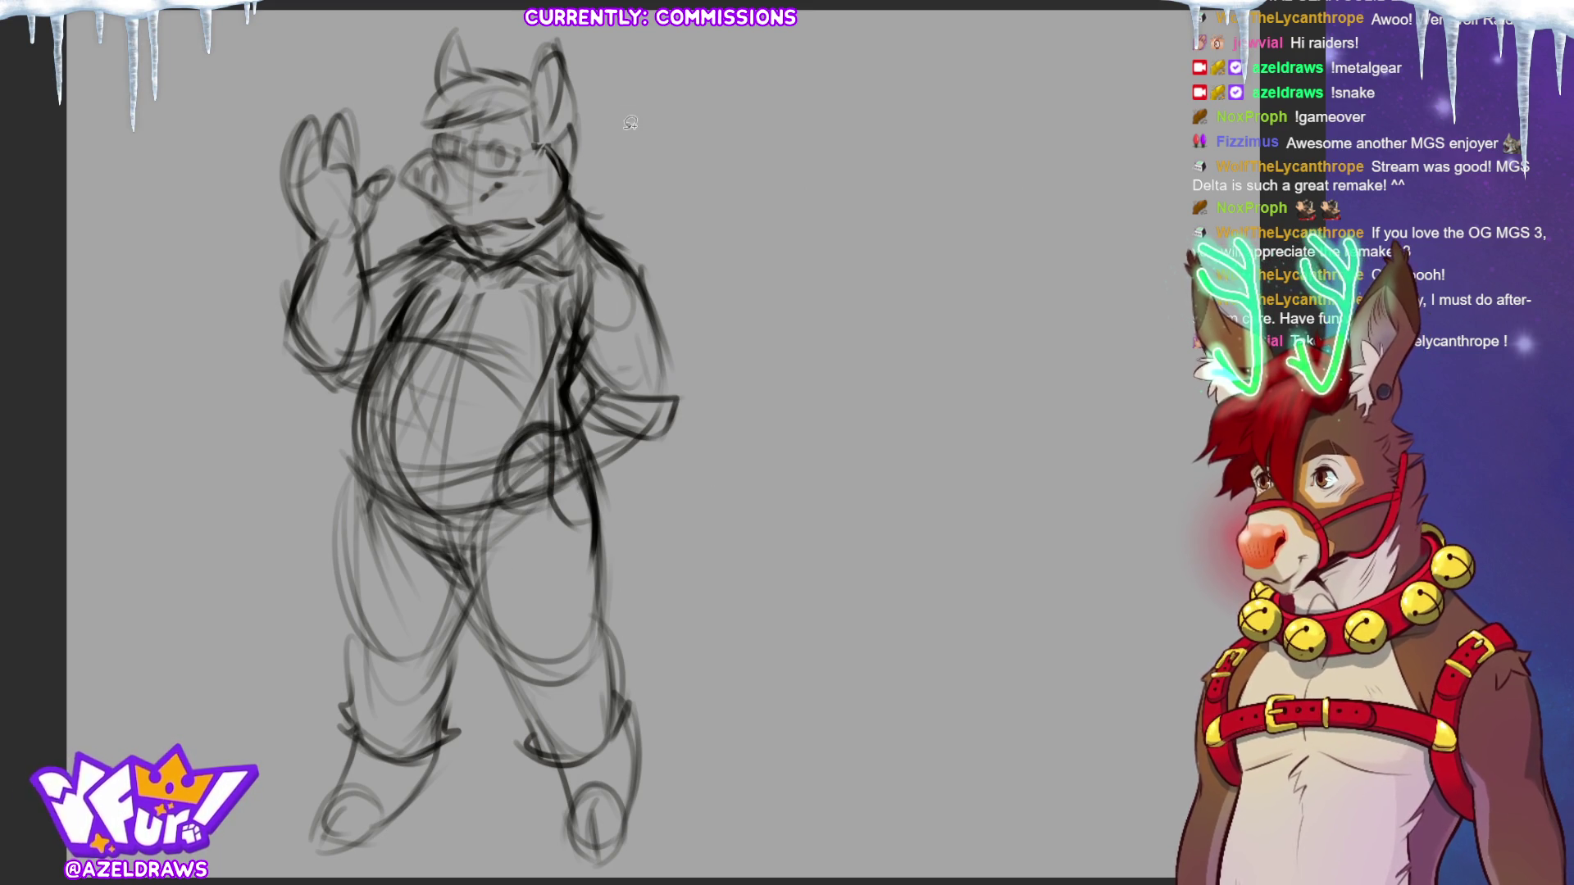
pyautogui.moveTo(410, 137)
pyautogui.mouseDown()
pyautogui.moveTo(404, 197)
pyautogui.moveTo(474, 236)
pyautogui.moveTo(587, 186)
pyautogui.moveTo(569, 37)
pyautogui.moveTo(396, 156)
pyautogui.moveTo(537, 177)
pyautogui.mouseUp()
# Transform the lassoed head into a slightly adjusted spot, confirm it and deselect.
pyautogui.hotkey('ctrl', 't')
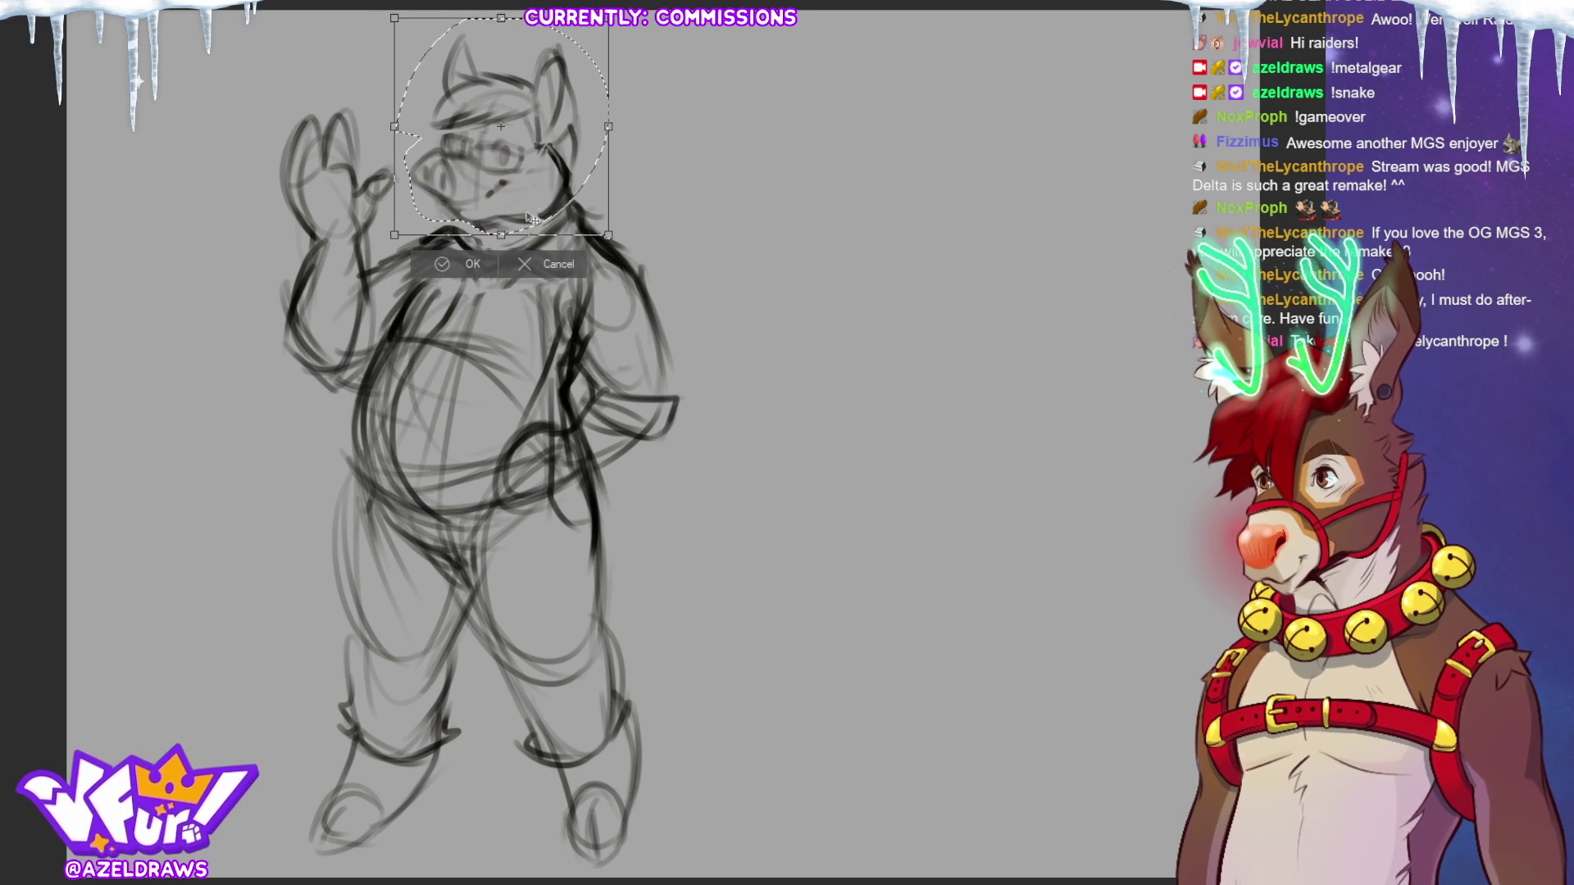
pyautogui.click(447, 261)
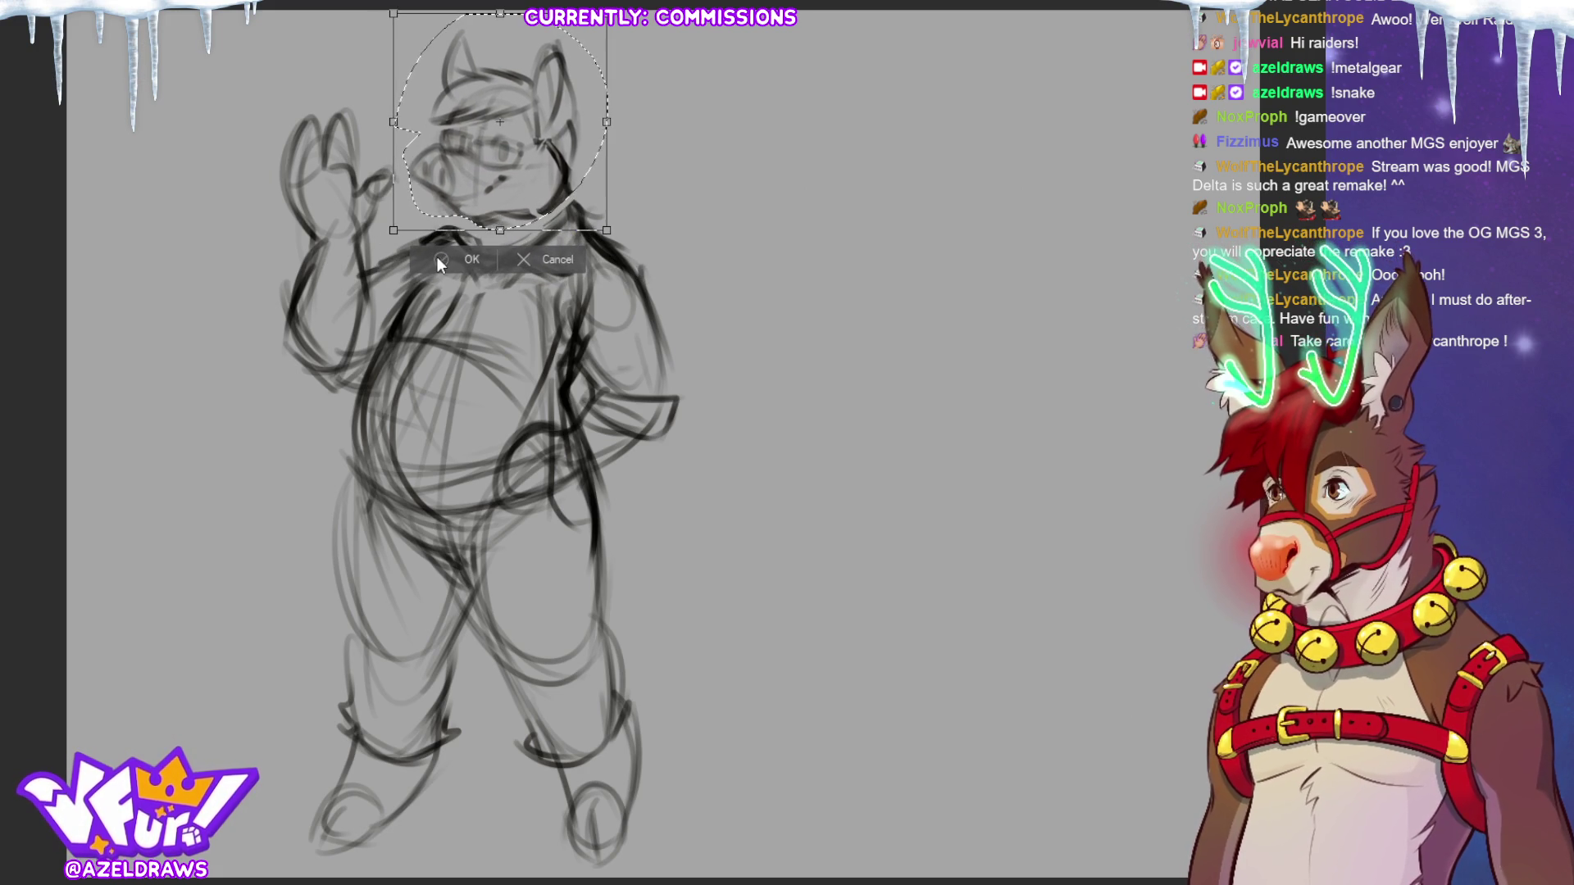
pyautogui.click(338, 259)
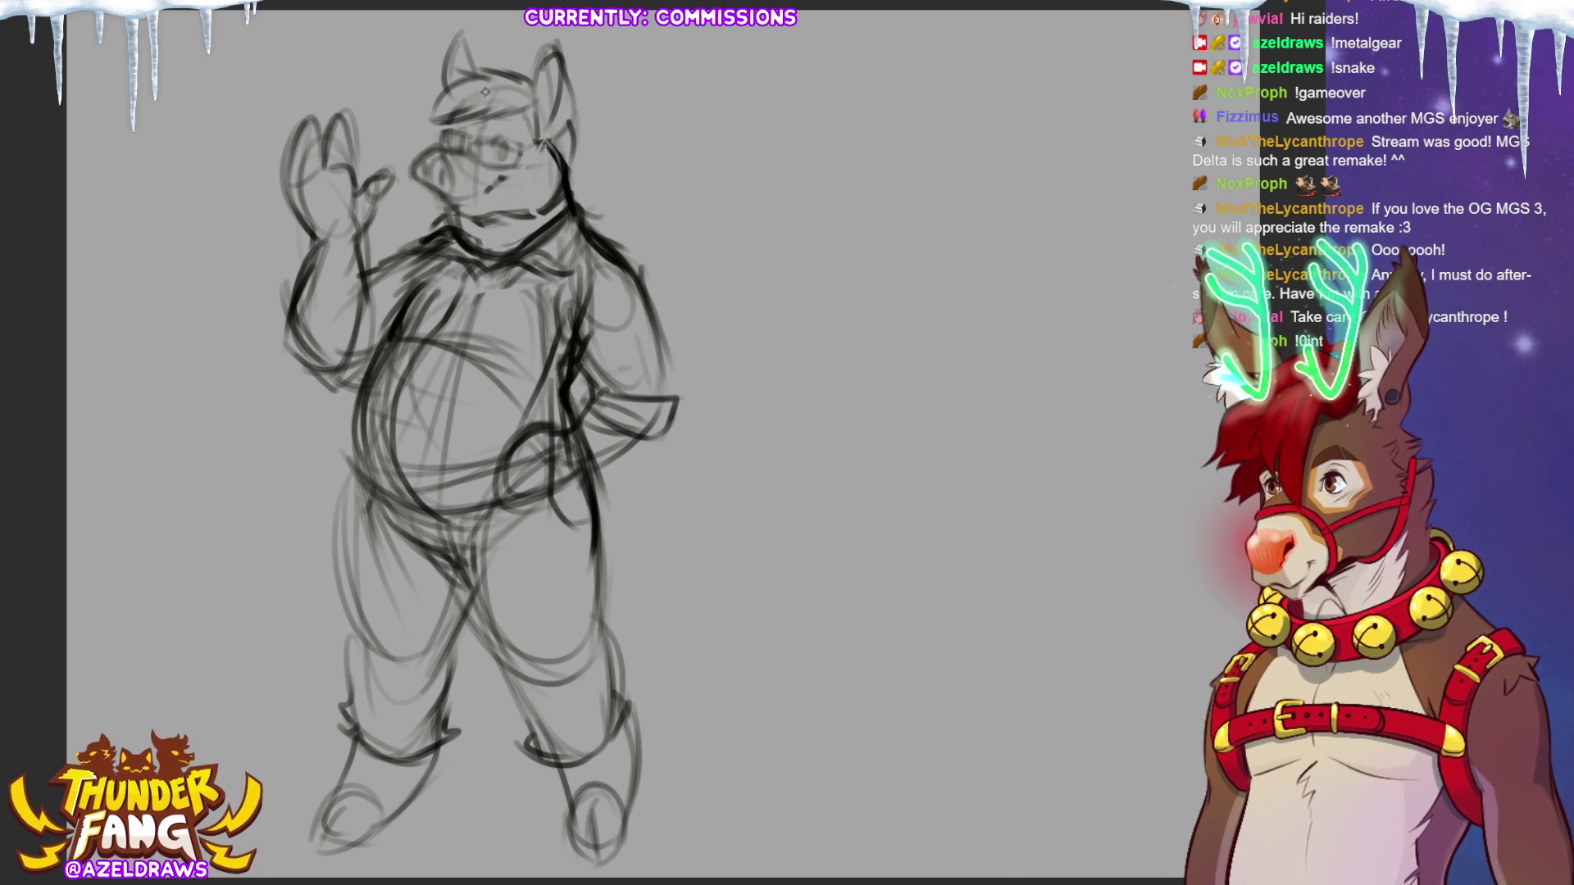
# Soft-erase the faint forehead lines and redraw a firmer right head edge near the ear.
pyautogui.moveTo(482, 103)
pyautogui.mouseDown()
pyautogui.moveTo(456, 115)
pyautogui.moveTo(535, 102)
pyautogui.mouseUp()
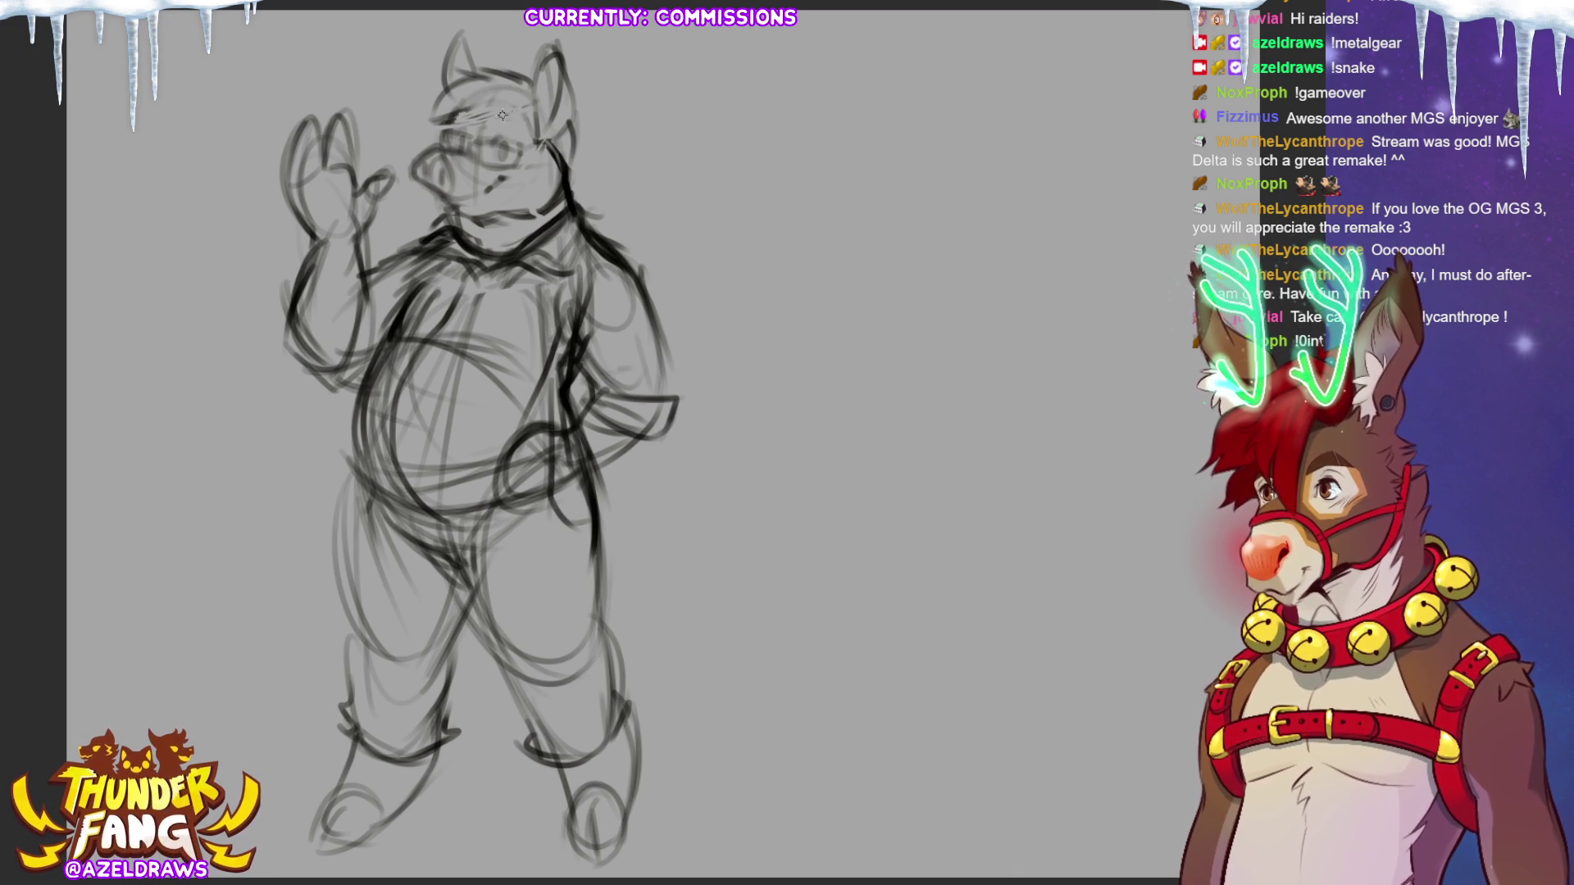
pyautogui.moveTo(490, 108)
pyautogui.mouseDown()
pyautogui.moveTo(447, 119)
pyautogui.moveTo(525, 115)
pyautogui.moveTo(492, 106)
pyautogui.moveTo(536, 80)
pyautogui.moveTo(415, 112)
pyautogui.moveTo(460, 113)
pyautogui.mouseUp()
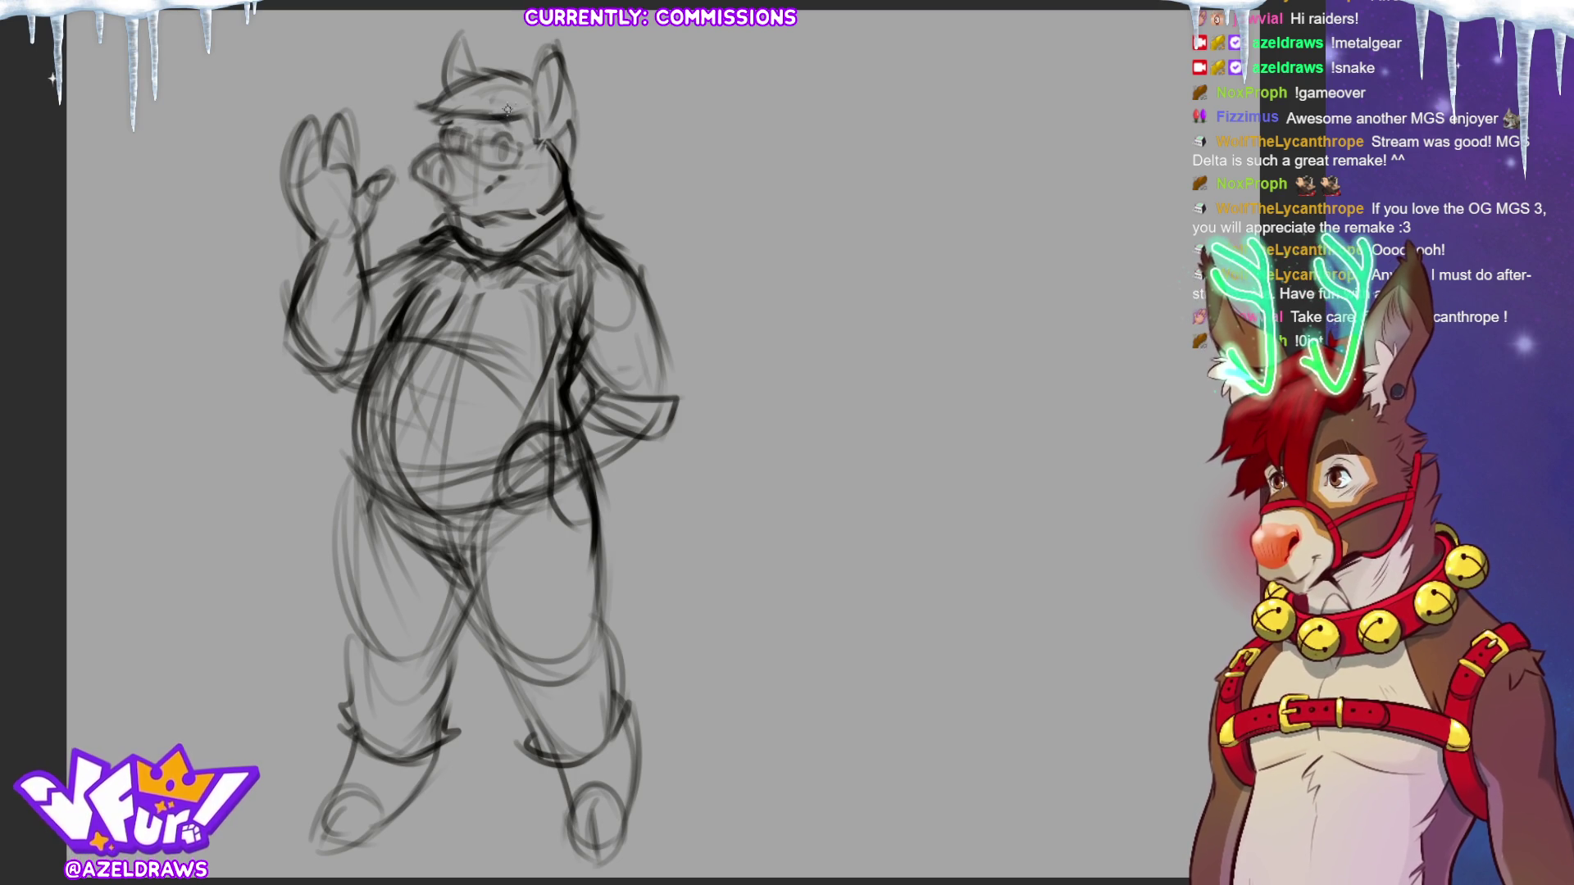
pyautogui.moveTo(574, 114); pyautogui.dragTo(567, 169)
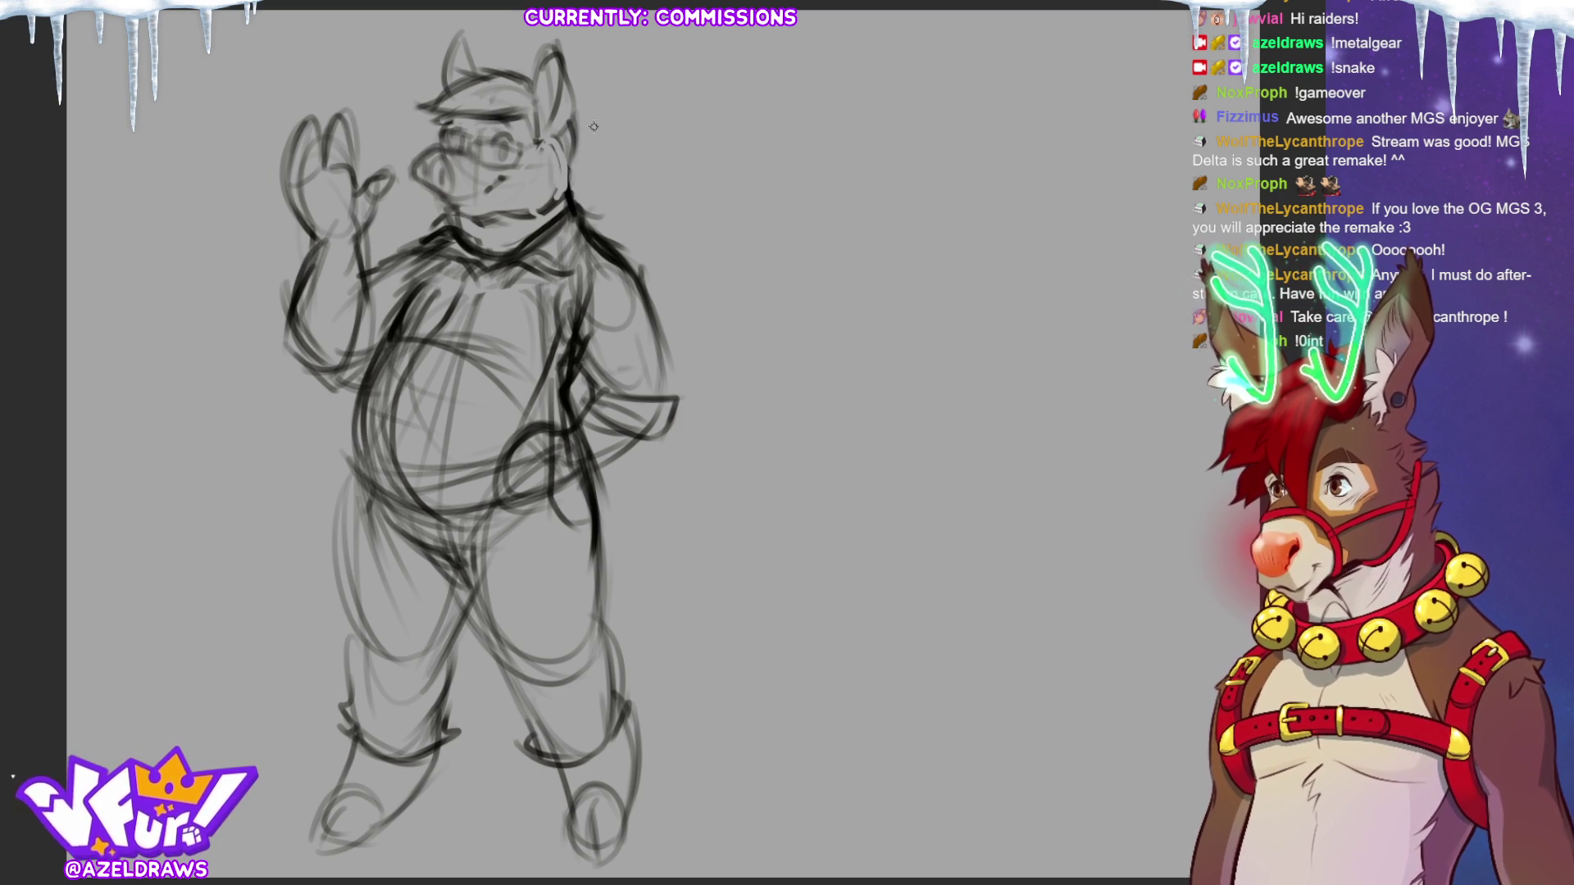
pyautogui.hotkey('ctrl', 'z')
pyautogui.hotkey('ctrl', 'z')
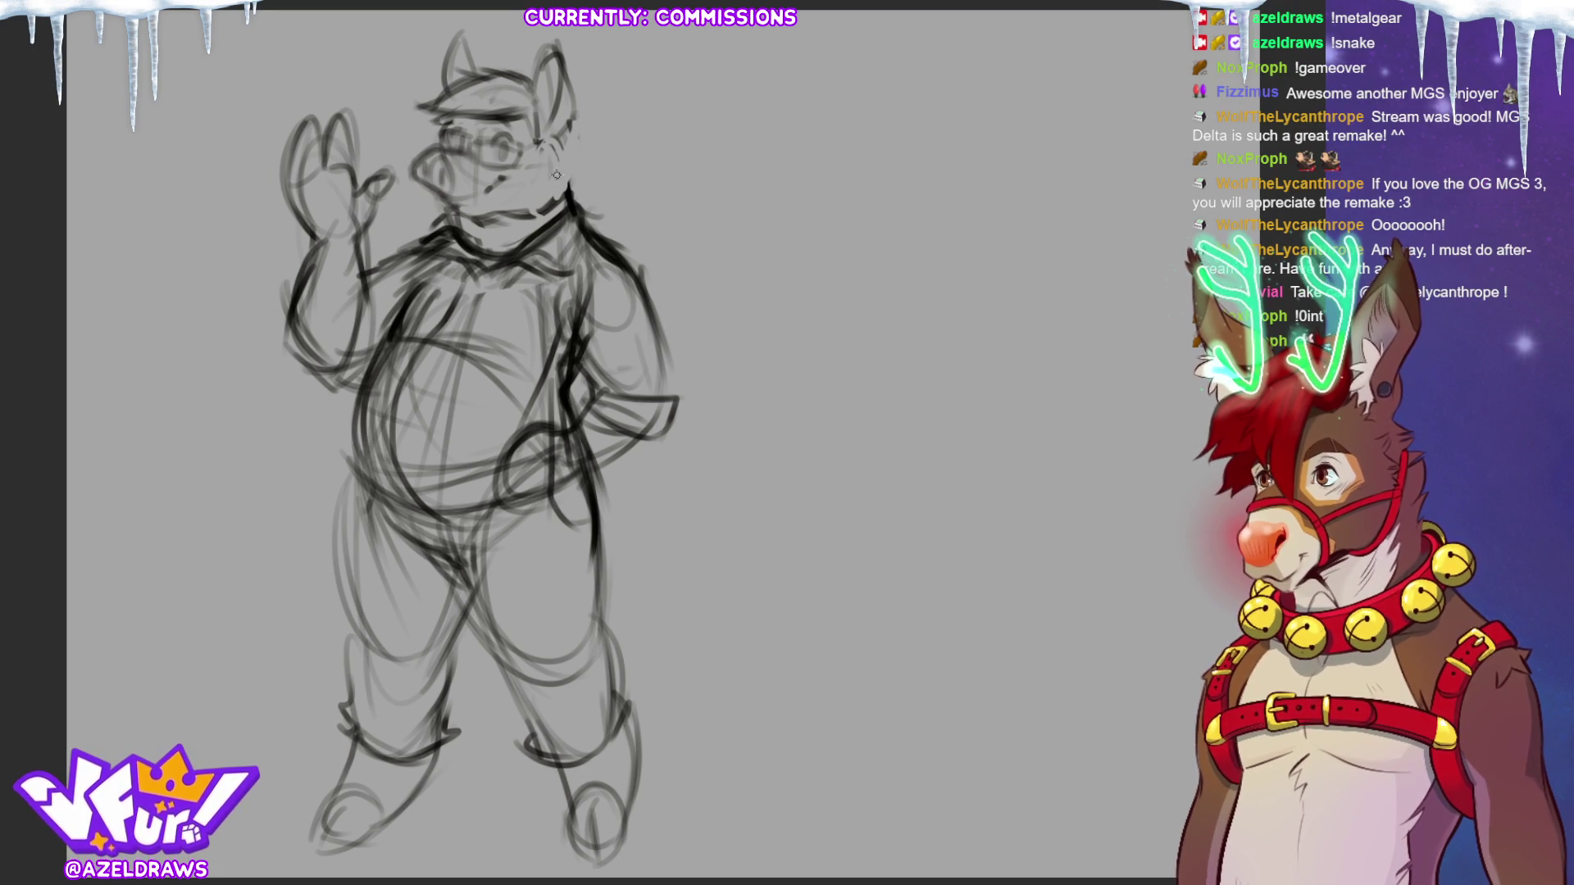
pyautogui.moveTo(565, 131); pyautogui.dragTo(574, 190)
pyautogui.moveTo(576, 127); pyautogui.dragTo(572, 172)
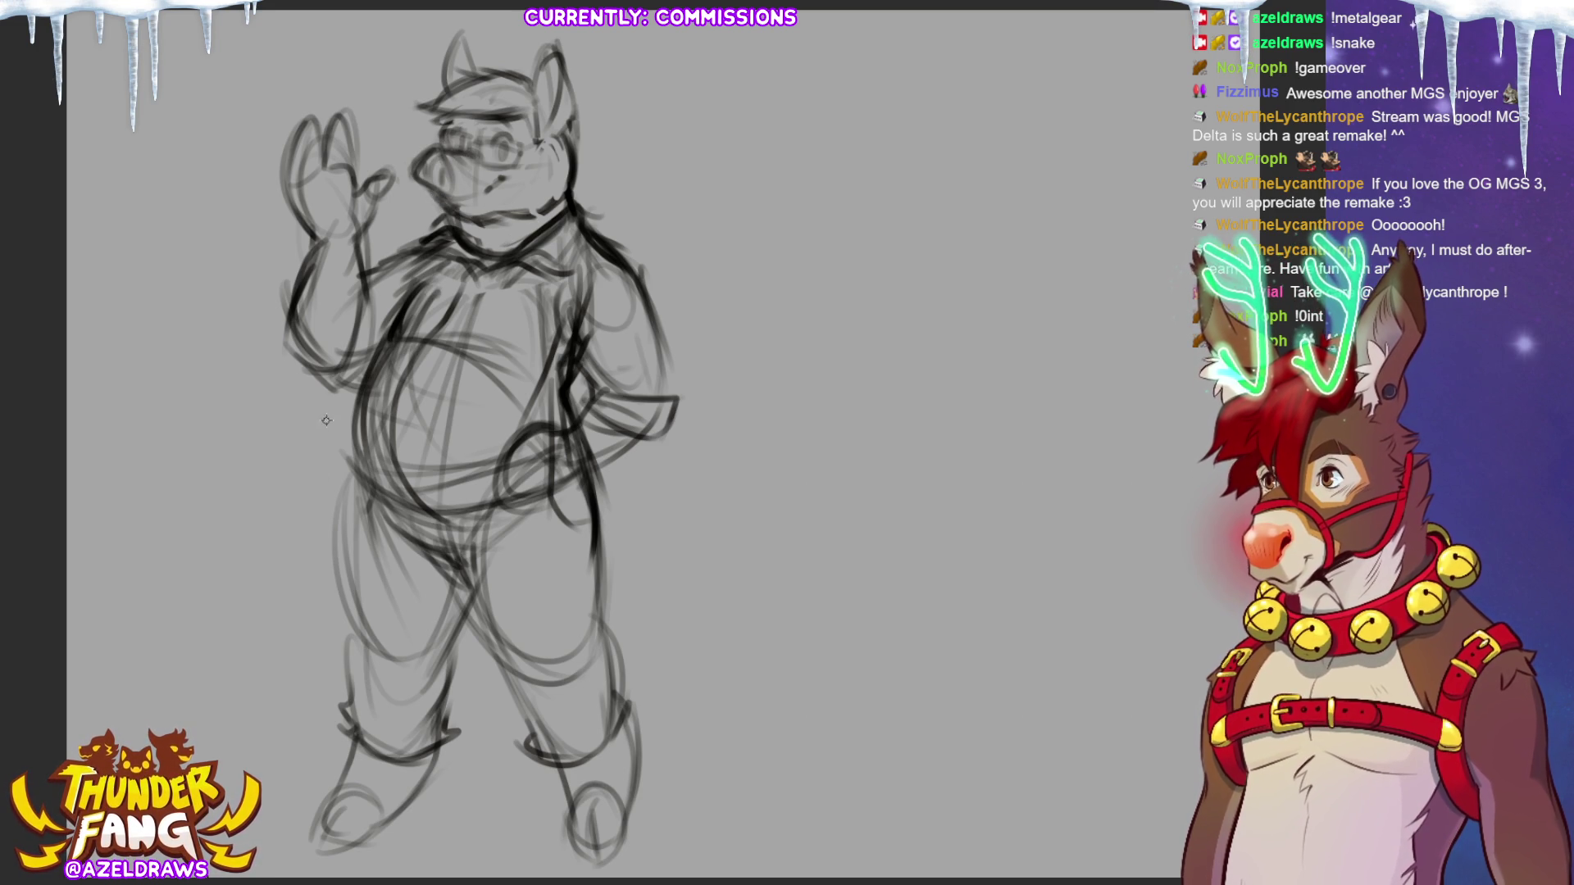
# Darken the right ear's outline and the left ear's tip.
pyautogui.moveTo(550, 129)
pyautogui.mouseDown()
pyautogui.moveTo(566, 95)
pyautogui.moveTo(547, 115)
pyautogui.mouseUp()
pyautogui.moveTo(546, 49)
pyautogui.mouseDown()
pyautogui.moveTo(533, 94)
pyautogui.moveTo(564, 69)
pyautogui.moveTo(578, 119)
pyautogui.mouseUp()
pyautogui.moveTo(447, 68); pyautogui.dragTo(467, 51)
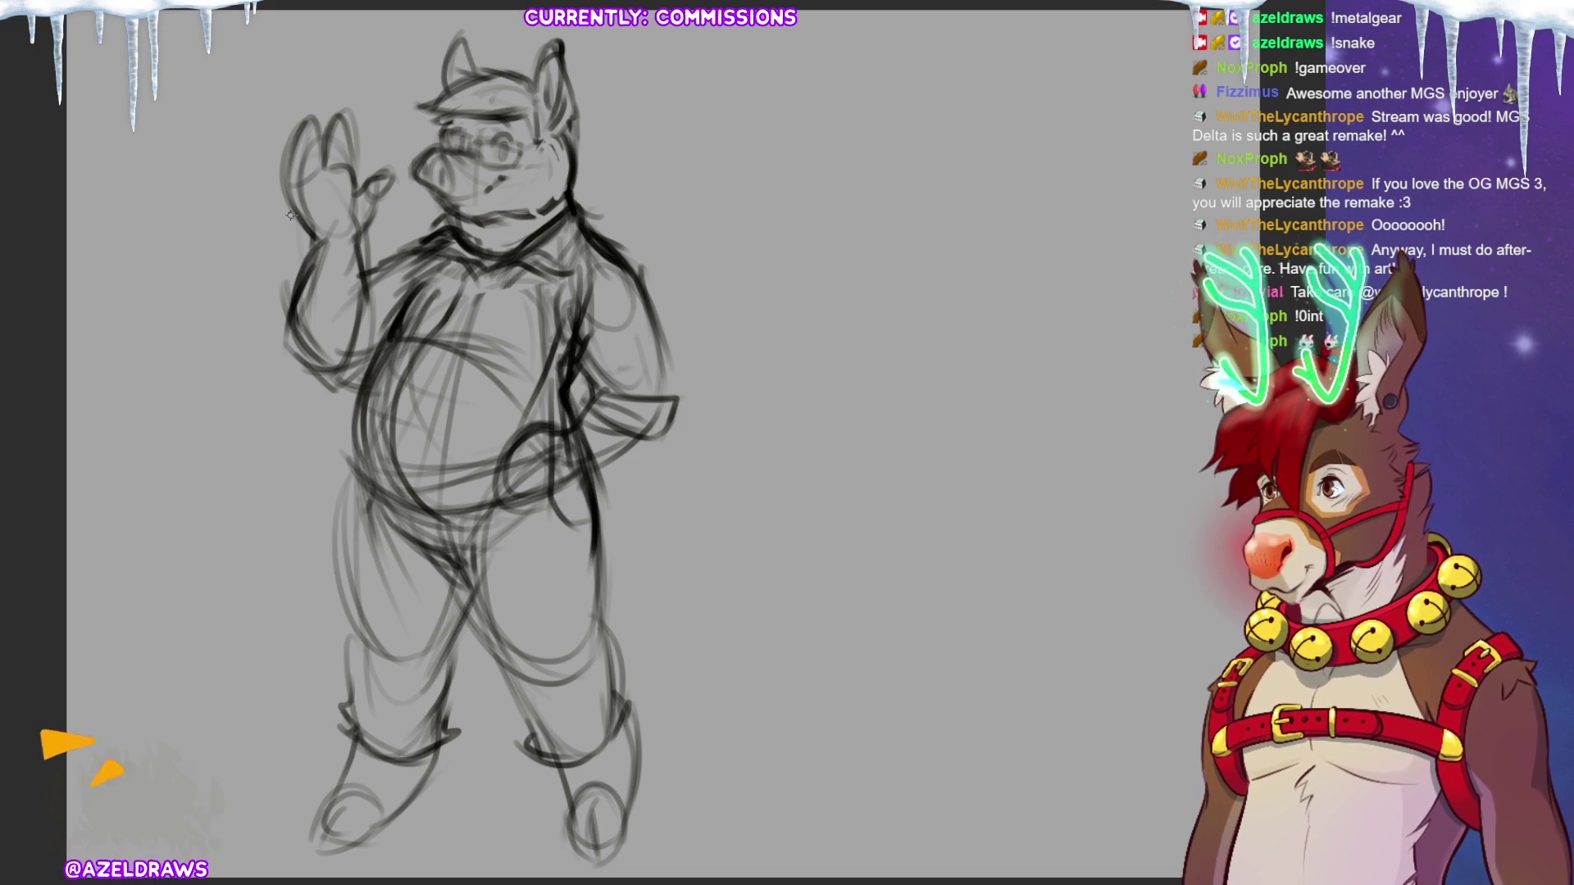
# Touch up the raised hand's fingers, lower belly, chest and right arm's outer edge.
pyautogui.moveTo(310, 122)
pyautogui.mouseDown()
pyautogui.moveTo(288, 169)
pyautogui.moveTo(323, 142)
pyautogui.mouseUp()
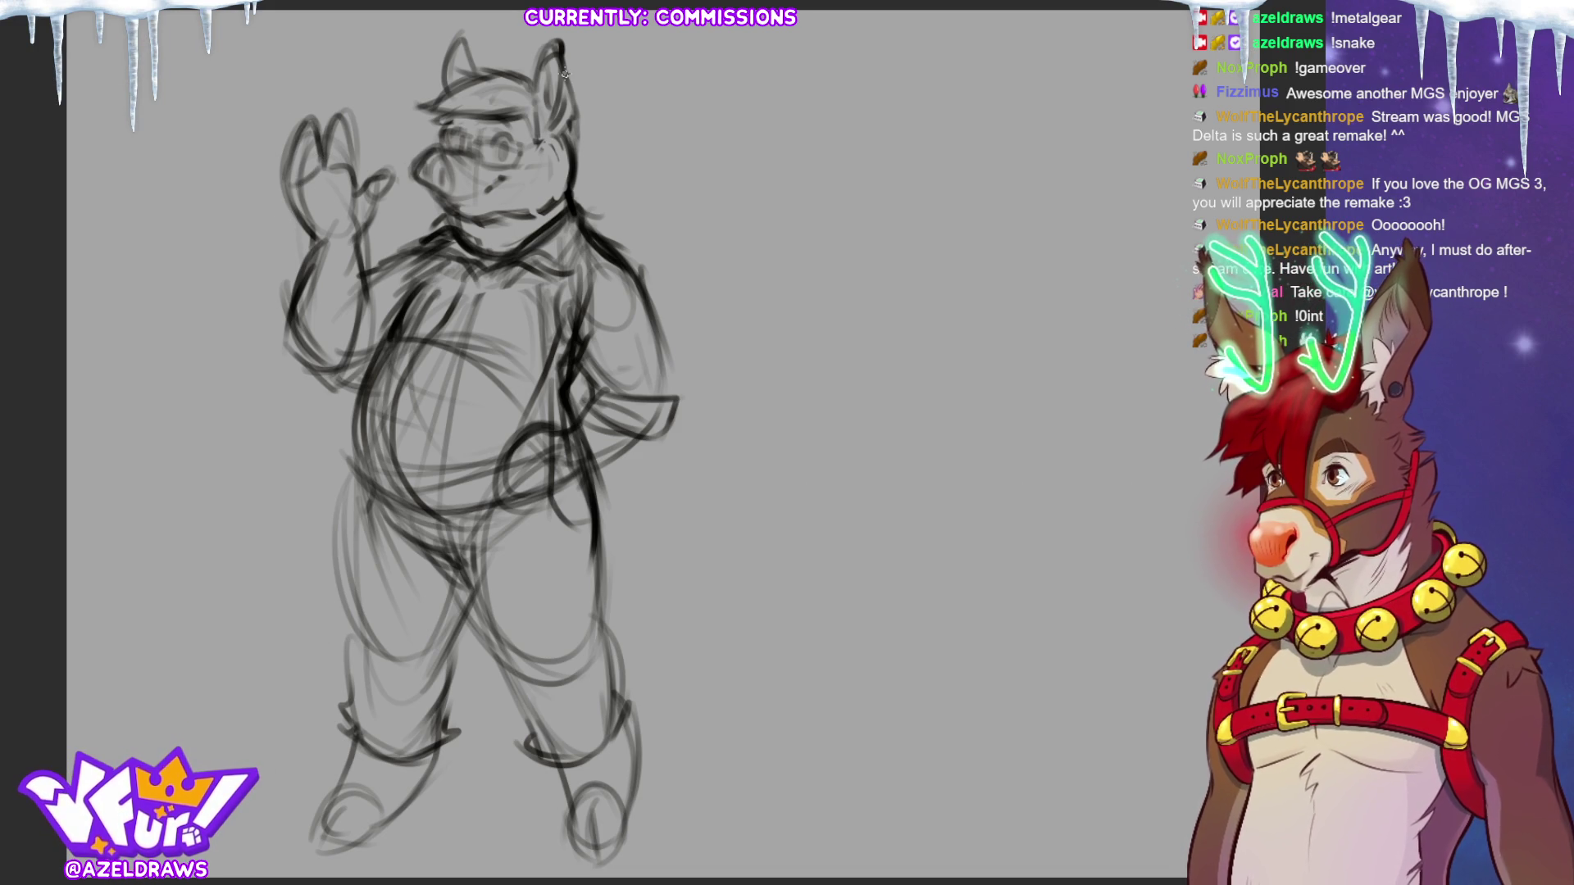
pyautogui.moveTo(465, 486)
pyautogui.mouseDown()
pyautogui.moveTo(358, 454)
pyautogui.moveTo(483, 514)
pyautogui.moveTo(348, 463)
pyautogui.moveTo(378, 386)
pyautogui.mouseUp()
pyautogui.moveTo(427, 265); pyautogui.dragTo(394, 325)
pyautogui.moveTo(588, 327)
pyautogui.mouseDown()
pyautogui.moveTo(568, 353)
pyautogui.moveTo(578, 439)
pyautogui.moveTo(666, 440)
pyautogui.moveTo(613, 455)
pyautogui.mouseUp()
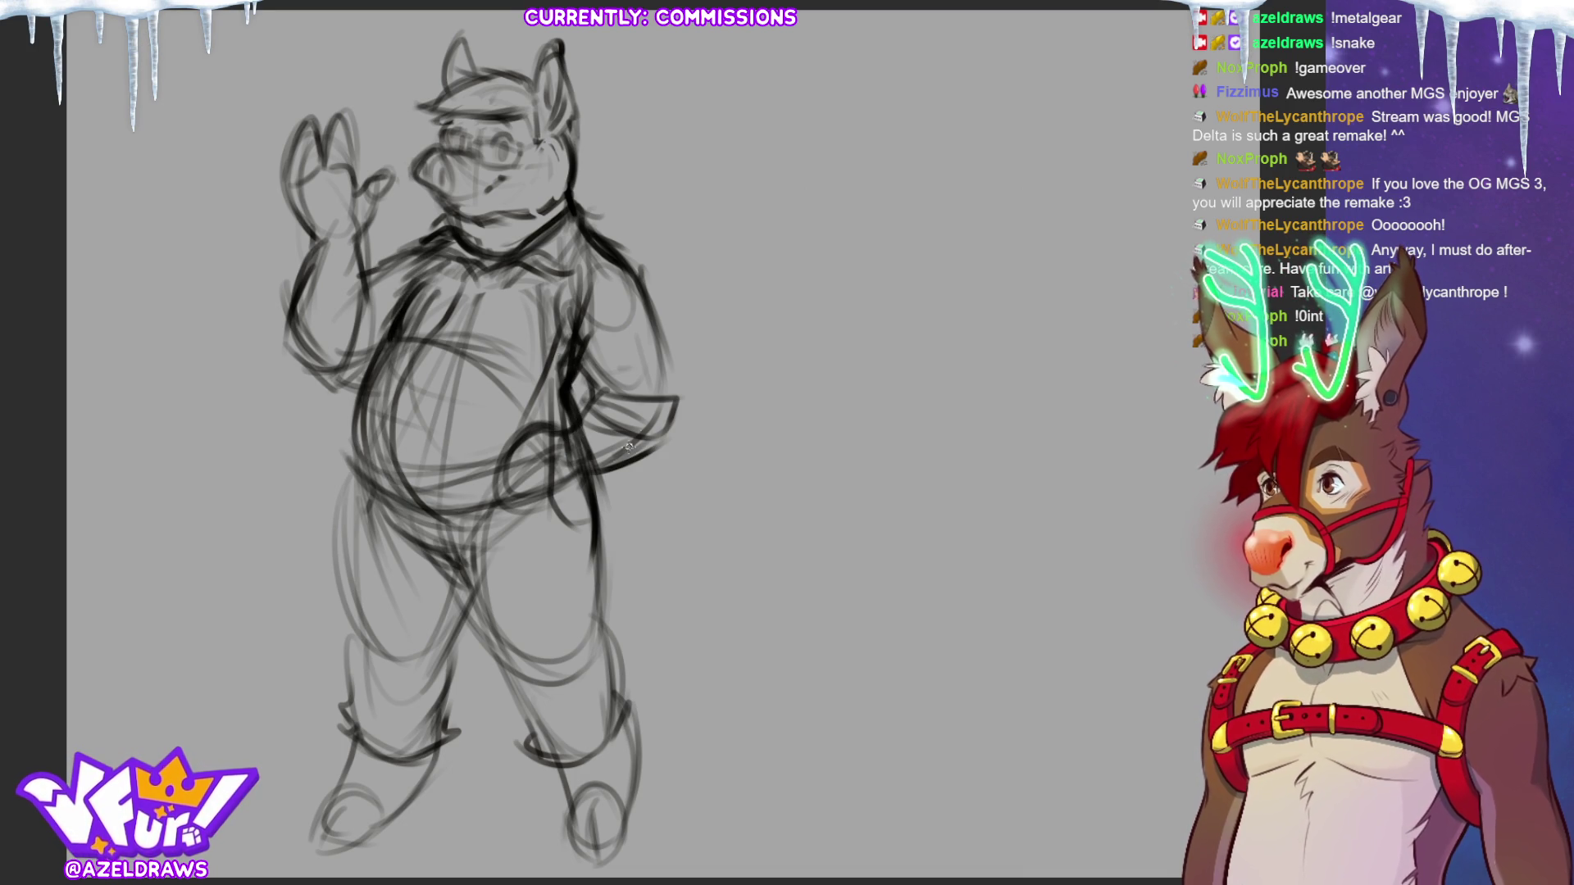
pyautogui.moveTo(655, 344); pyautogui.dragTo(659, 392)
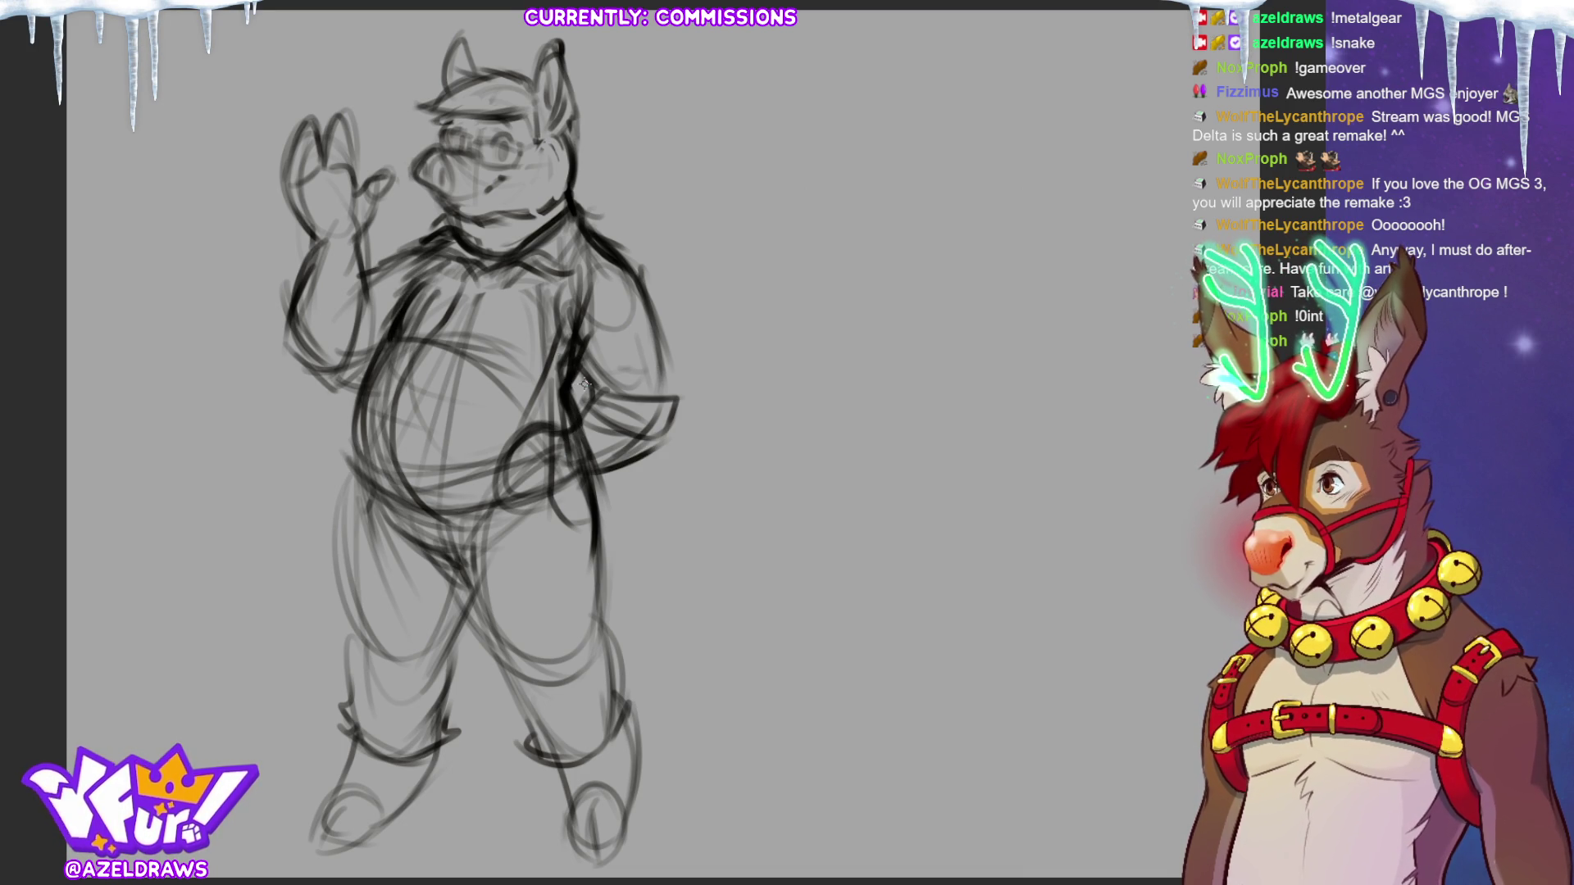
# Add a left chest stroke, then shift the lassoed raised arm slightly left and deselect.
pyautogui.moveTo(348, 408)
pyautogui.mouseDown()
pyautogui.moveTo(425, 237)
pyautogui.moveTo(396, 138)
pyautogui.moveTo(276, 433)
pyautogui.mouseUp()
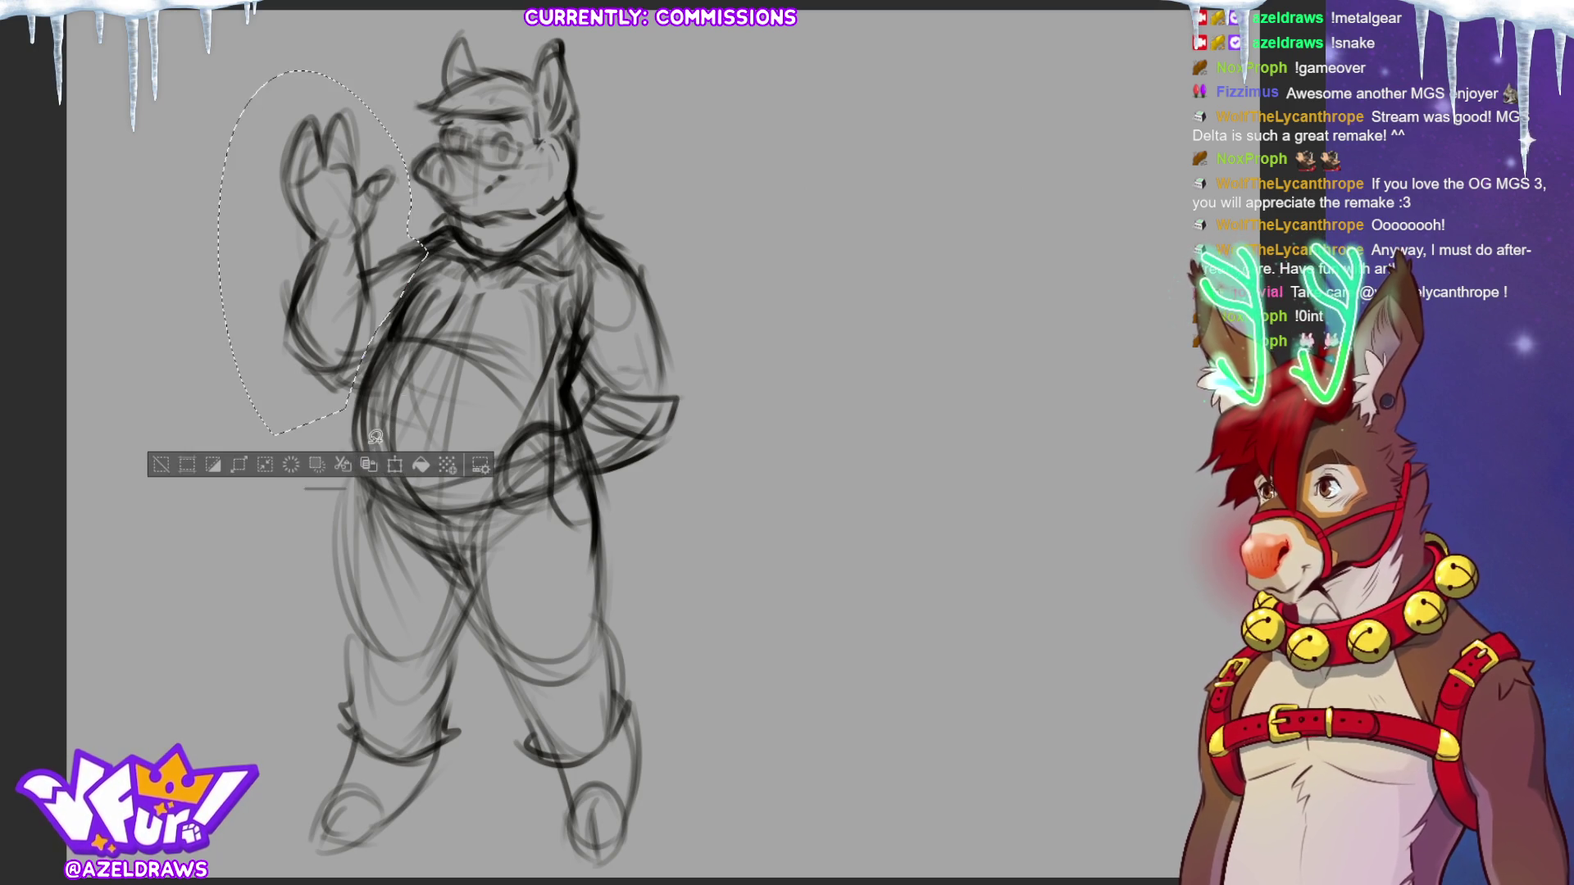
pyautogui.click(395, 465)
pyautogui.moveTo(371, 386); pyautogui.dragTo(363, 384)
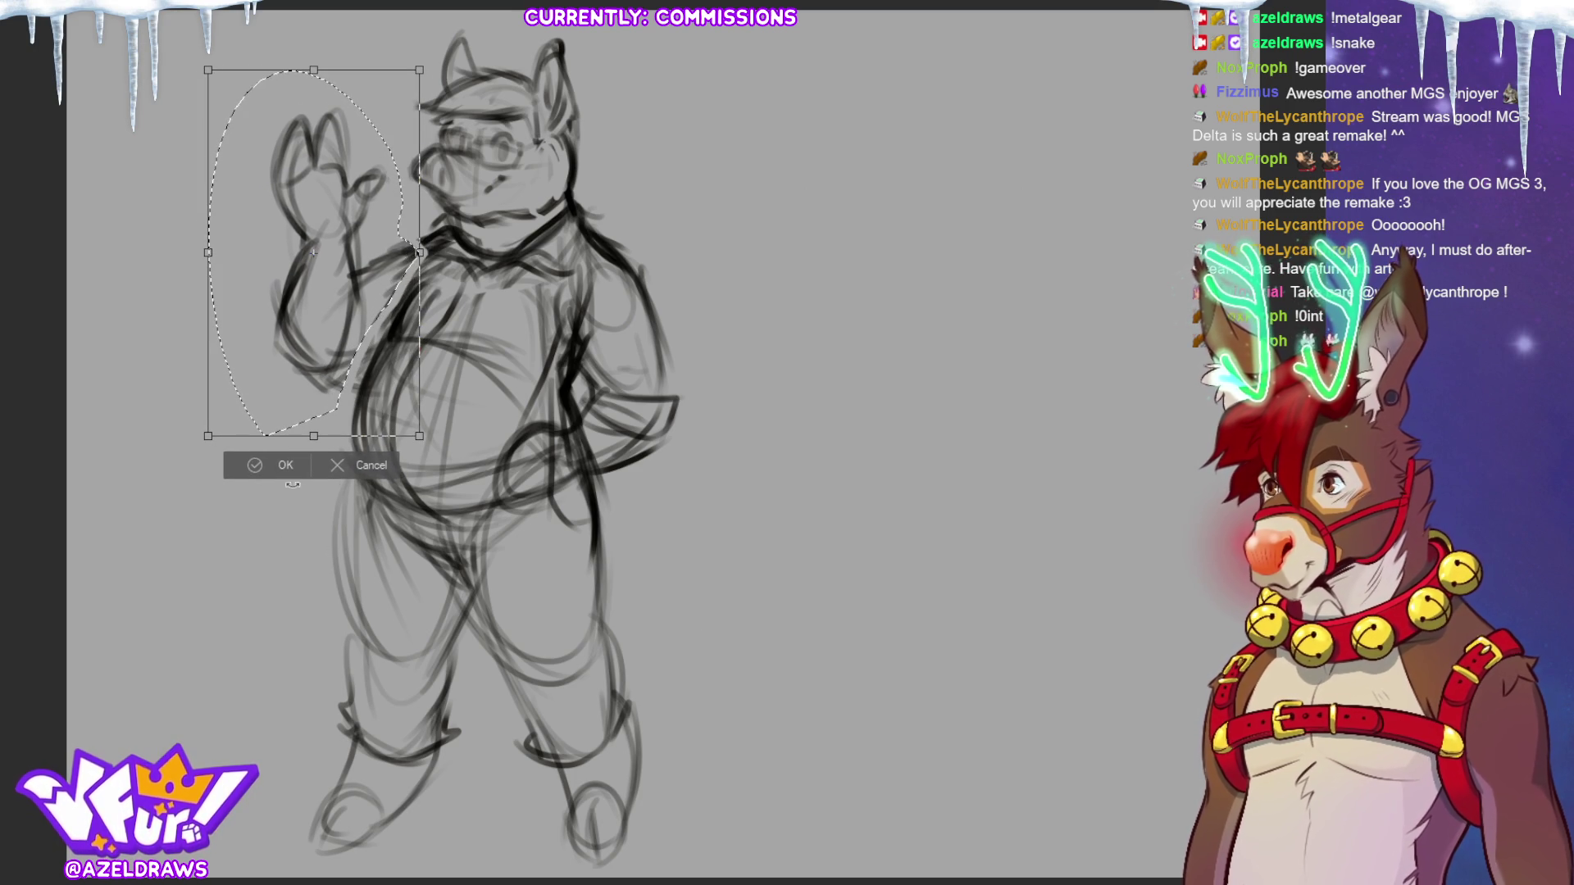
pyautogui.click(246, 465)
pyautogui.hotkey('ctrl', 'd')
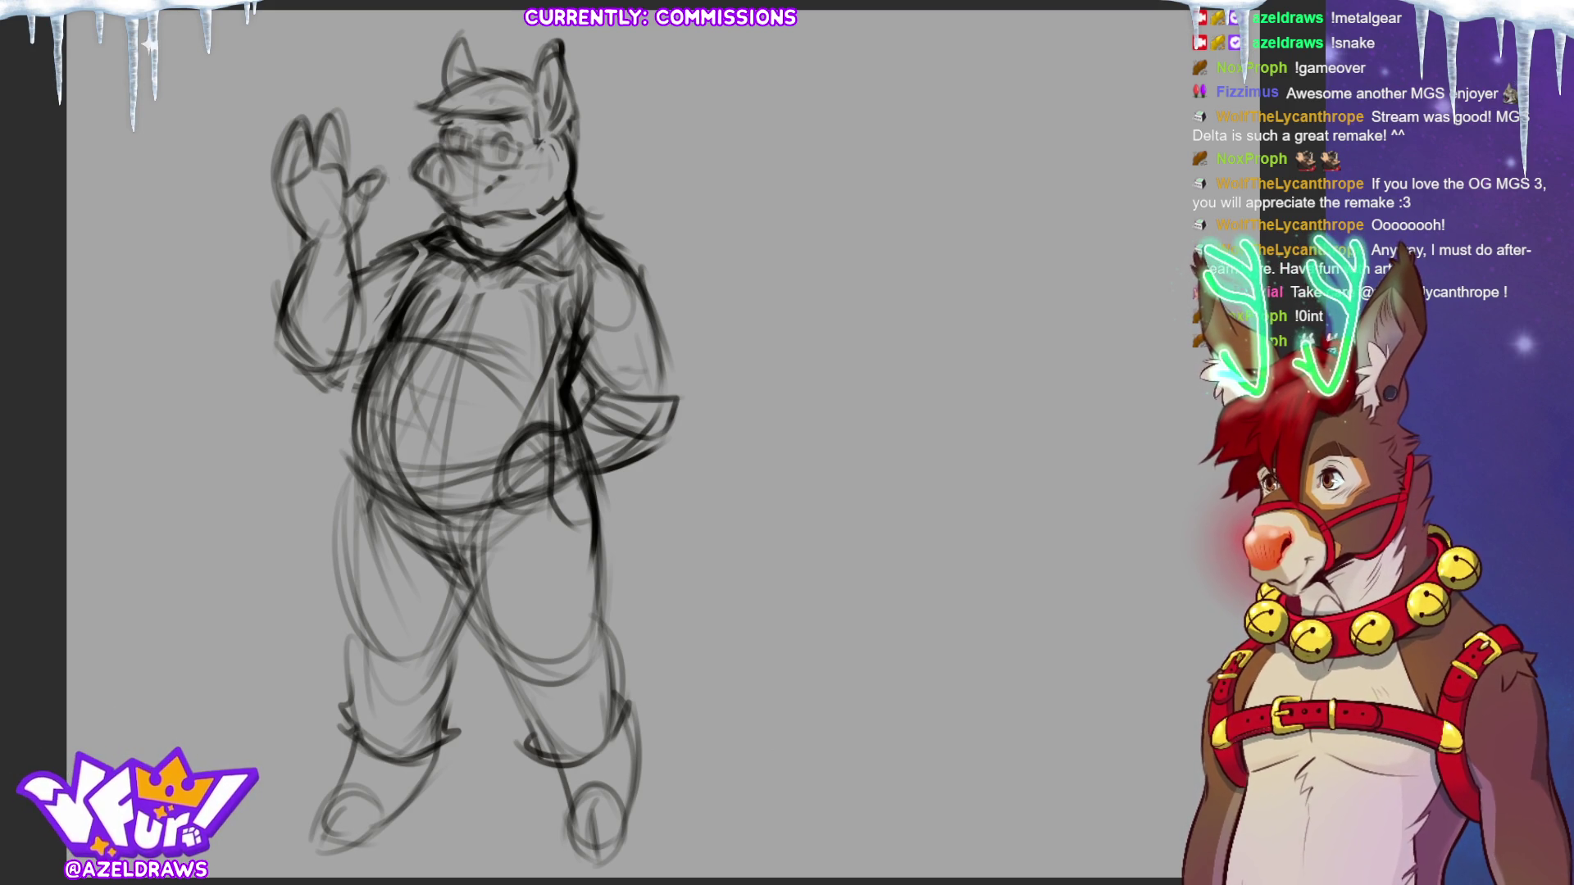
# Hide the rough sketch layer, leaving the canvas blank.
pyautogui.press('Delete')
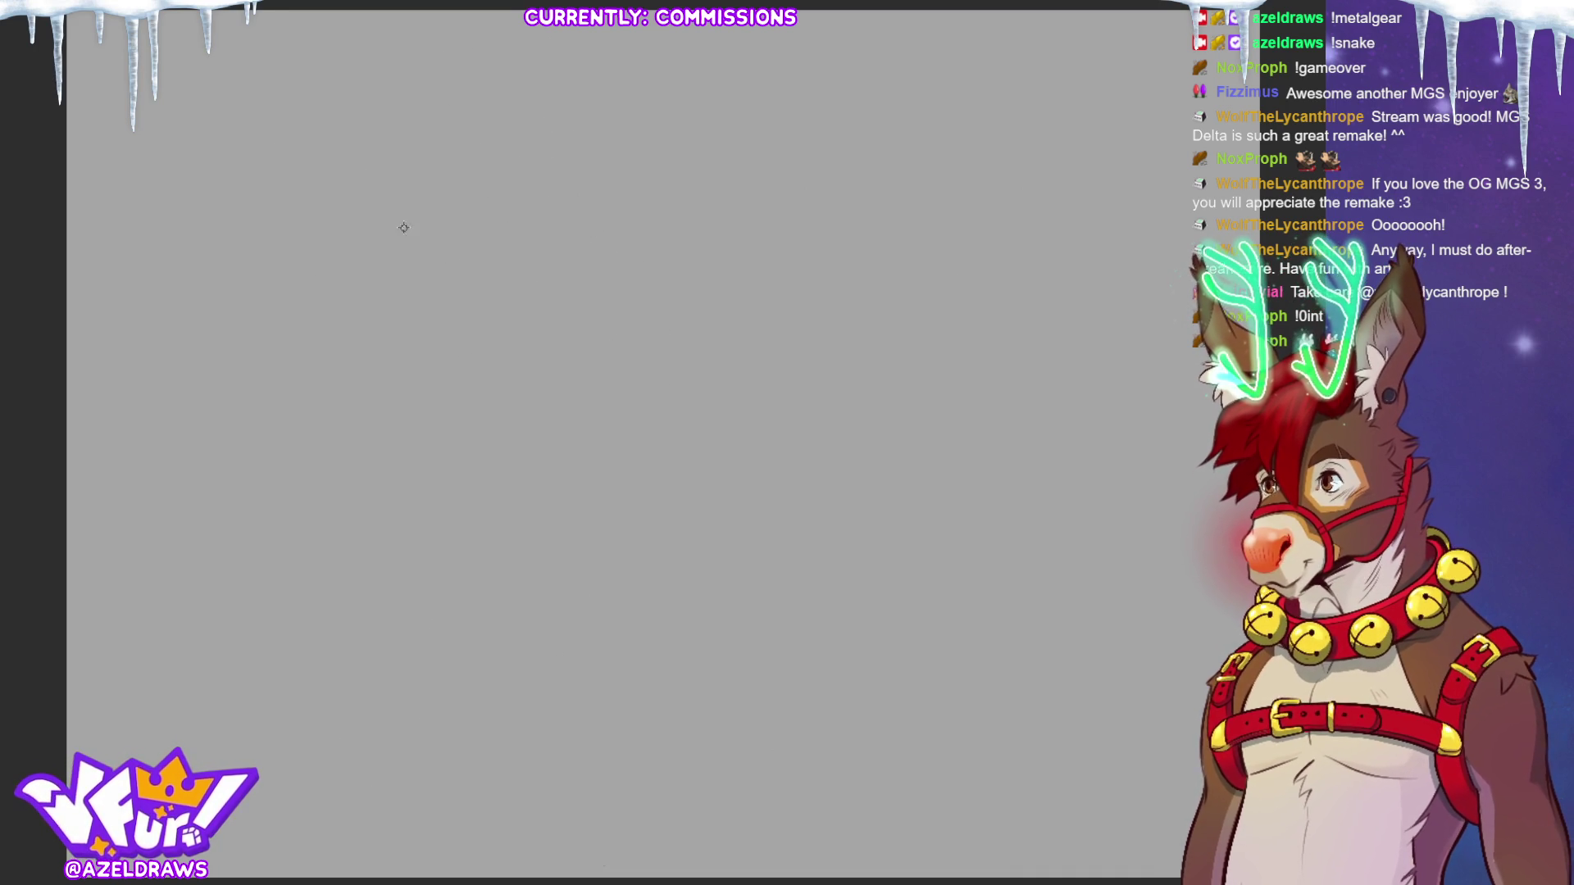
# Bring the rough sketch back, lower its opacity, and draw a curve down the belly's left side.
pyautogui.hotkey('ctrl', 'z')
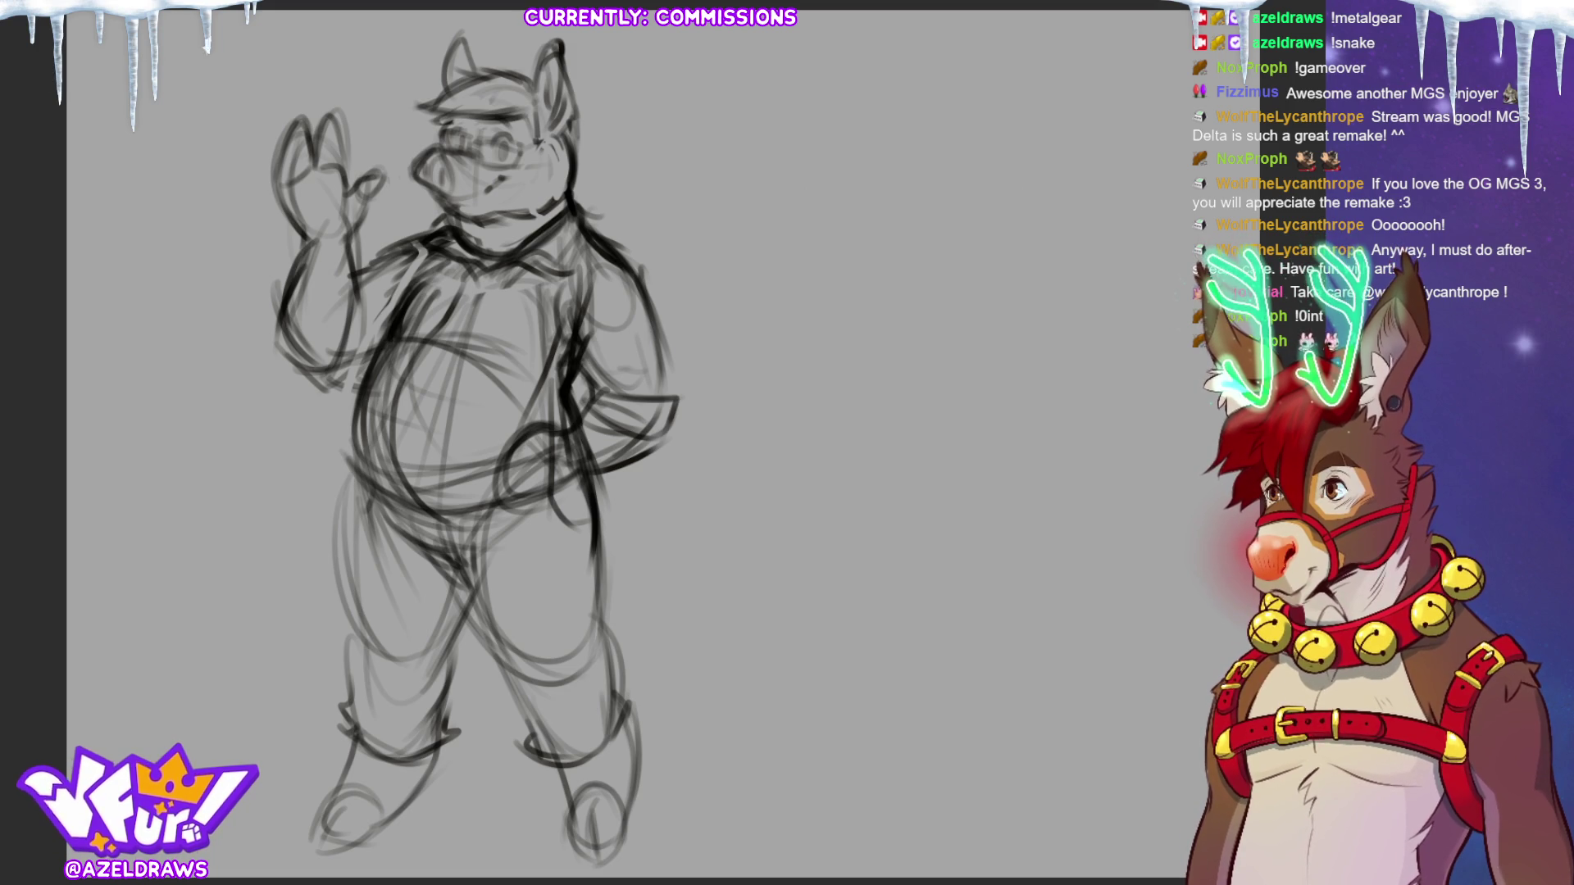
pyautogui.press('5')
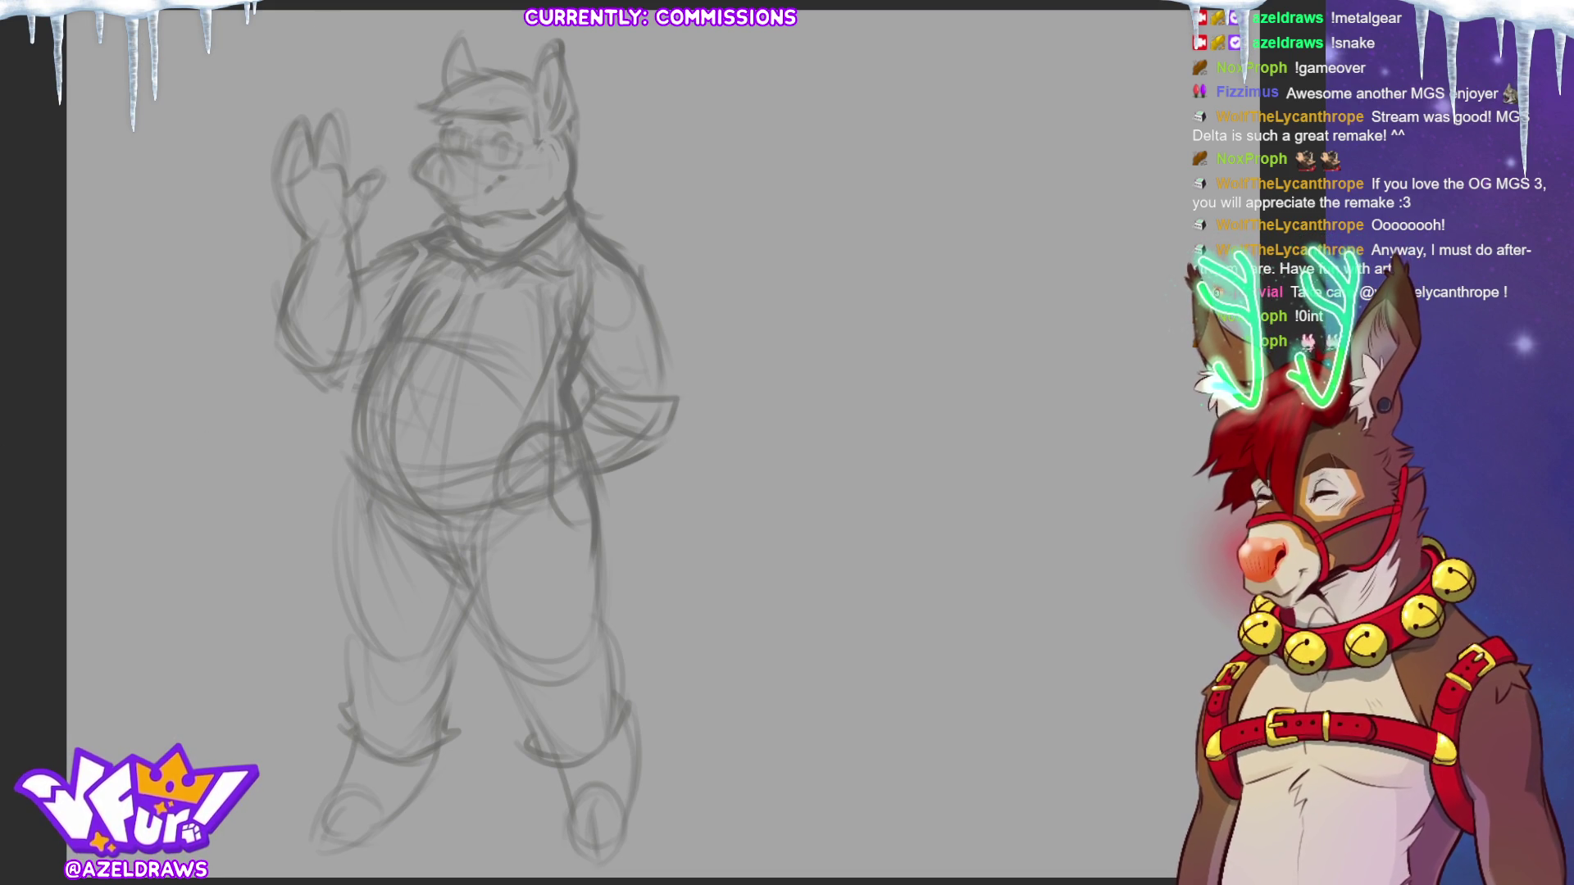
pyautogui.moveTo(439, 297); pyautogui.dragTo(369, 438)
# Redraw the belly's left side and upper curves in cleaner lines, undoing trial strokes.
pyautogui.hotkey('ctrl', 'z')
pyautogui.moveTo(426, 289); pyautogui.dragTo(369, 428)
pyautogui.hotkey('ctrl', 'z')
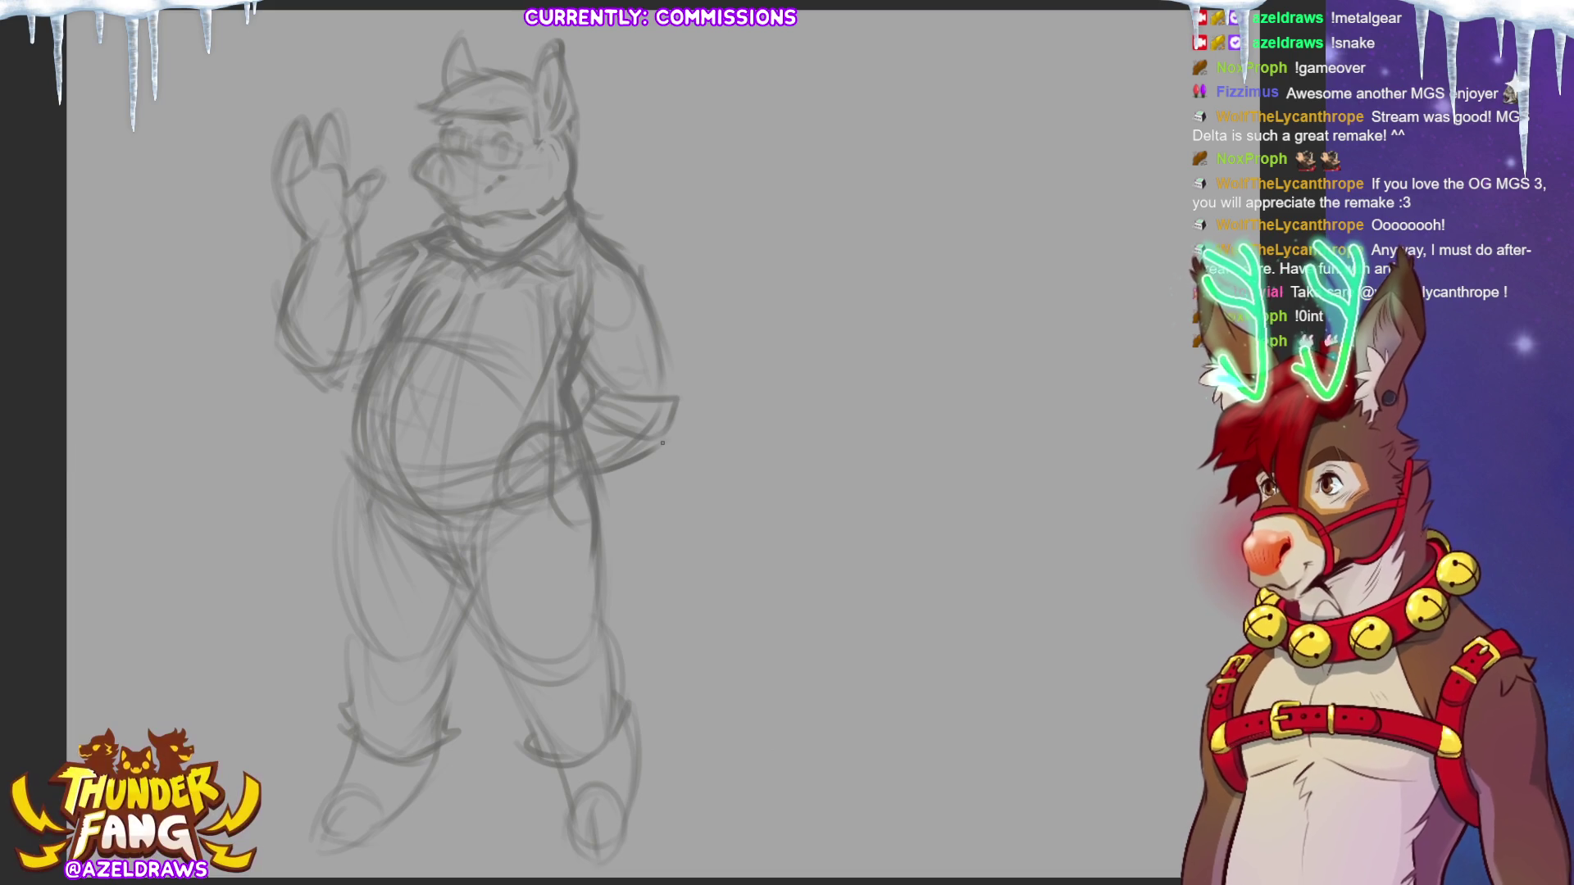
pyautogui.moveTo(377, 299); pyautogui.dragTo(345, 385)
pyautogui.hotkey('ctrl', 'z')
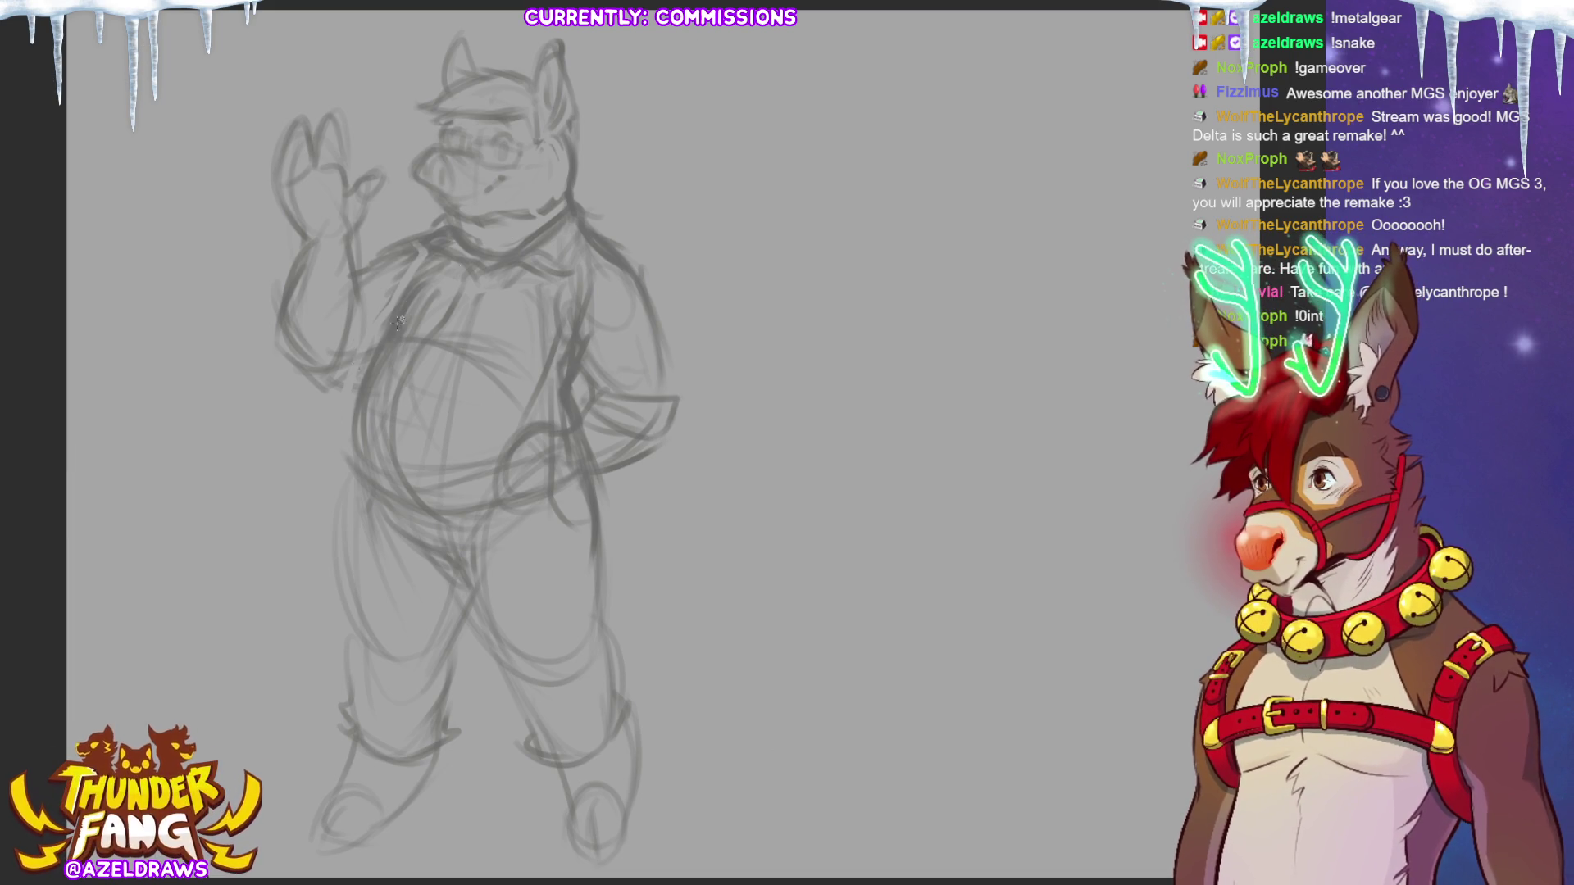
pyautogui.moveTo(389, 319)
pyautogui.mouseDown()
pyautogui.moveTo(429, 271)
pyautogui.moveTo(360, 379)
pyautogui.moveTo(368, 361)
pyautogui.moveTo(387, 496)
pyautogui.mouseUp()
pyautogui.moveTo(354, 402)
pyautogui.mouseDown()
pyautogui.moveTo(374, 492)
pyautogui.moveTo(412, 514)
pyautogui.mouseUp()
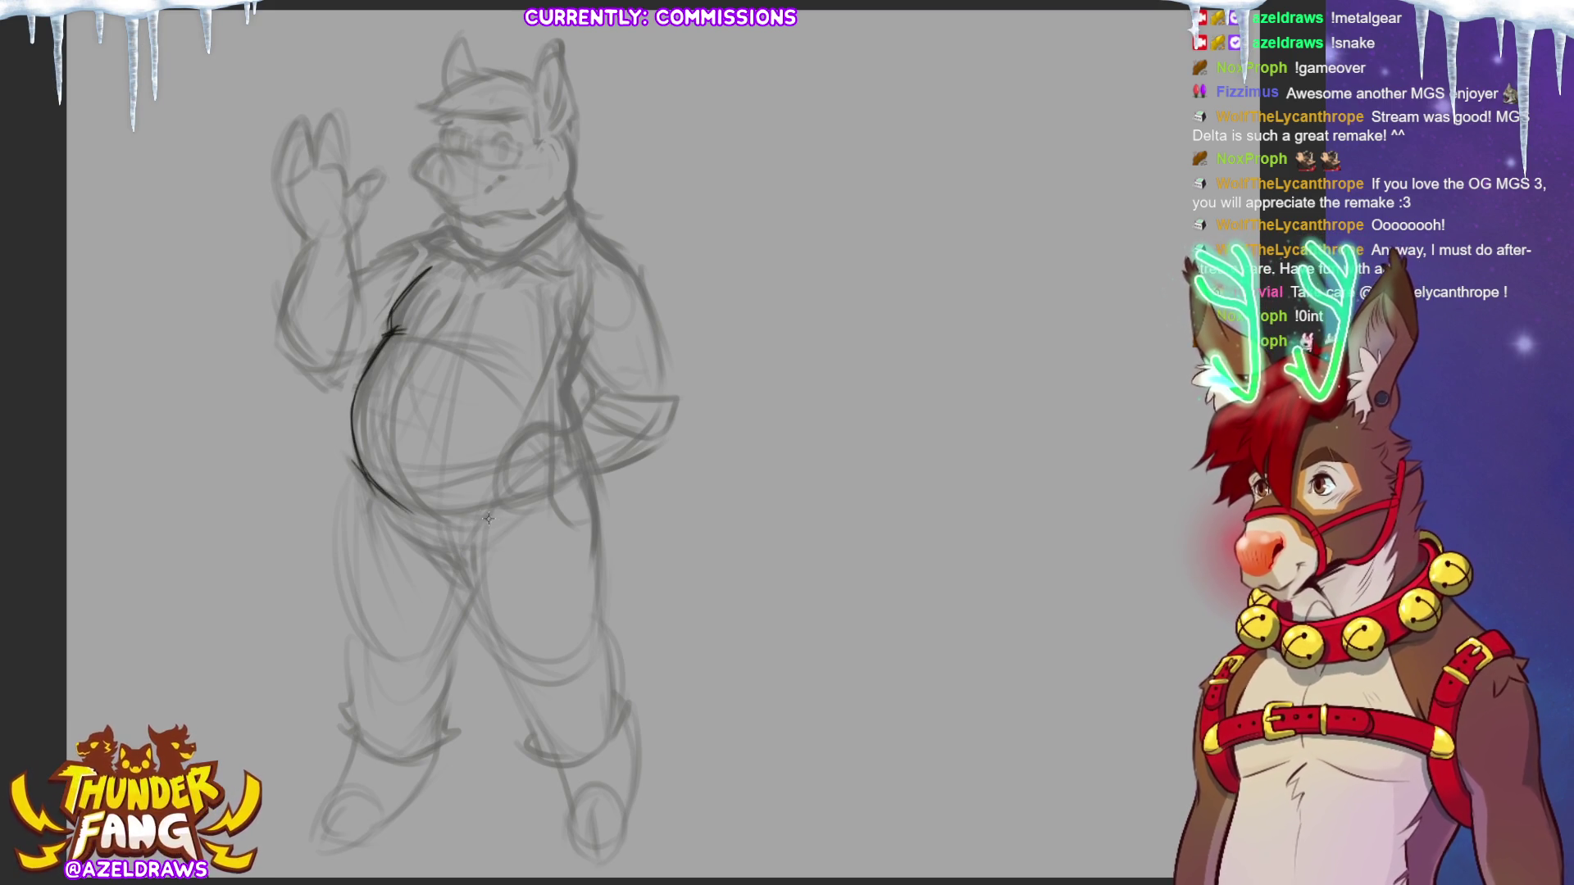
pyautogui.moveTo(464, 276)
pyautogui.mouseDown()
pyautogui.moveTo(418, 352)
pyautogui.moveTo(392, 471)
pyautogui.mouseUp()
pyautogui.moveTo(407, 350); pyautogui.dragTo(470, 339)
pyautogui.moveTo(407, 346); pyautogui.dragTo(469, 336)
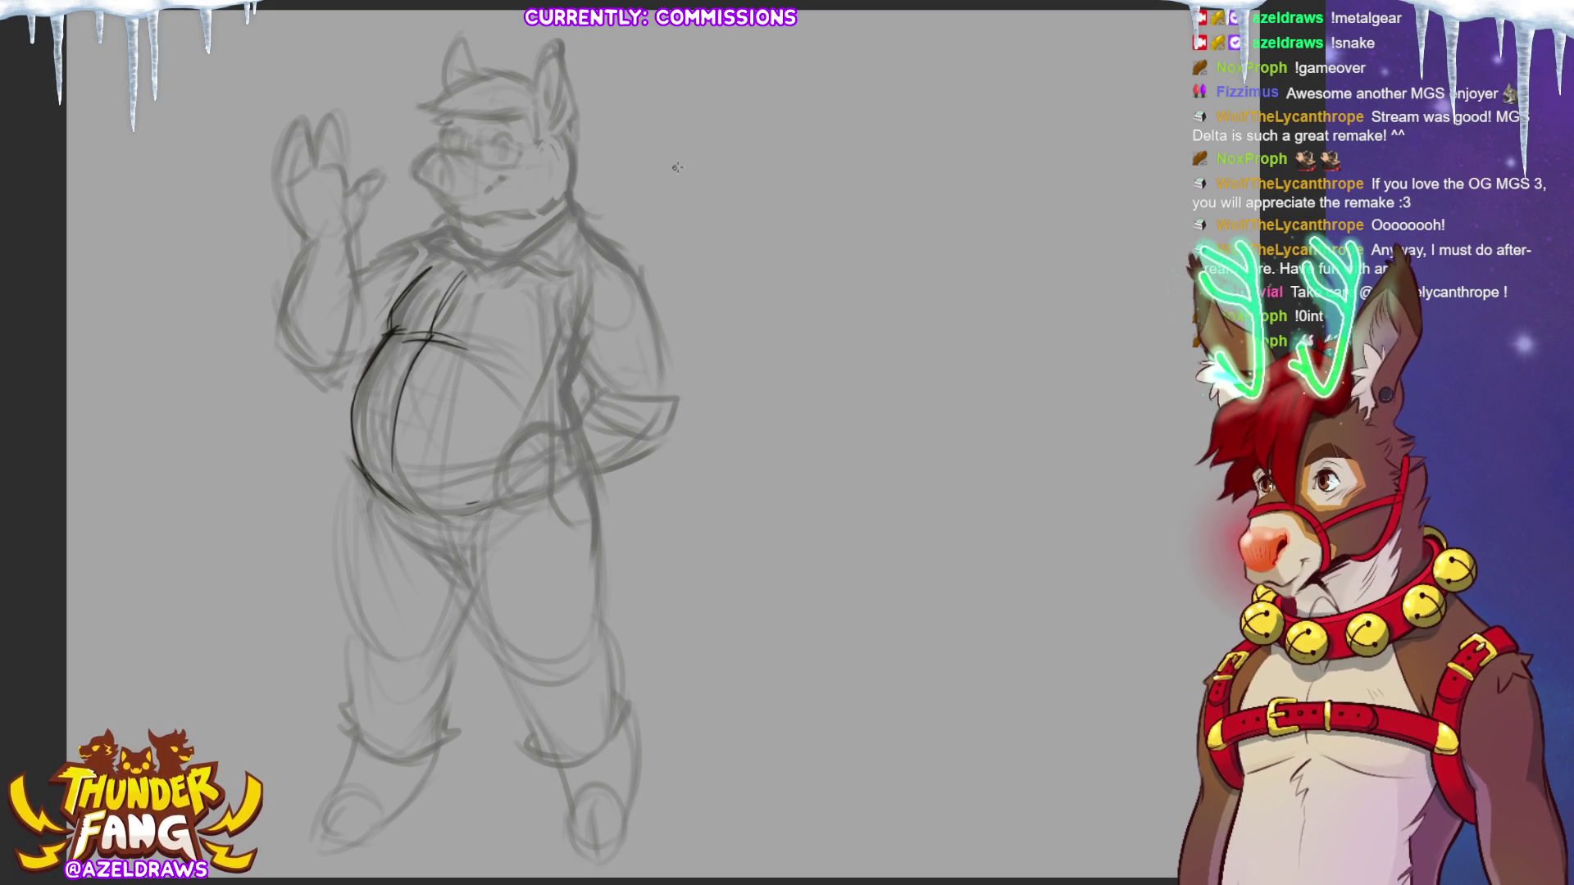
# Outline the figure's right side, the shirt collar, and the chin and jaw line.
pyautogui.moveTo(578, 367); pyautogui.dragTo(561, 397)
pyautogui.moveTo(579, 329); pyautogui.dragTo(568, 375)
pyautogui.moveTo(566, 297); pyautogui.dragTo(578, 366)
pyautogui.moveTo(502, 267)
pyautogui.mouseDown()
pyautogui.moveTo(573, 252)
pyautogui.moveTo(572, 207)
pyautogui.moveTo(585, 218)
pyautogui.mouseUp()
pyautogui.moveTo(584, 220); pyautogui.dragTo(562, 272)
pyautogui.moveTo(407, 259); pyautogui.dragTo(447, 220)
pyautogui.moveTo(434, 235)
pyautogui.mouseDown()
pyautogui.moveTo(447, 217)
pyautogui.moveTo(503, 264)
pyautogui.mouseUp()
pyautogui.moveTo(442, 222)
pyautogui.mouseDown()
pyautogui.moveTo(564, 194)
pyautogui.moveTo(533, 208)
pyautogui.mouseUp()
pyautogui.moveTo(573, 153); pyautogui.dragTo(567, 204)
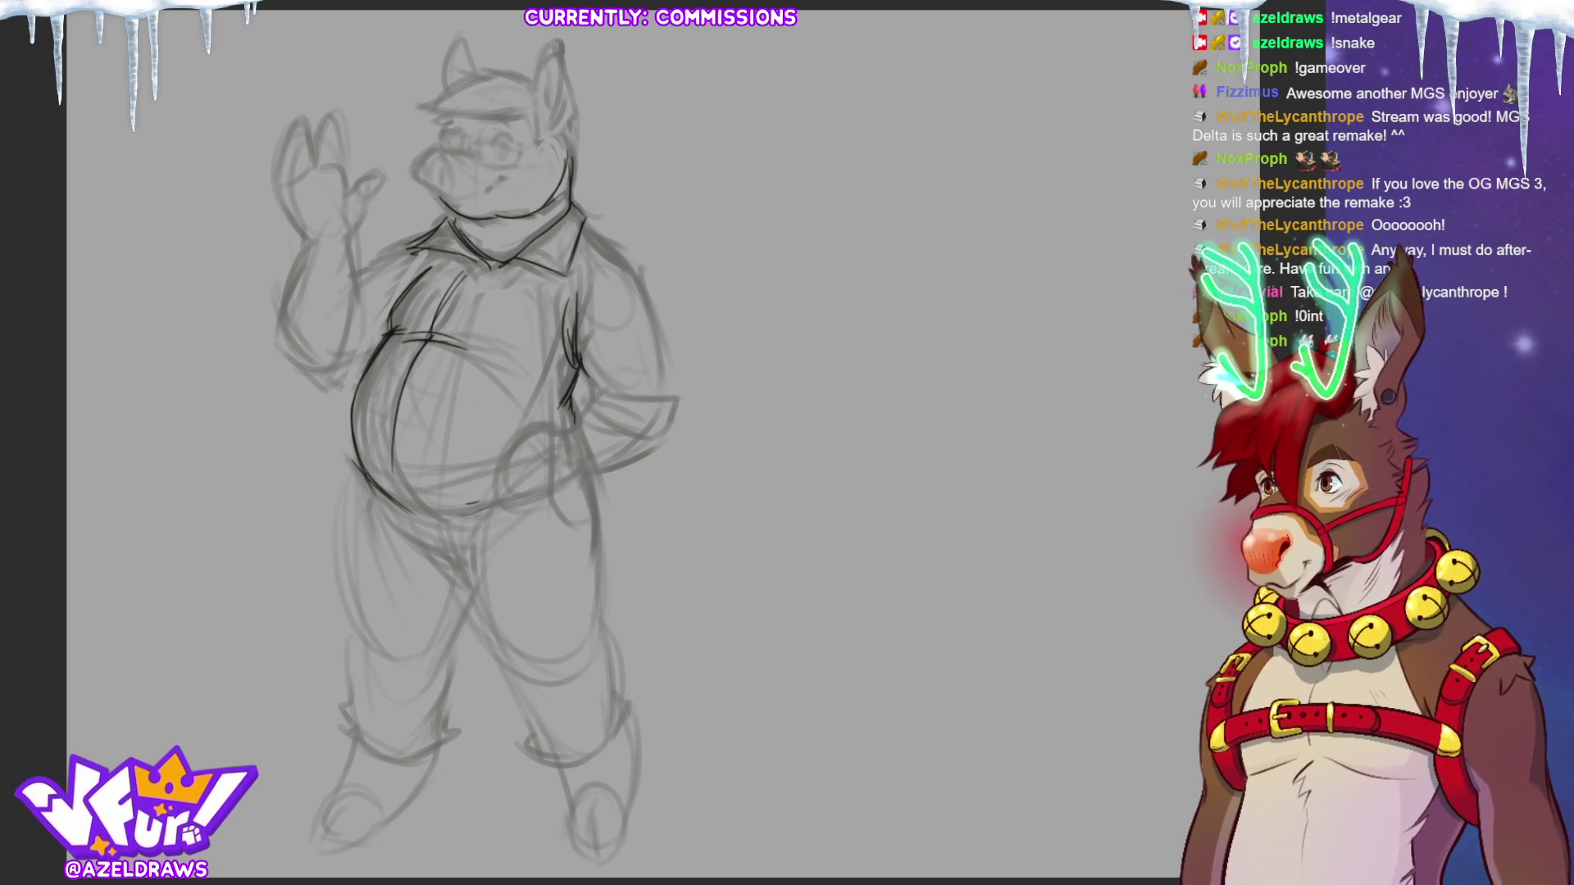
# Reinforce the belly's left edge and trace the right shoulder, arm, cuff and hand.
pyautogui.moveTo(391, 410); pyautogui.dragTo(392, 445)
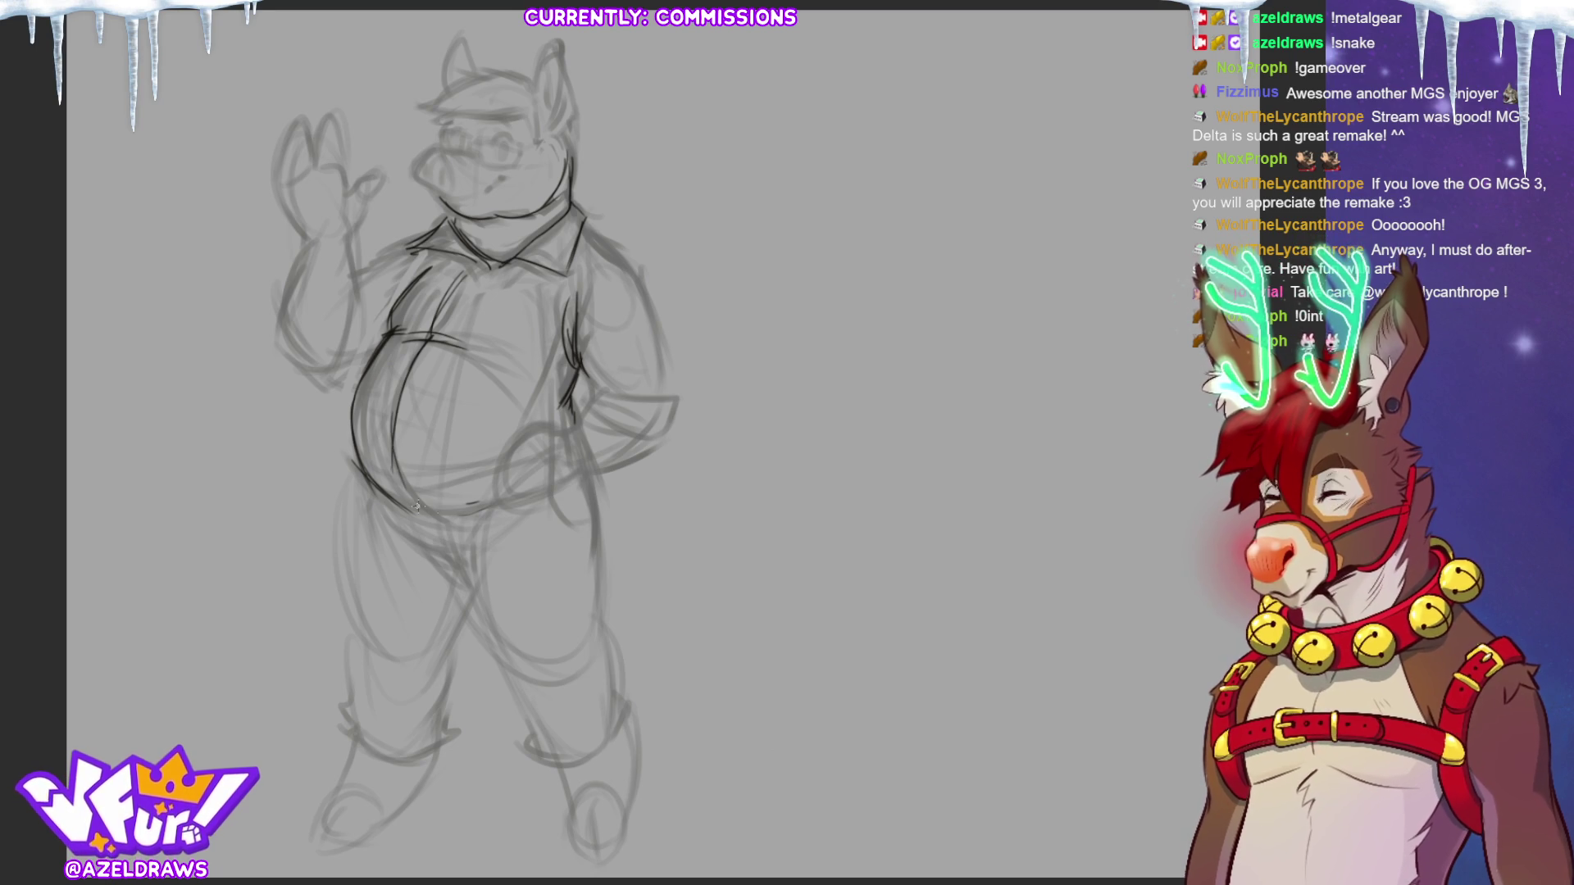
pyautogui.moveTo(567, 310); pyautogui.dragTo(566, 366)
pyautogui.hotkey('ctrl', 'z')
pyautogui.hotkey('ctrl', 'z')
pyautogui.hotkey('ctrl', 'z')
pyautogui.hotkey('ctrl', 'z')
pyautogui.moveTo(572, 365)
pyautogui.mouseDown()
pyautogui.moveTo(553, 285)
pyautogui.moveTo(572, 359)
pyautogui.mouseUp()
pyautogui.moveTo(588, 226); pyautogui.dragTo(659, 346)
pyautogui.moveTo(625, 267)
pyautogui.mouseDown()
pyautogui.moveTo(656, 402)
pyautogui.moveTo(579, 404)
pyautogui.moveTo(654, 441)
pyautogui.mouseUp()
pyautogui.moveTo(660, 386); pyautogui.dragTo(660, 443)
pyautogui.moveTo(585, 405)
pyautogui.mouseDown()
pyautogui.moveTo(553, 435)
pyautogui.moveTo(638, 449)
pyautogui.mouseUp()
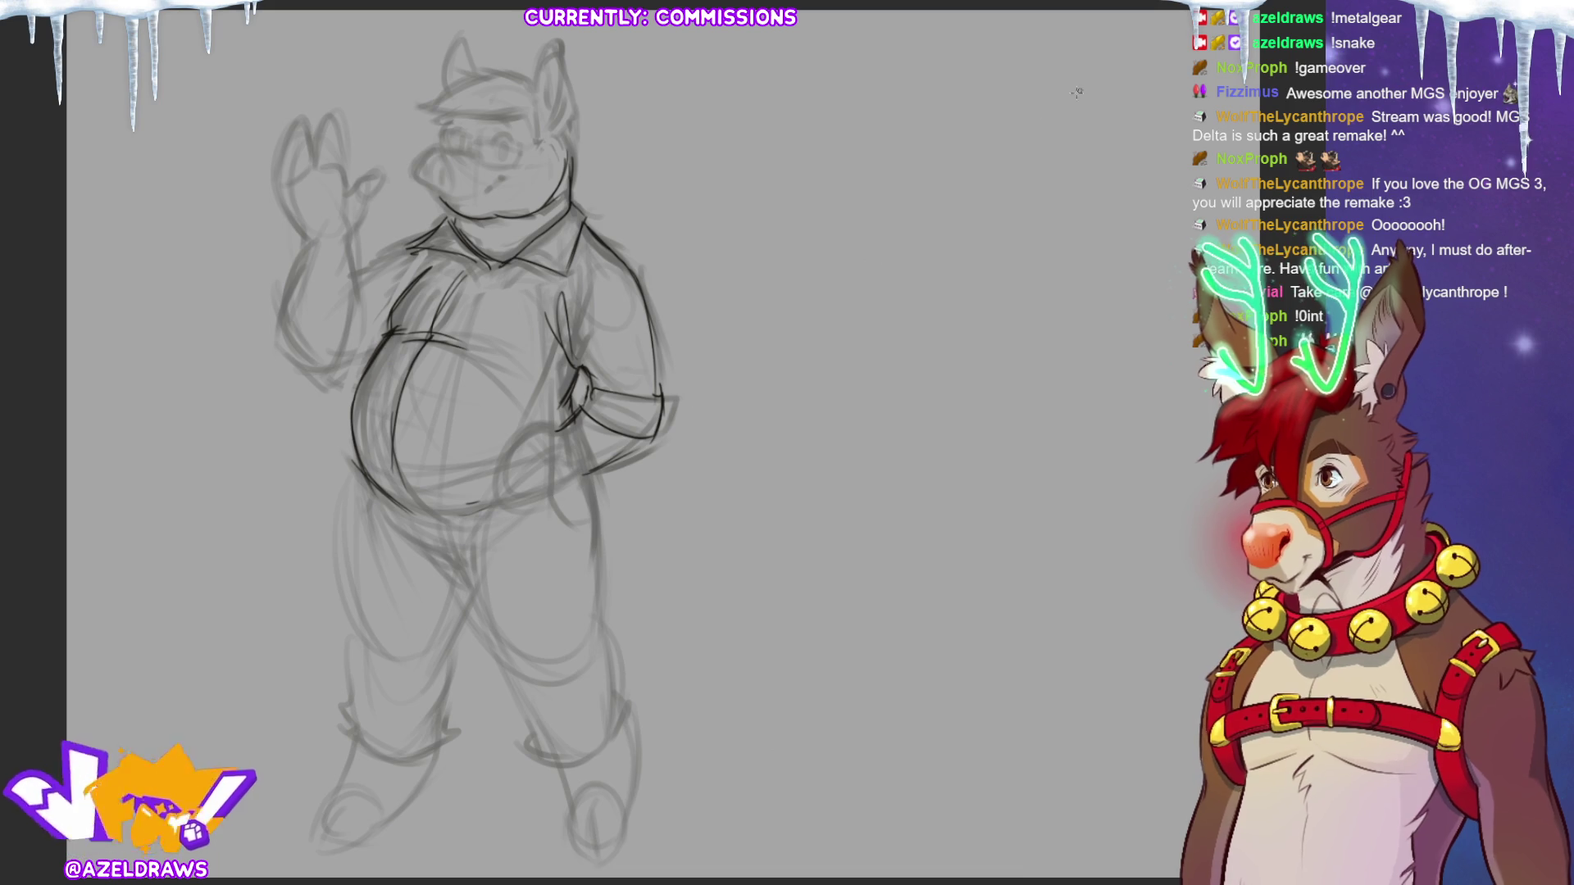
# Trace the raised forearm's contours and add a short stroke near the shoulder.
pyautogui.moveTo(349, 277)
pyautogui.mouseDown()
pyautogui.moveTo(345, 357)
pyautogui.moveTo(318, 385)
pyautogui.moveTo(366, 299)
pyautogui.moveTo(371, 343)
pyautogui.mouseUp()
pyautogui.moveTo(322, 385); pyautogui.dragTo(369, 361)
pyautogui.moveTo(356, 273); pyautogui.dragTo(387, 259)
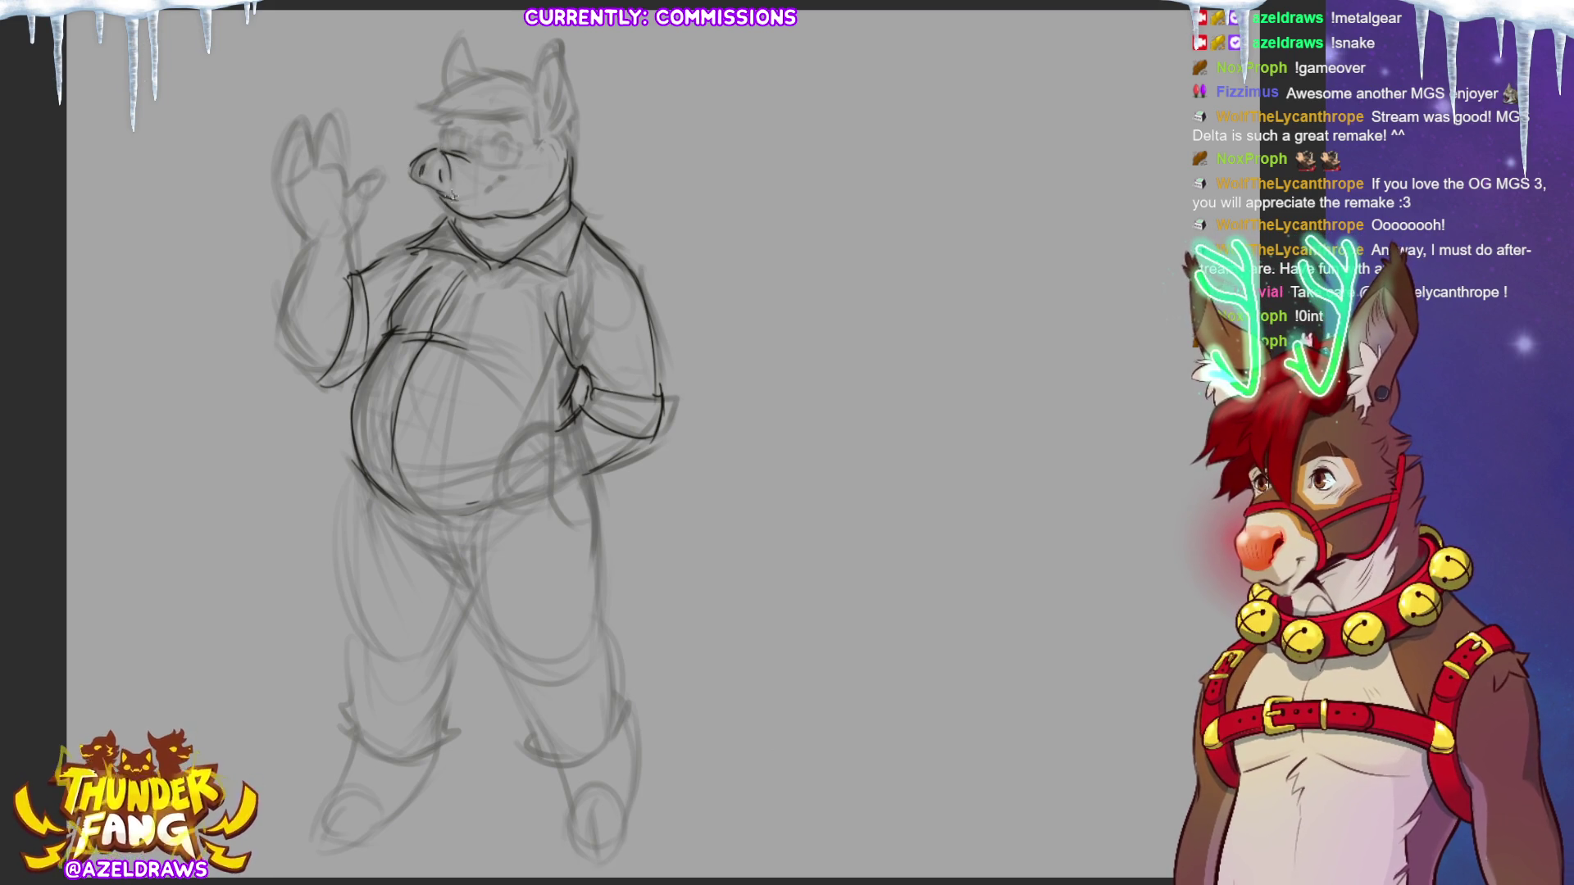
# Add a smile near the snout and darken the hat brim, then the pig's right ear and side of head.
pyautogui.moveTo(507, 176); pyautogui.dragTo(484, 187)
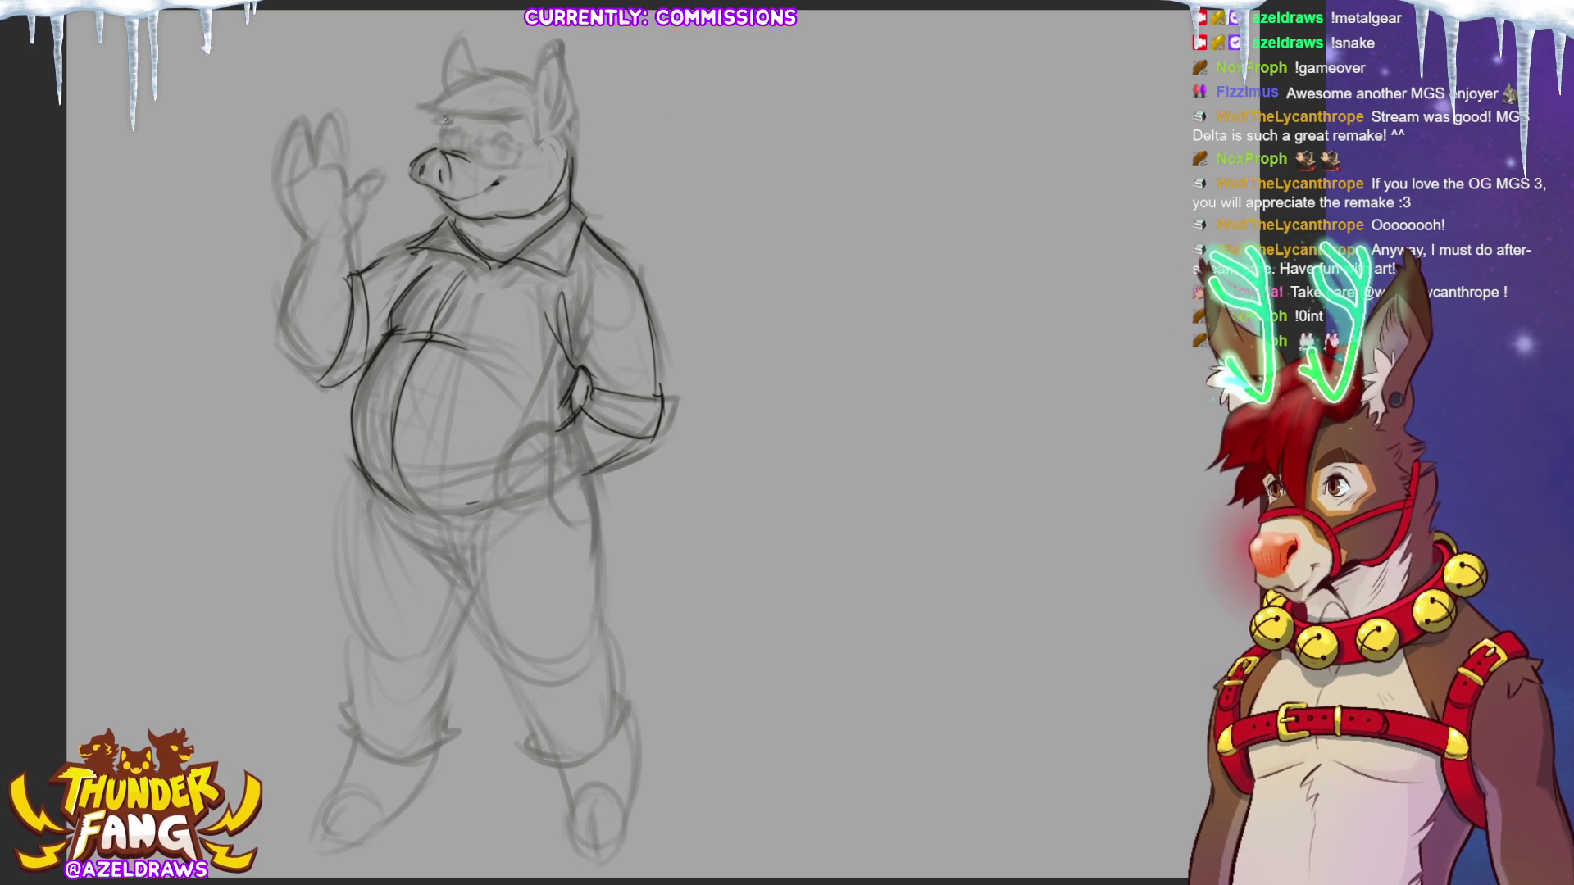
pyautogui.moveTo(443, 111)
pyautogui.mouseDown()
pyautogui.moveTo(505, 119)
pyautogui.moveTo(502, 72)
pyautogui.moveTo(451, 80)
pyautogui.moveTo(555, 47)
pyautogui.moveTo(566, 105)
pyautogui.moveTo(546, 131)
pyautogui.mouseUp()
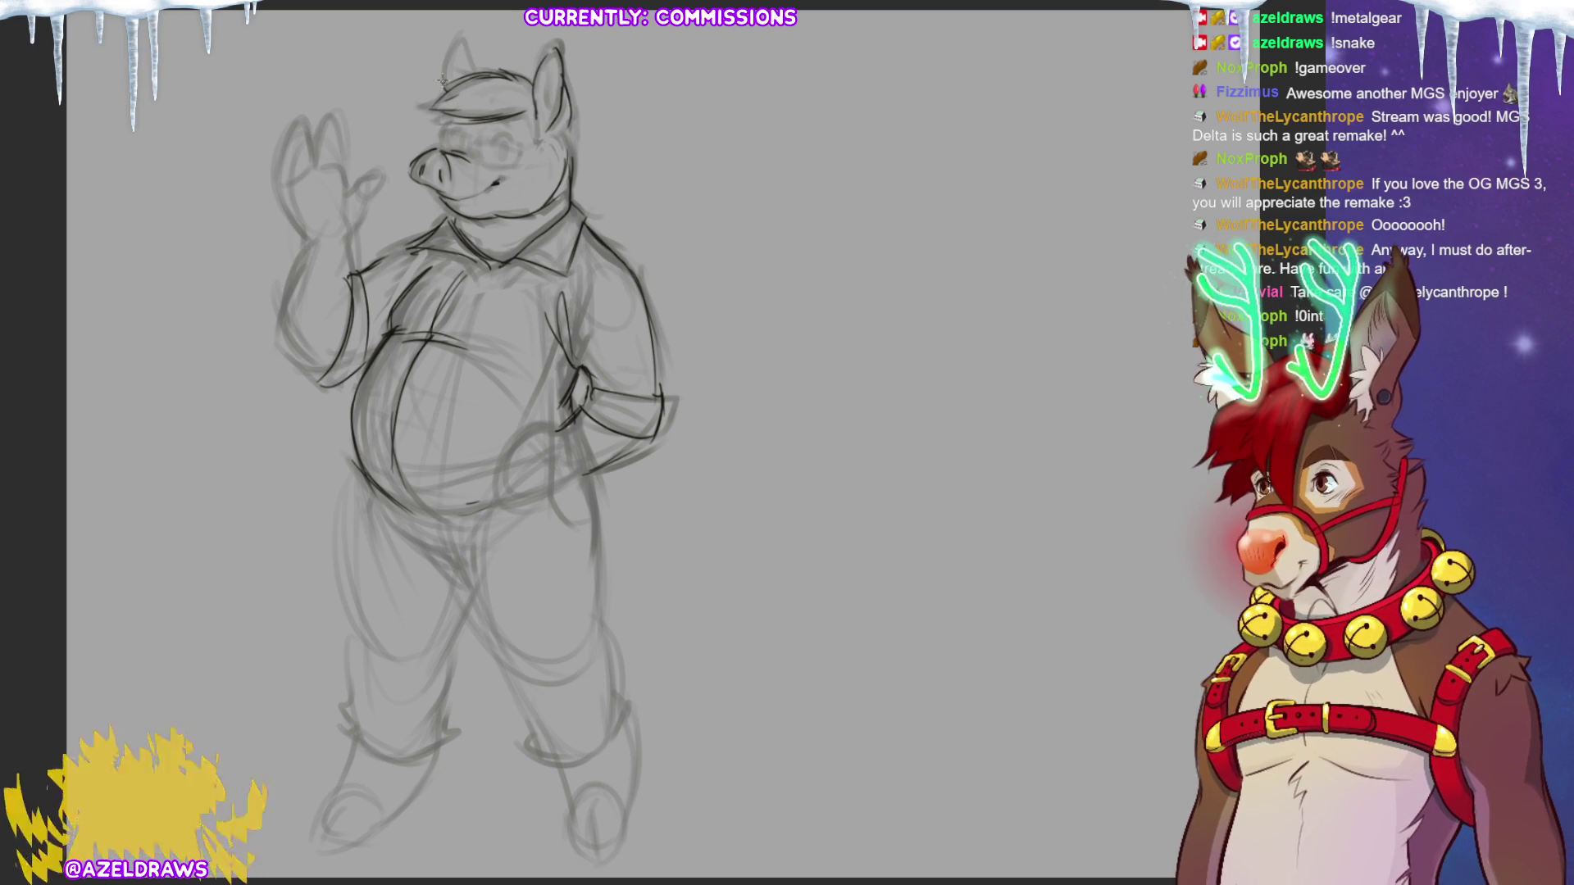
pyautogui.moveTo(445, 83)
pyautogui.mouseDown()
pyautogui.moveTo(459, 45)
pyautogui.moveTo(474, 69)
pyautogui.mouseUp()
pyautogui.hotkey('ctrl', 'z')
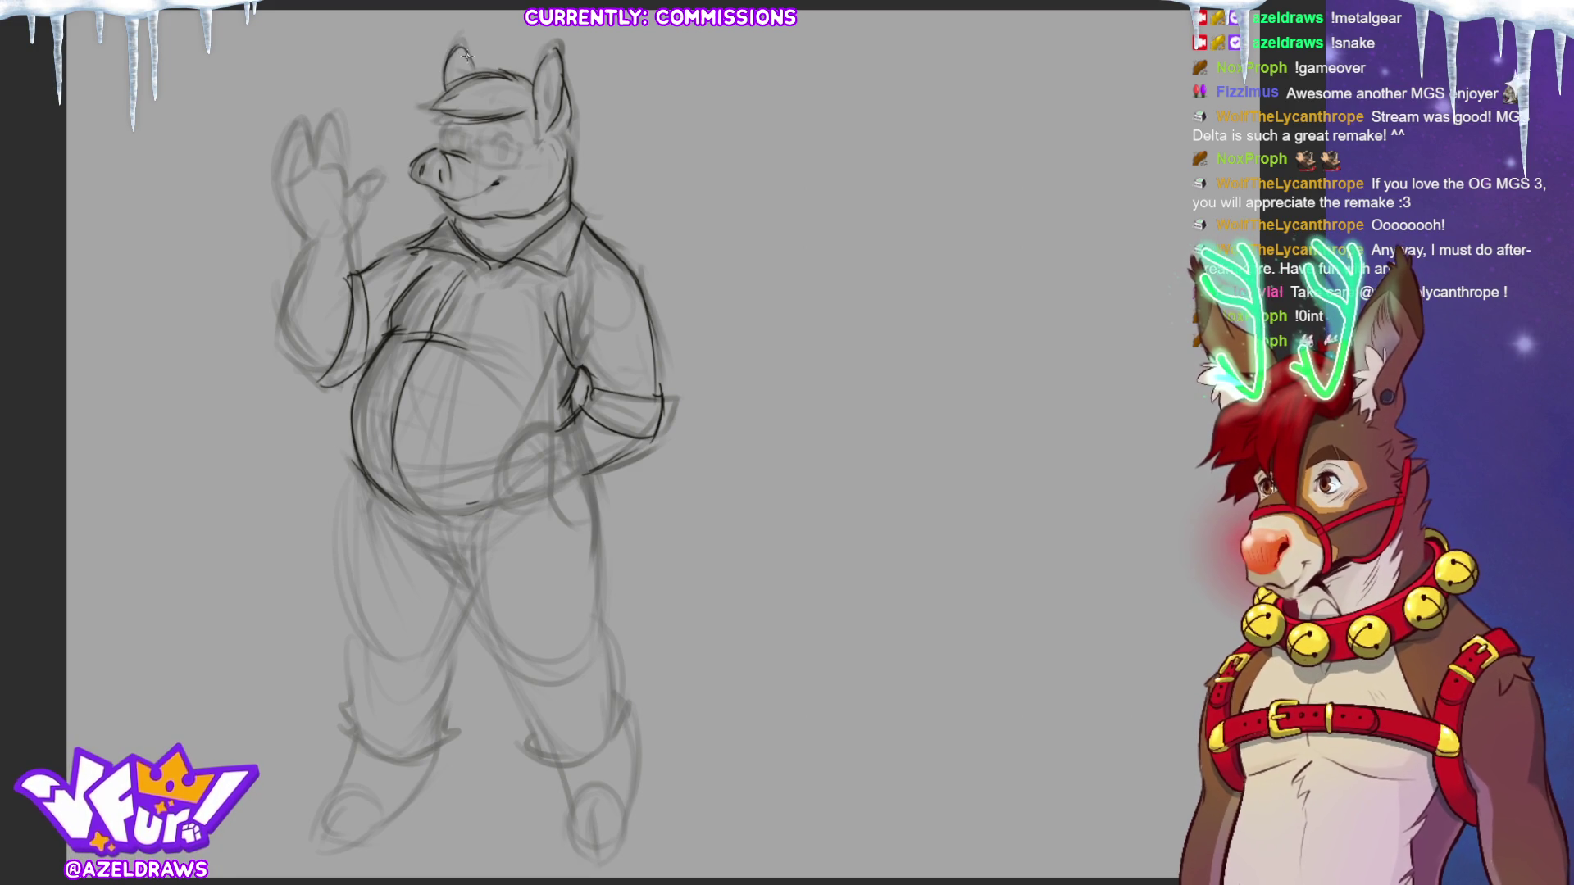
pyautogui.moveTo(572, 135); pyautogui.dragTo(564, 168)
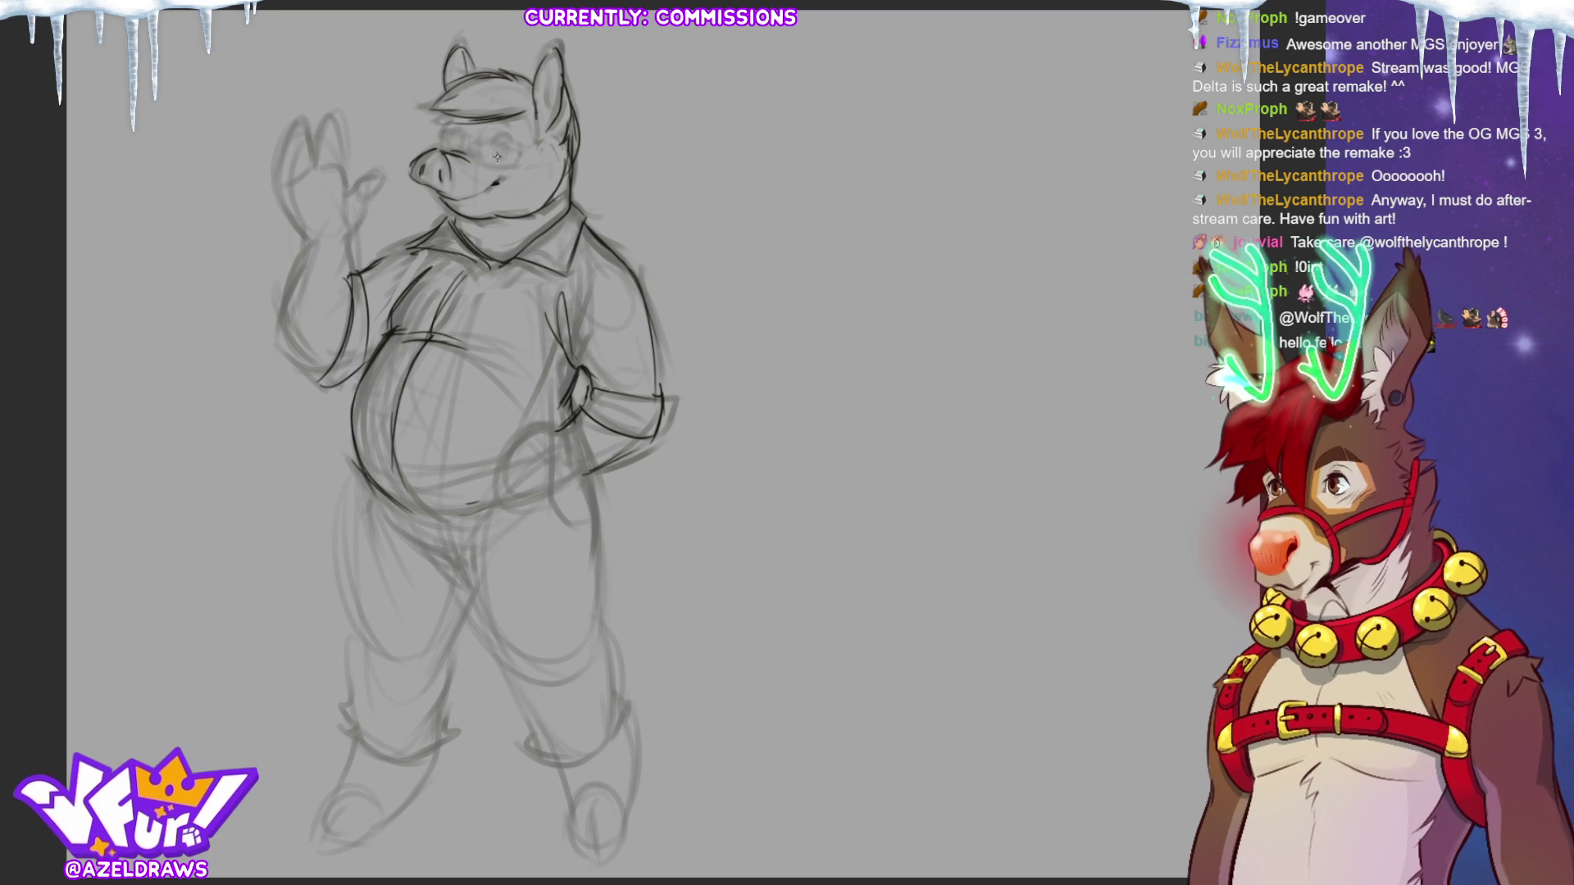
# Mark in the pig's eye with a stroke beside it, then draw glasses across the eyes.
pyautogui.moveTo(499, 144); pyautogui.dragTo(502, 156)
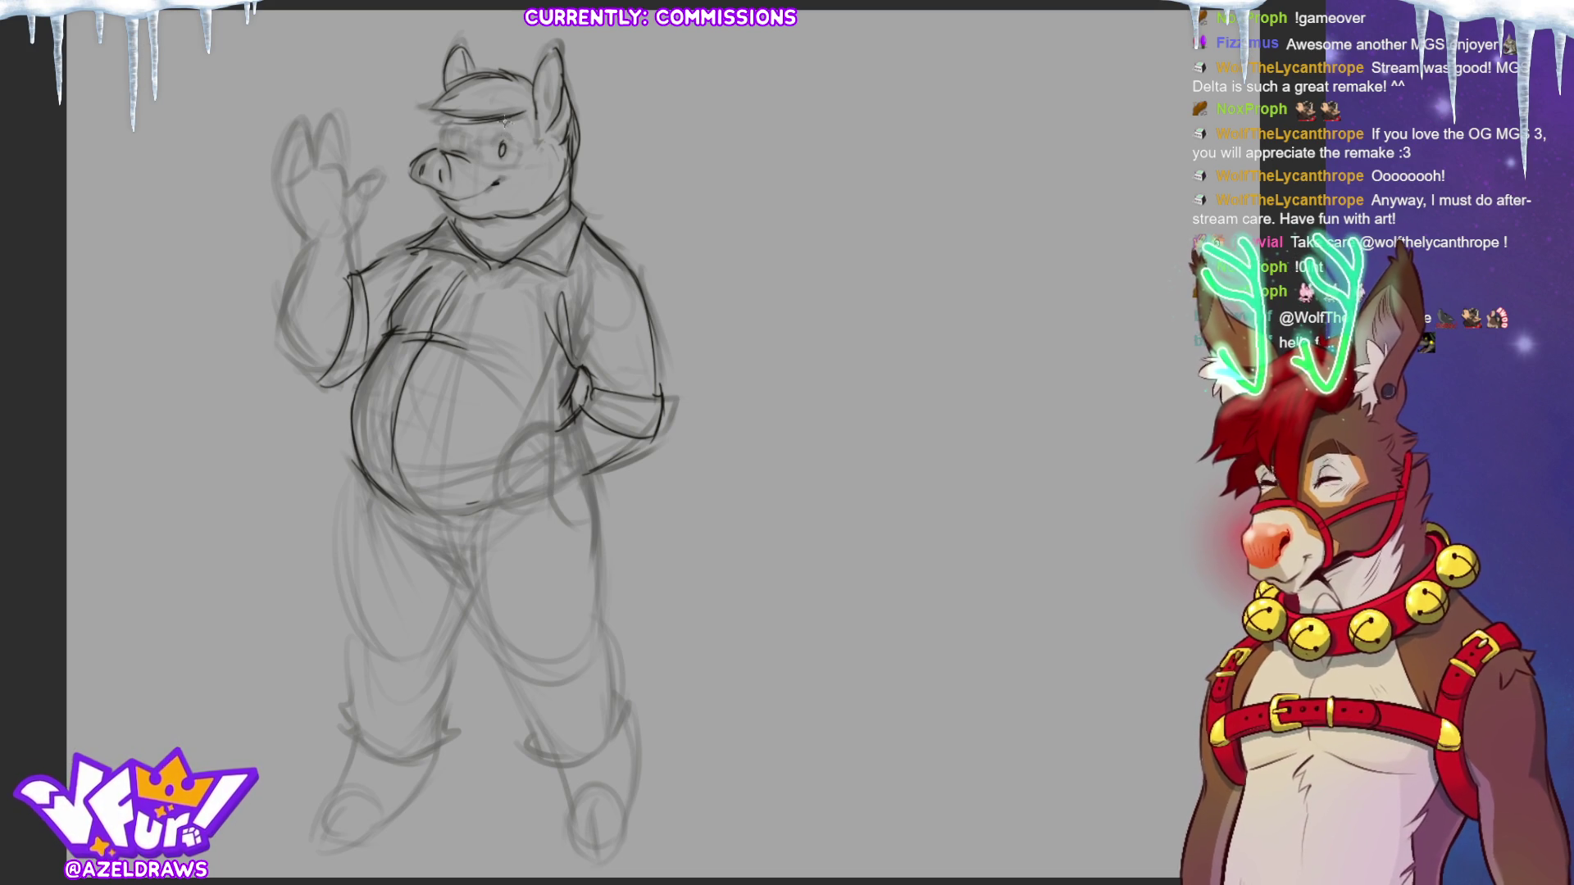
pyautogui.moveTo(507, 147); pyautogui.dragTo(522, 136)
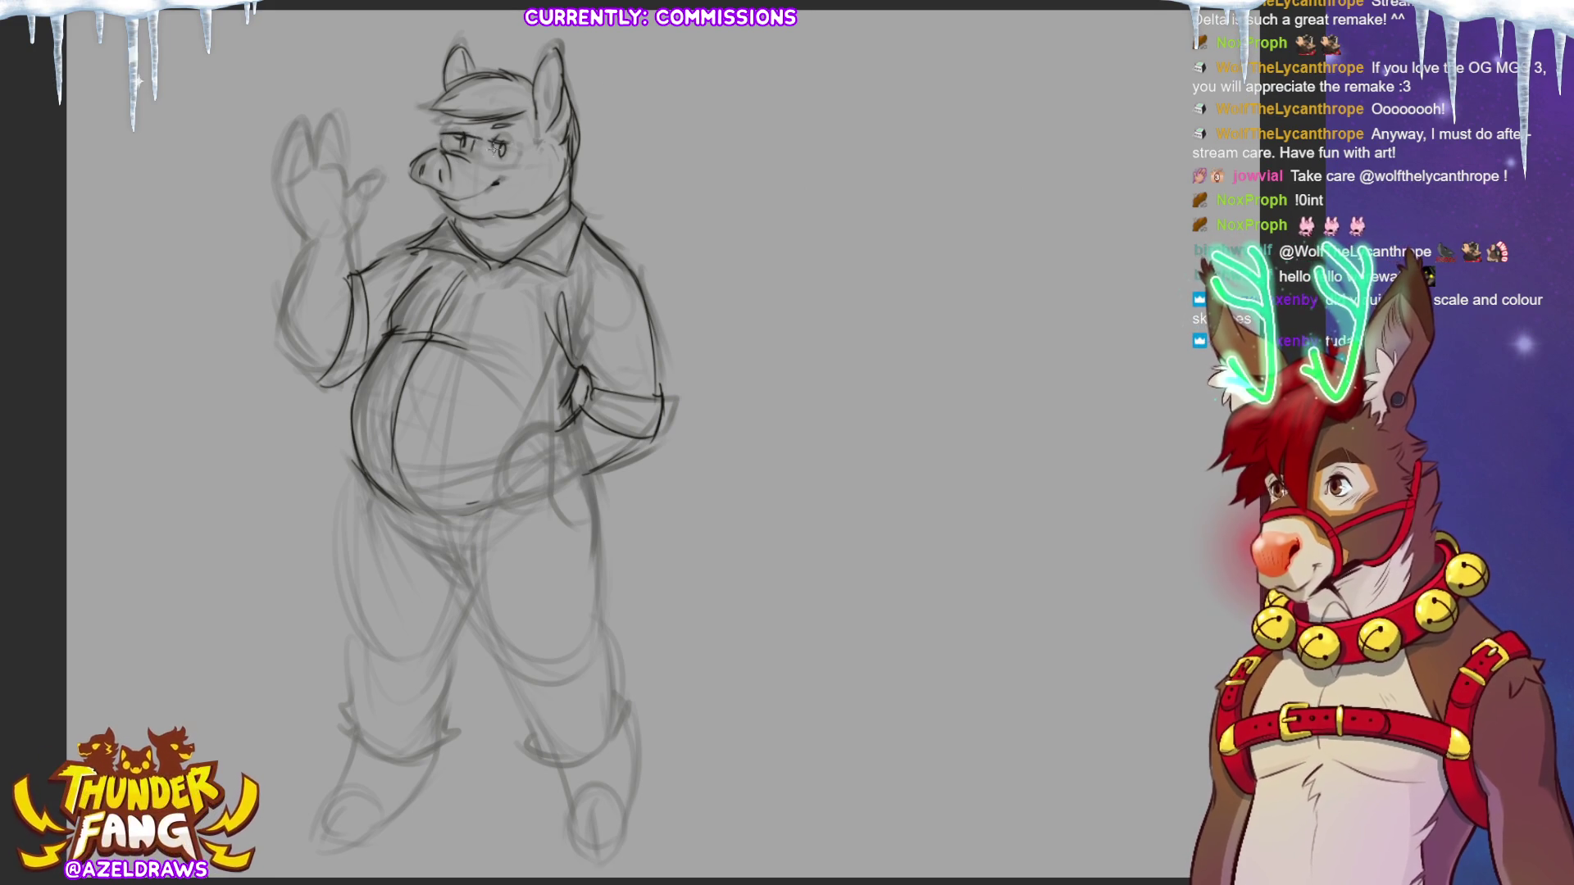
pyautogui.moveTo(473, 145); pyautogui.dragTo(520, 158)
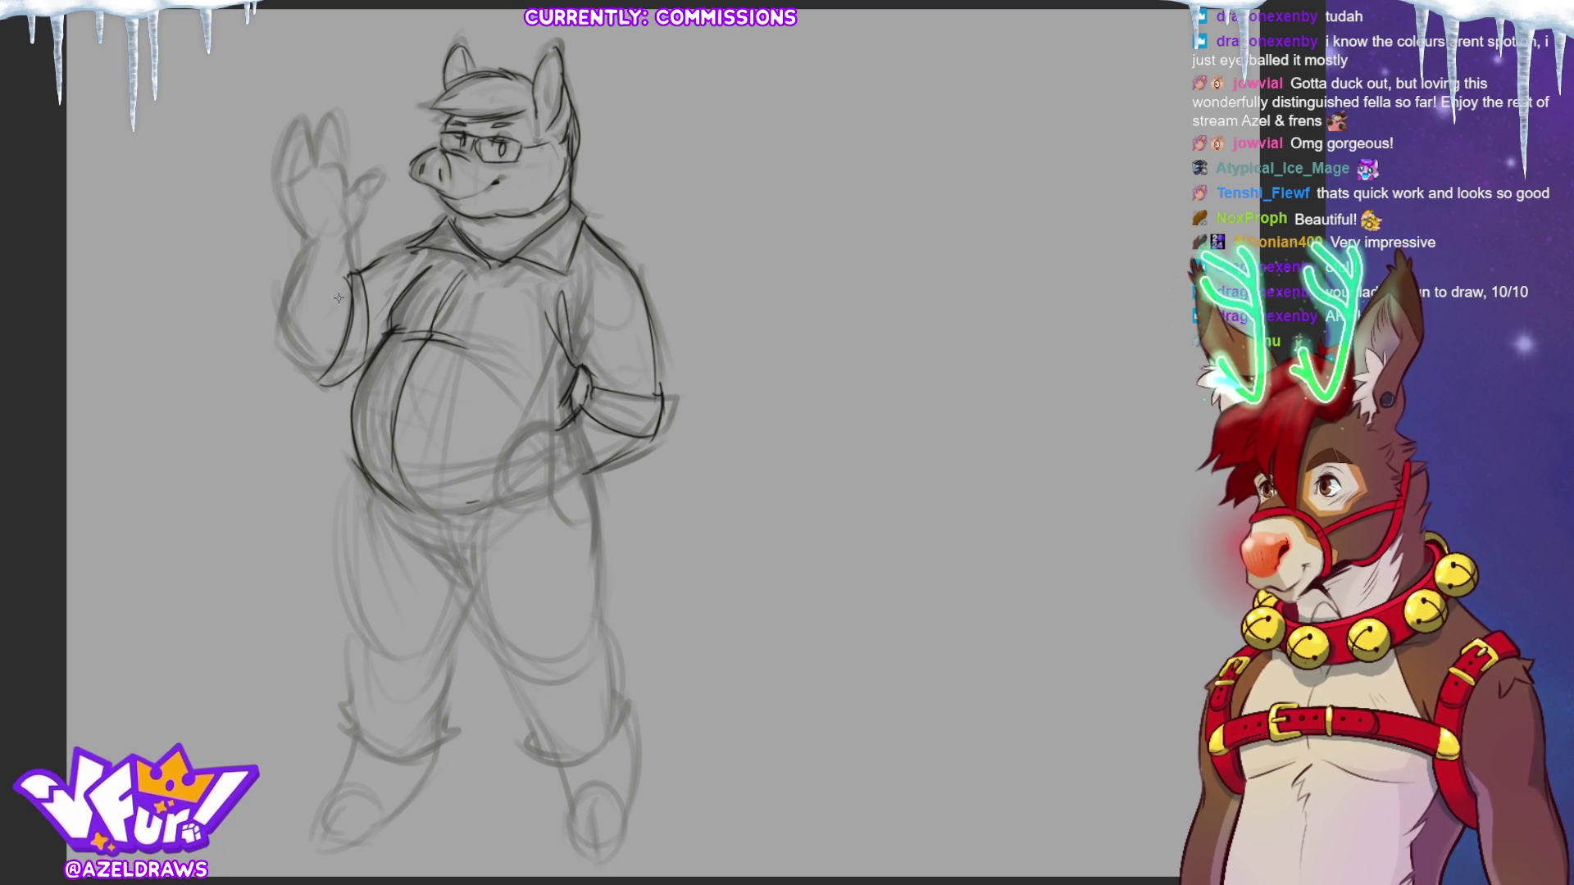
# Firm up the raised arm's outer edge and inner wrist, and redraw the waving hand's fingertips.
pyautogui.moveTo(314, 239)
pyautogui.mouseDown()
pyautogui.moveTo(285, 335)
pyautogui.moveTo(321, 367)
pyautogui.mouseUp()
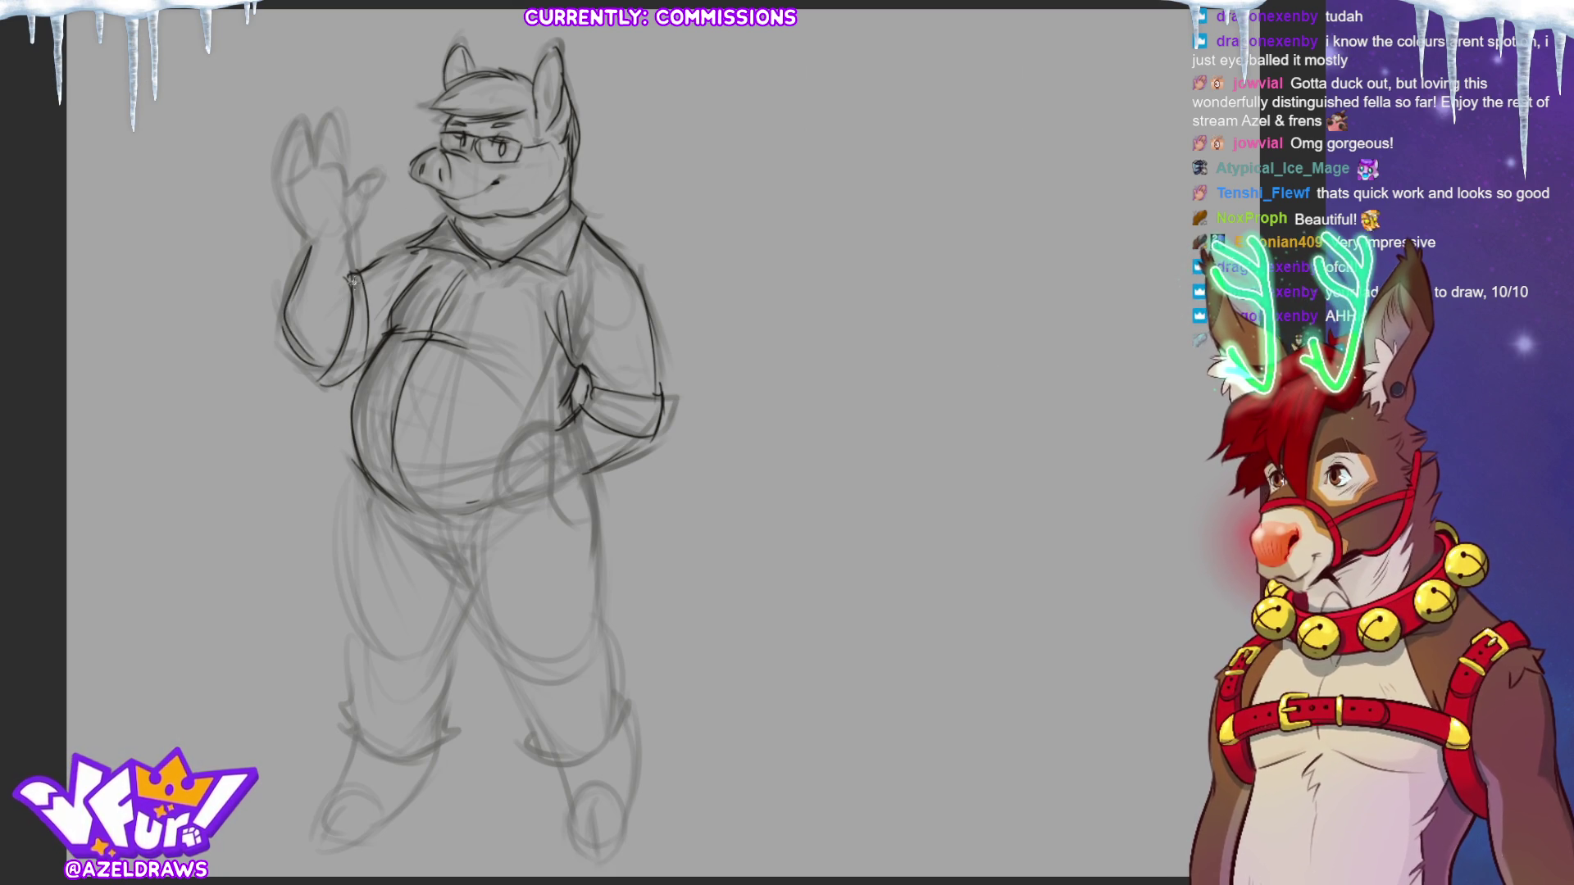
pyautogui.moveTo(351, 246); pyautogui.dragTo(354, 291)
pyautogui.moveTo(287, 144); pyautogui.dragTo(283, 215)
pyautogui.moveTo(294, 215)
pyautogui.mouseDown()
pyautogui.moveTo(316, 248)
pyautogui.moveTo(293, 146)
pyautogui.mouseUp()
pyautogui.moveTo(289, 146)
pyautogui.mouseDown()
pyautogui.moveTo(314, 148)
pyautogui.moveTo(315, 168)
pyautogui.moveTo(317, 139)
pyautogui.moveTo(339, 164)
pyautogui.moveTo(351, 239)
pyautogui.moveTo(376, 171)
pyautogui.mouseUp()
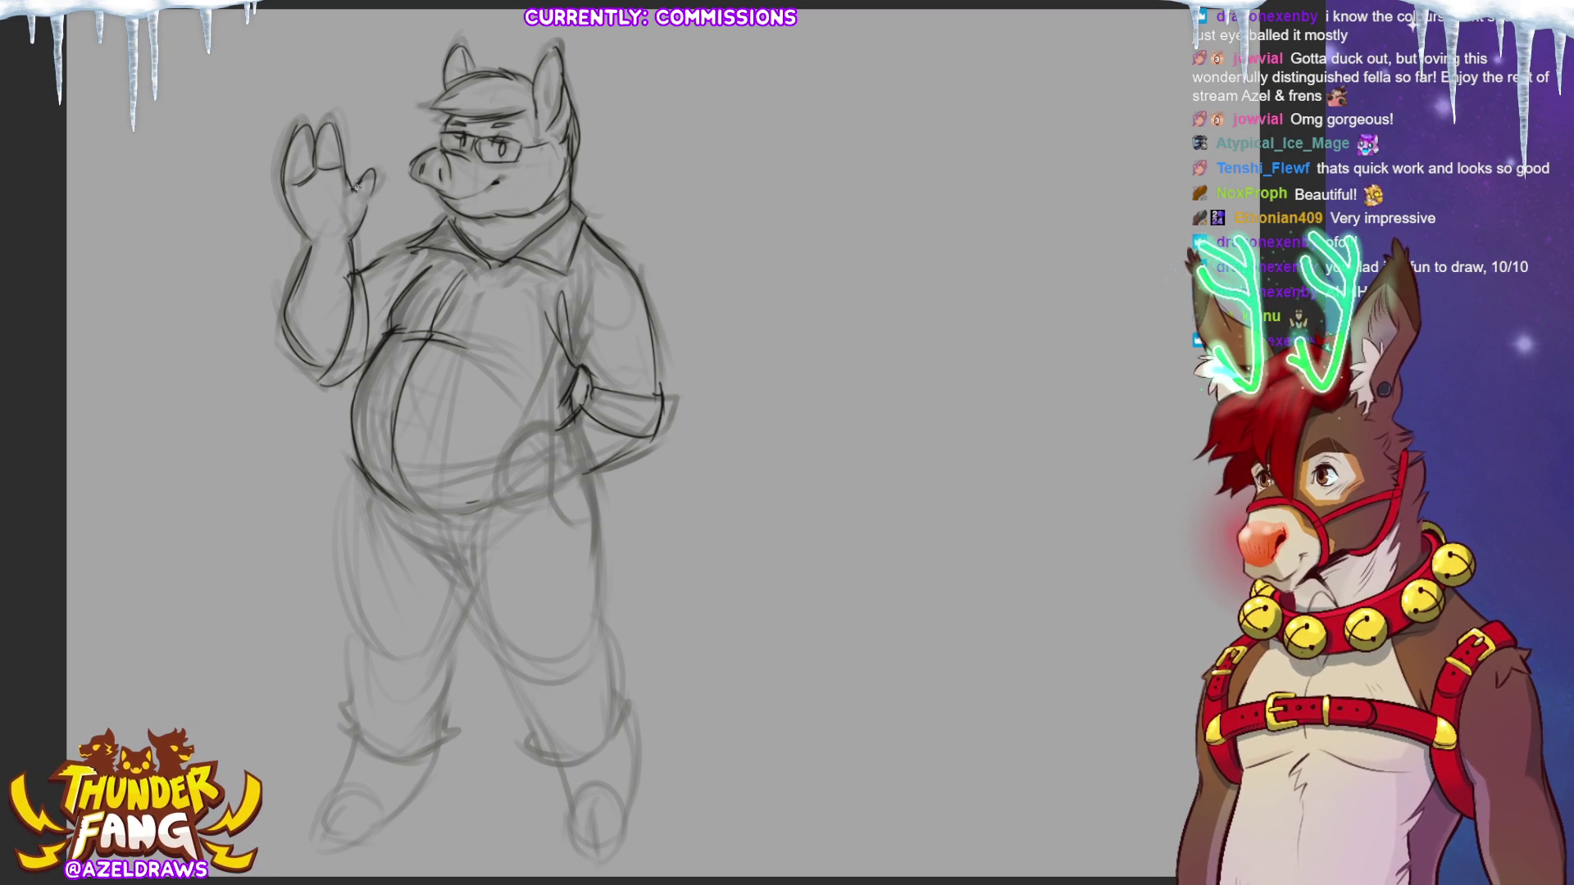
# Outline the hand on the hip with finger lines and strengthen the belly's bottom curve.
pyautogui.moveTo(578, 429)
pyautogui.mouseDown()
pyautogui.moveTo(542, 424)
pyautogui.moveTo(504, 463)
pyautogui.moveTo(513, 504)
pyautogui.moveTo(578, 478)
pyautogui.moveTo(511, 502)
pyautogui.mouseUp()
pyautogui.moveTo(514, 487); pyautogui.dragTo(536, 460)
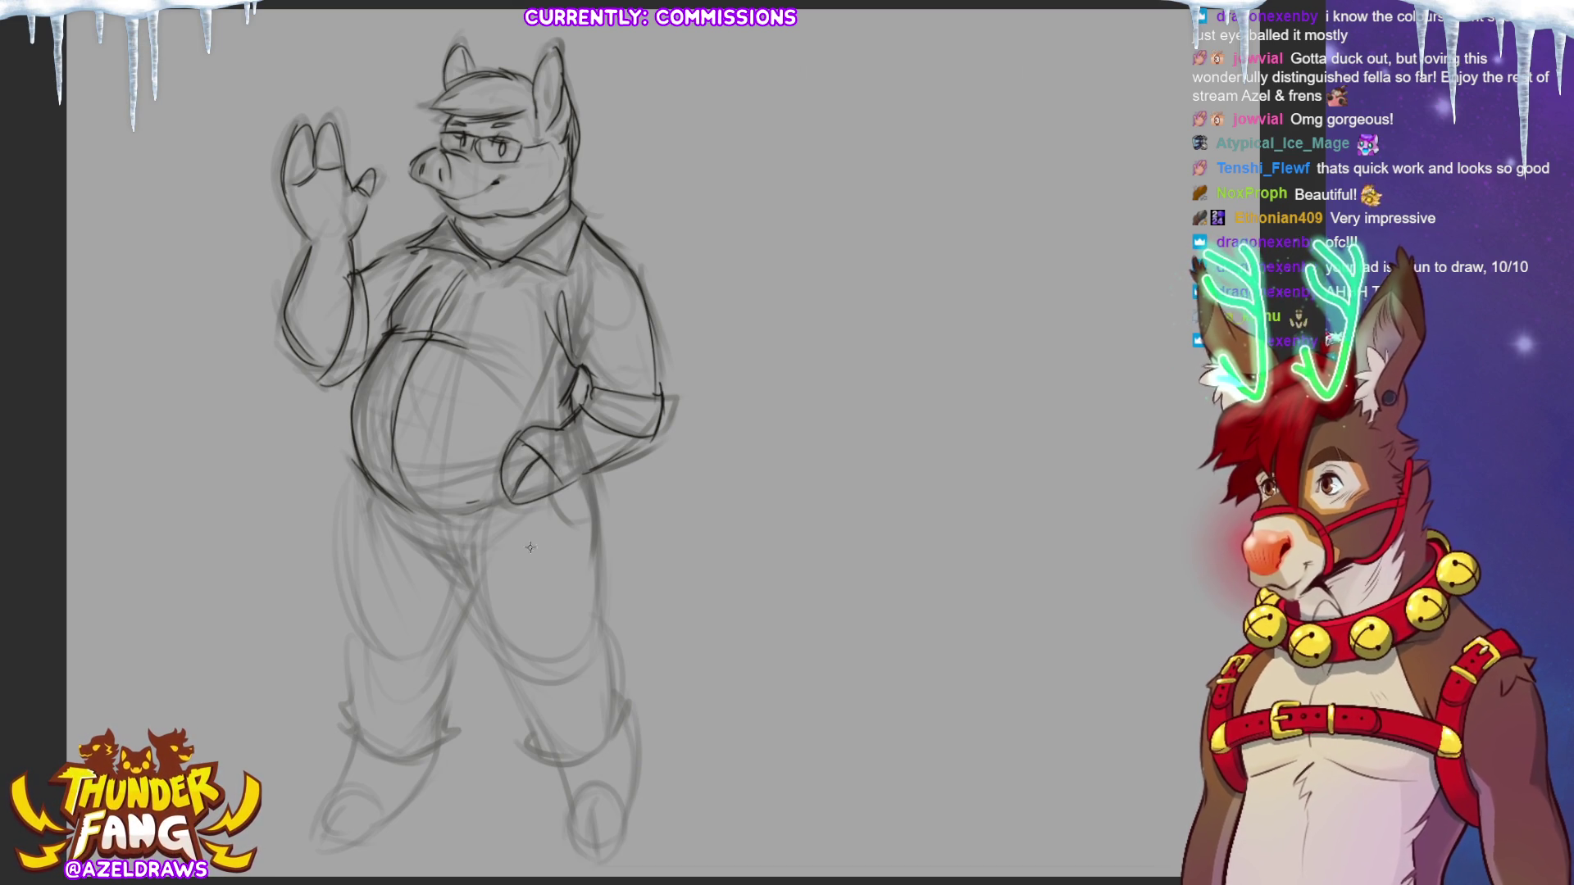
pyautogui.moveTo(378, 484)
pyautogui.mouseDown()
pyautogui.moveTo(492, 515)
pyautogui.moveTo(459, 515)
pyautogui.mouseUp()
# Darken the left leg's outer and inner lines down to the front of the foot and toe.
pyautogui.moveTo(356, 463); pyautogui.dragTo(339, 578)
pyautogui.moveTo(362, 456); pyautogui.dragTo(341, 623)
pyautogui.moveTo(472, 597); pyautogui.dragTo(448, 681)
pyautogui.moveTo(351, 616); pyautogui.dragTo(369, 751)
pyautogui.moveTo(455, 653)
pyautogui.mouseDown()
pyautogui.moveTo(443, 712)
pyautogui.moveTo(356, 752)
pyautogui.moveTo(320, 843)
pyautogui.moveTo(402, 816)
pyautogui.moveTo(435, 749)
pyautogui.moveTo(392, 816)
pyautogui.mouseUp()
pyautogui.moveTo(338, 808); pyautogui.dragTo(369, 828)
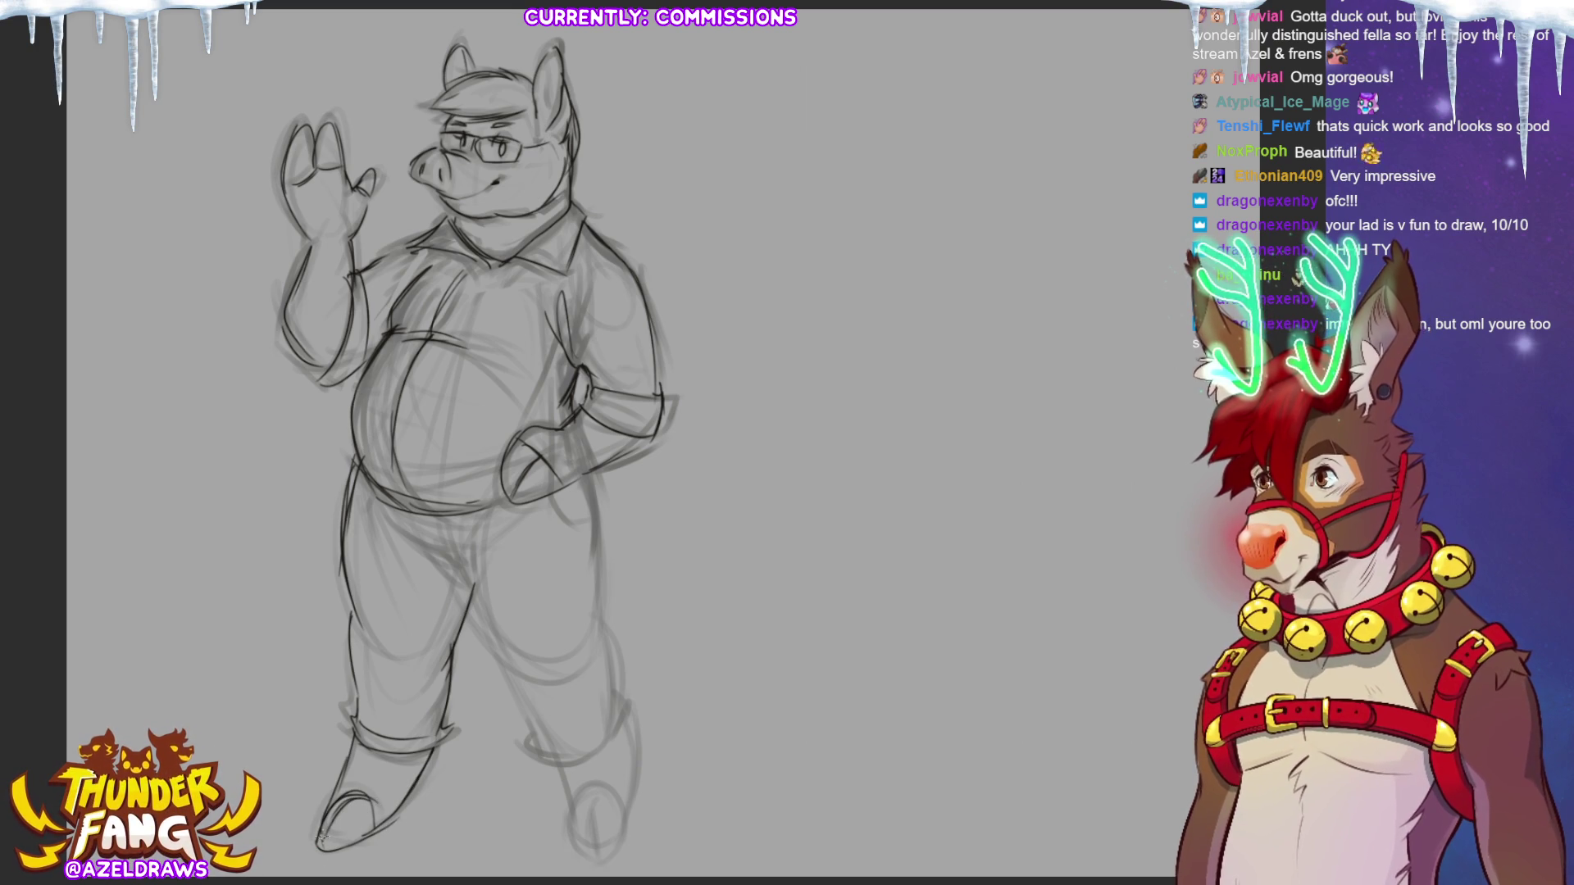
# Redraw the right foot, pant cuff, right leg lines and crotch creases with darker strokes.
pyautogui.moveTo(565, 779)
pyautogui.mouseDown()
pyautogui.moveTo(584, 857)
pyautogui.moveTo(625, 867)
pyautogui.moveTo(632, 718)
pyautogui.mouseUp()
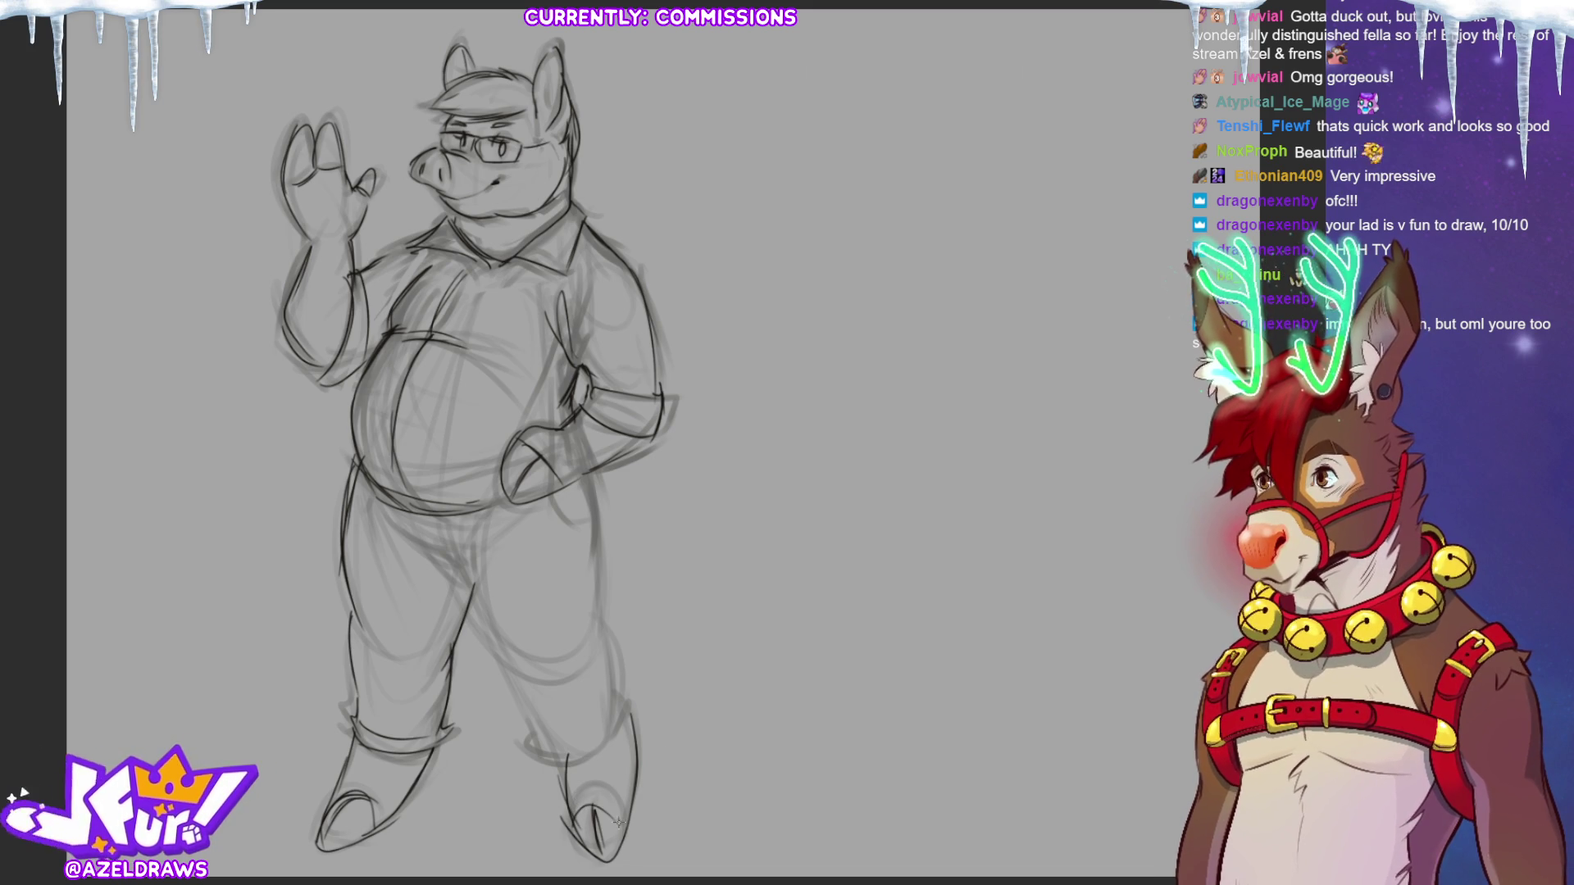
pyautogui.moveTo(545, 763)
pyautogui.mouseDown()
pyautogui.moveTo(610, 740)
pyautogui.moveTo(628, 710)
pyautogui.mouseUp()
pyautogui.moveTo(483, 636)
pyautogui.mouseDown()
pyautogui.moveTo(466, 584)
pyautogui.moveTo(537, 734)
pyautogui.mouseUp()
pyautogui.moveTo(578, 472); pyautogui.dragTo(592, 621)
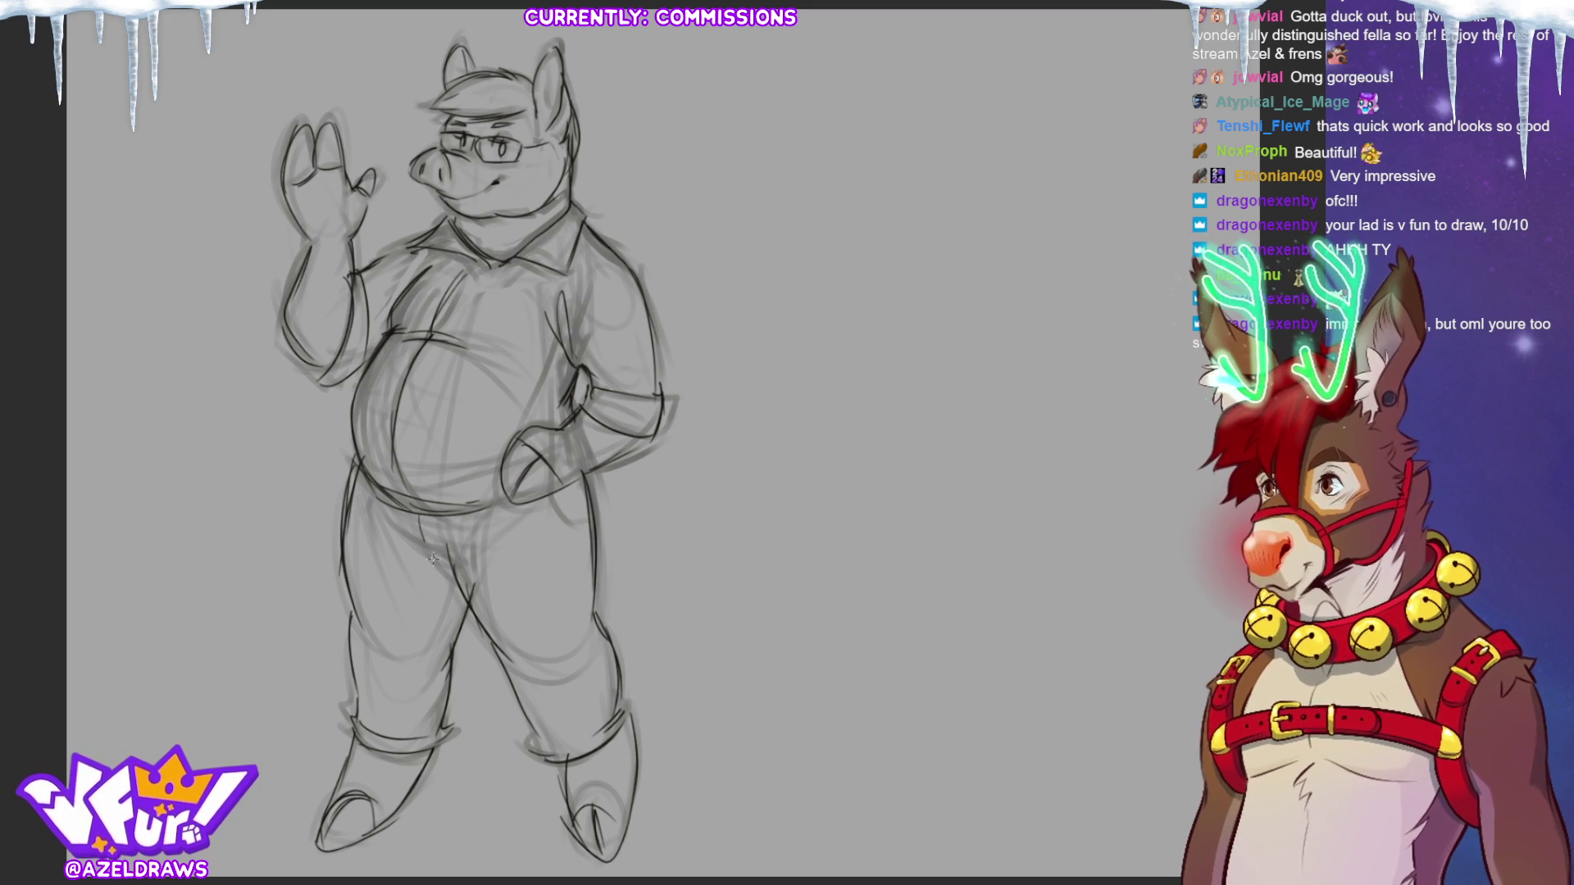
pyautogui.moveTo(440, 568)
pyautogui.mouseDown()
pyautogui.moveTo(417, 518)
pyautogui.moveTo(447, 574)
pyautogui.mouseUp()
pyautogui.moveTo(388, 512)
pyautogui.mouseDown()
pyautogui.moveTo(482, 531)
pyautogui.moveTo(446, 582)
pyautogui.moveTo(424, 750)
pyautogui.mouseUp()
pyautogui.moveTo(578, 510); pyautogui.dragTo(574, 586)
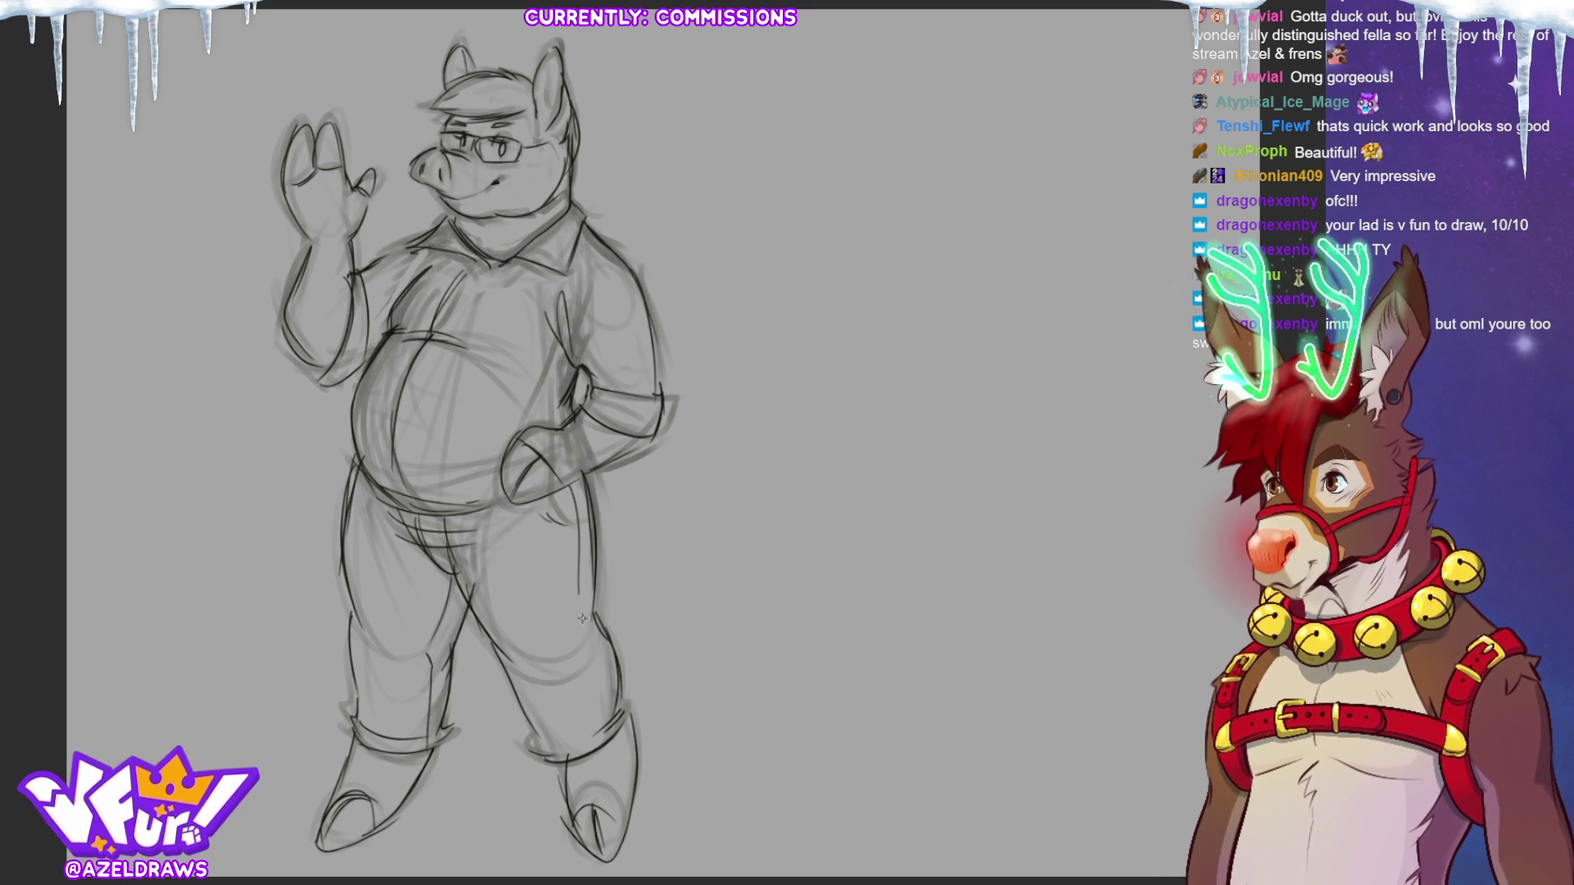
pyautogui.moveTo(631, 660); pyautogui.dragTo(615, 709)
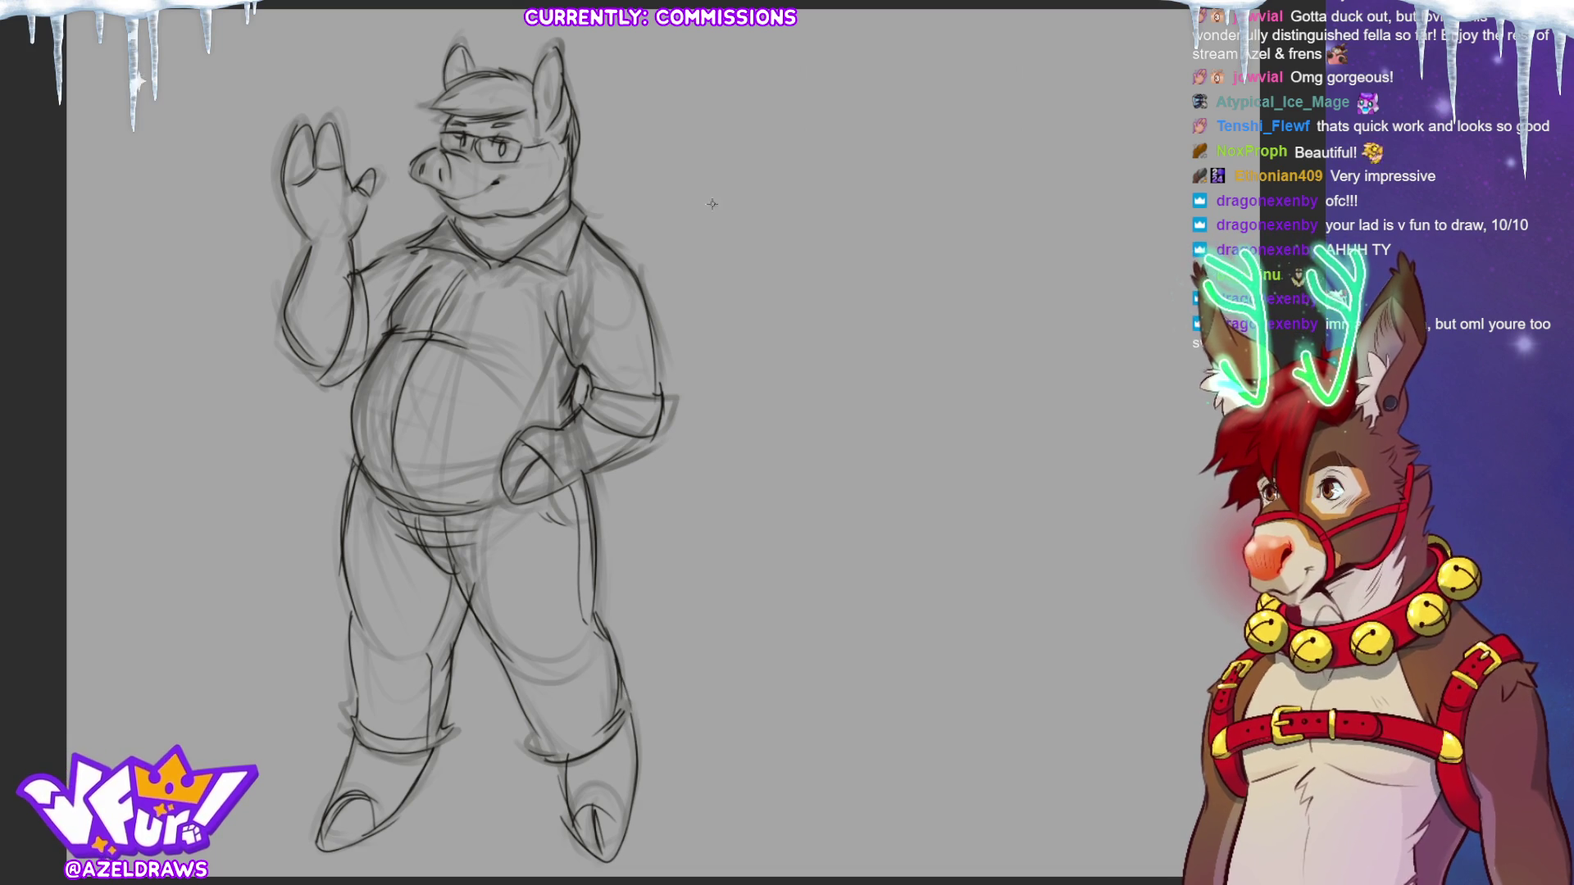
# Redraw the shirt collar lines, then drag the whole pig sketch toward the canvas's right side.
pyautogui.moveTo(517, 252)
pyautogui.mouseDown()
pyautogui.moveTo(492, 263)
pyautogui.moveTo(533, 264)
pyautogui.mouseUp()
pyautogui.moveTo(550, 225); pyautogui.dragTo(512, 263)
pyautogui.moveTo(502, 258); pyautogui.dragTo(479, 269)
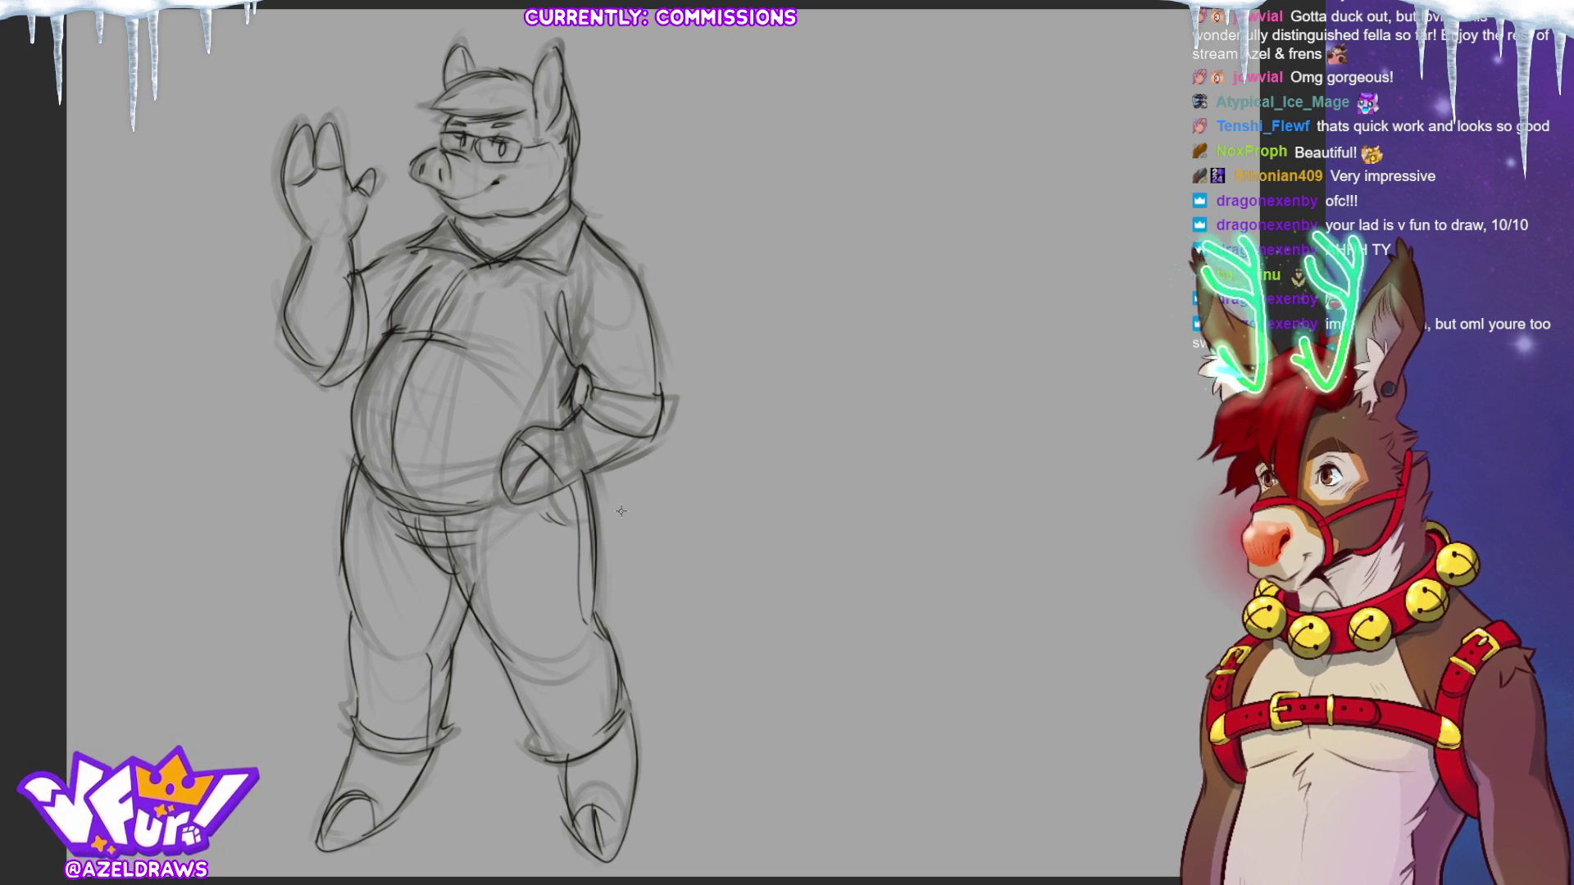
pyautogui.moveTo(383, 256); pyautogui.dragTo(411, 240)
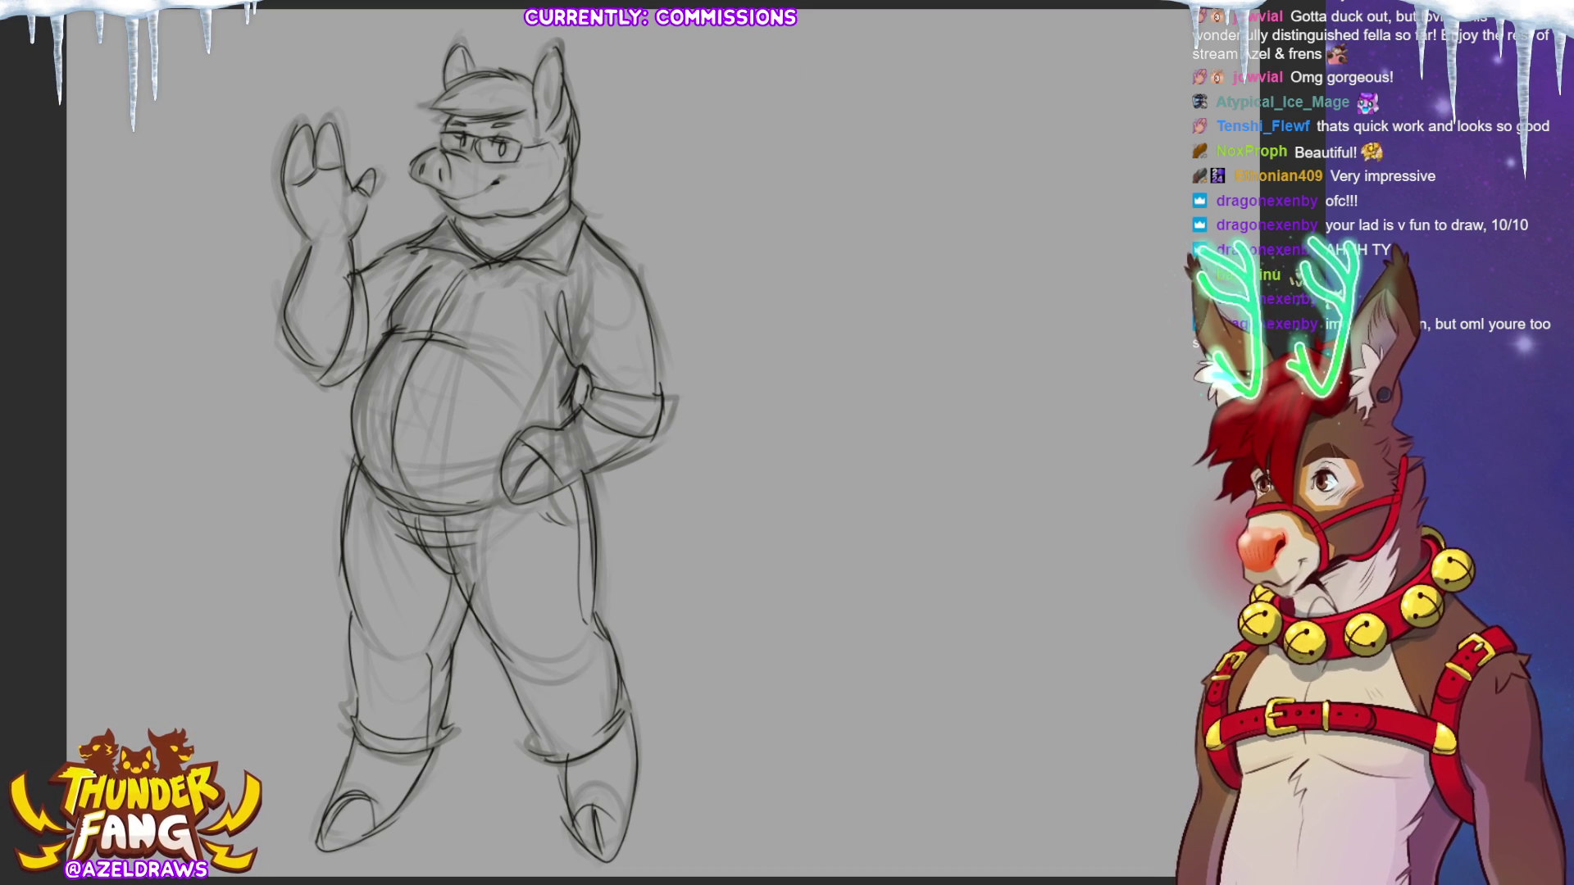
pyautogui.hotkey('ctrl', 't')
pyautogui.moveTo(584, 379); pyautogui.dragTo(992, 389)
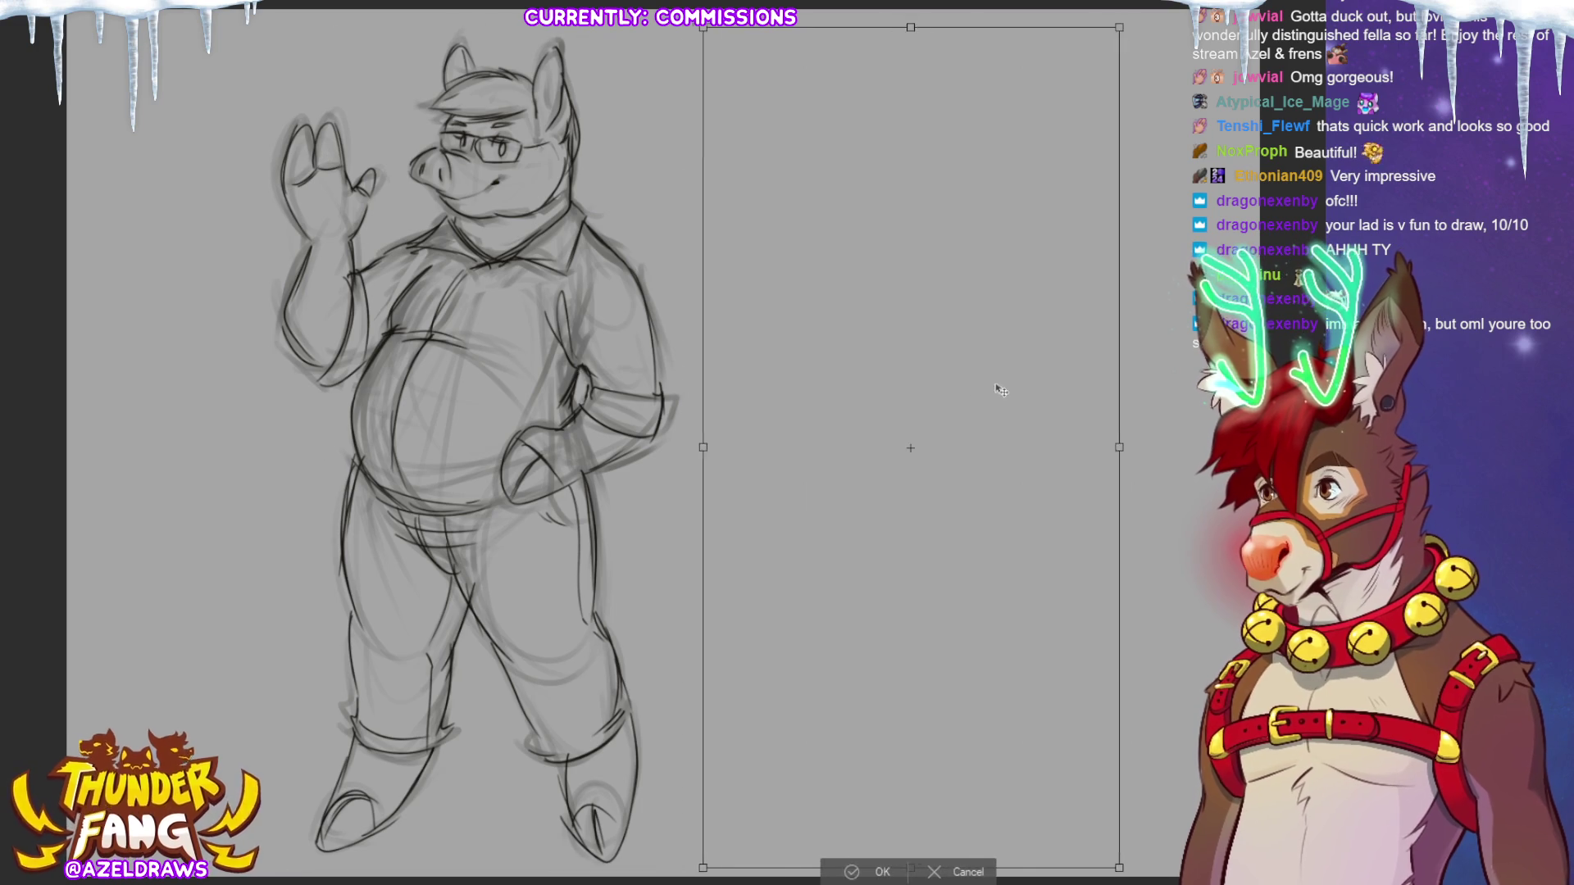
# Commit the sketch's new right-side position and start a head circle at upper left.
pyautogui.press('Return')
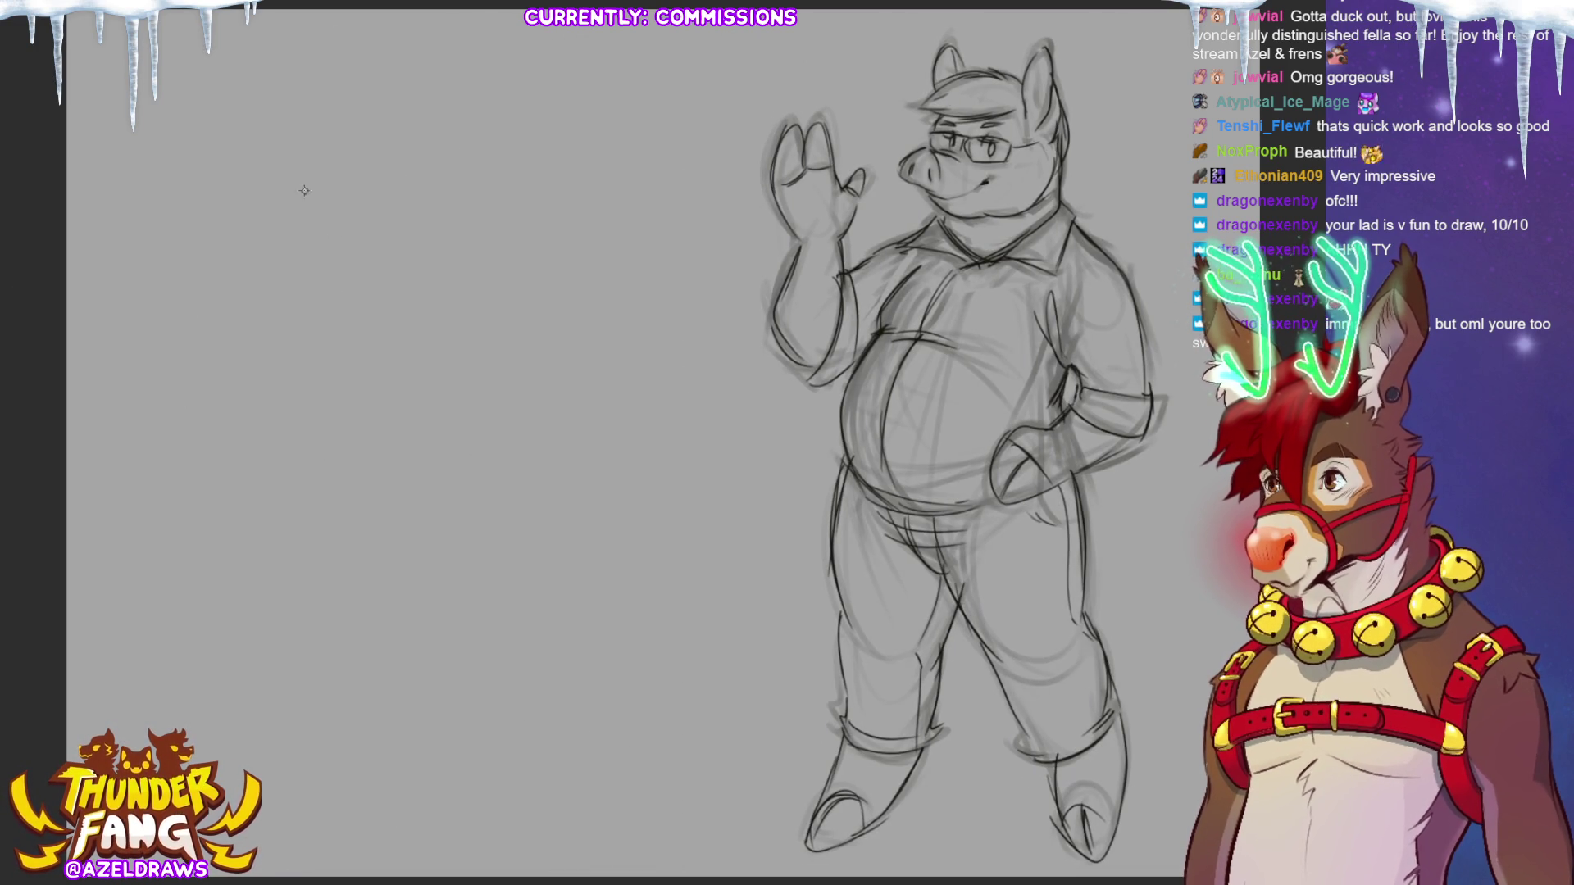
pyautogui.moveTo(456, 135); pyautogui.dragTo(365, 164)
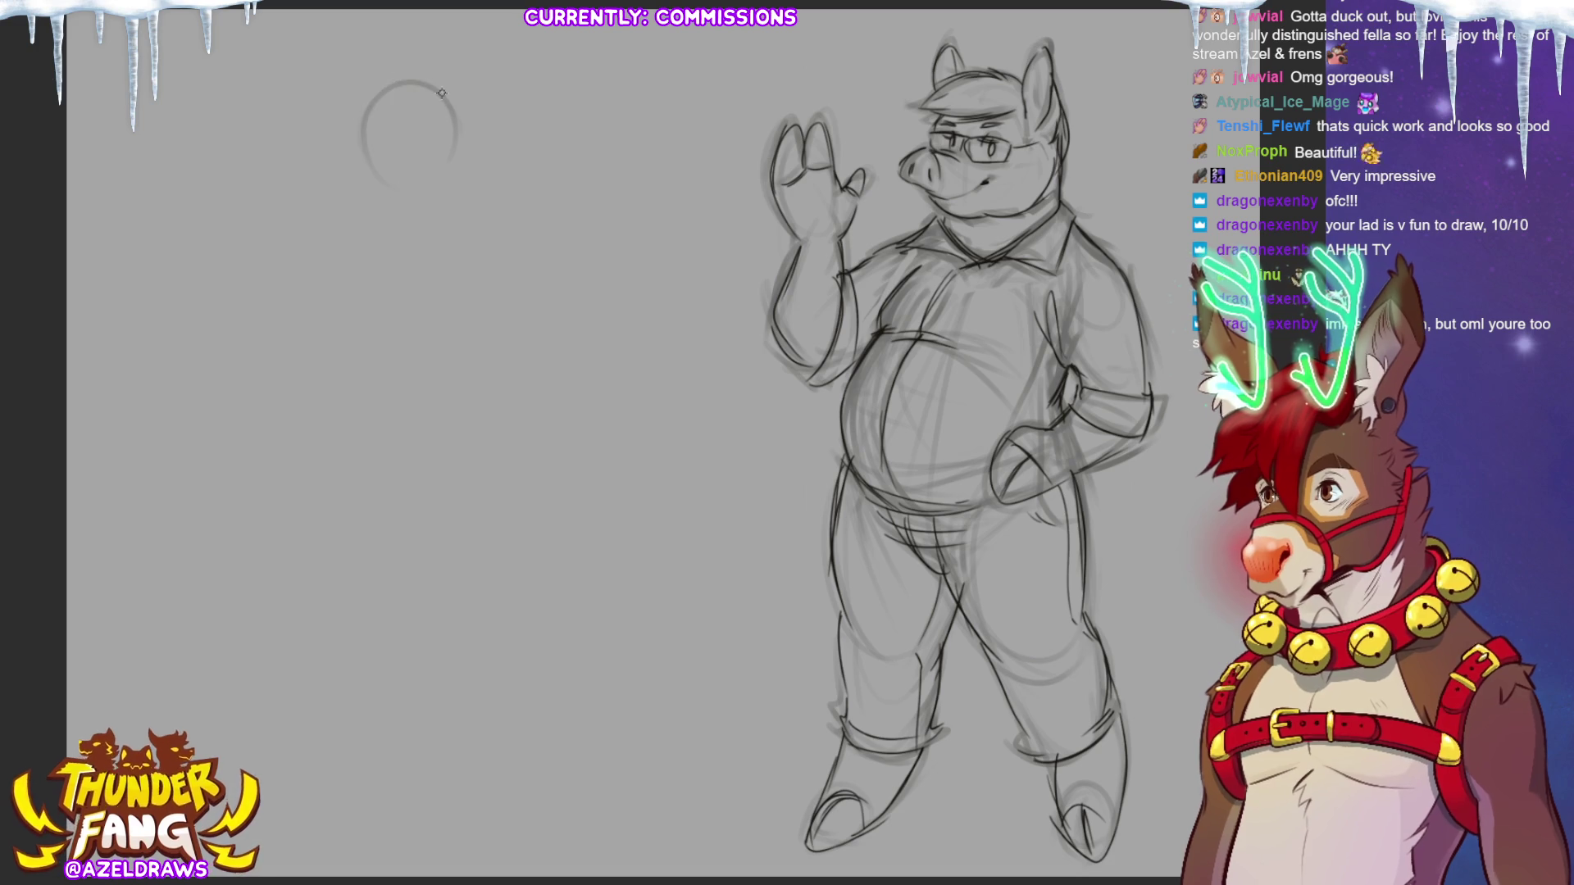
# Redraw the new figure's head circle, undoing the stray crossing stroke and arc above it.
pyautogui.moveTo(381, 92)
pyautogui.mouseDown()
pyautogui.moveTo(364, 151)
pyautogui.moveTo(327, 135)
pyautogui.moveTo(316, 173)
pyautogui.moveTo(319, 139)
pyautogui.moveTo(407, 154)
pyautogui.moveTo(344, 187)
pyautogui.moveTo(377, 206)
pyautogui.moveTo(467, 190)
pyautogui.mouseUp()
pyautogui.moveTo(447, 97)
pyautogui.mouseDown()
pyautogui.moveTo(466, 168)
pyautogui.moveTo(426, 199)
pyautogui.moveTo(400, 184)
pyautogui.moveTo(403, 146)
pyautogui.moveTo(434, 137)
pyautogui.mouseUp()
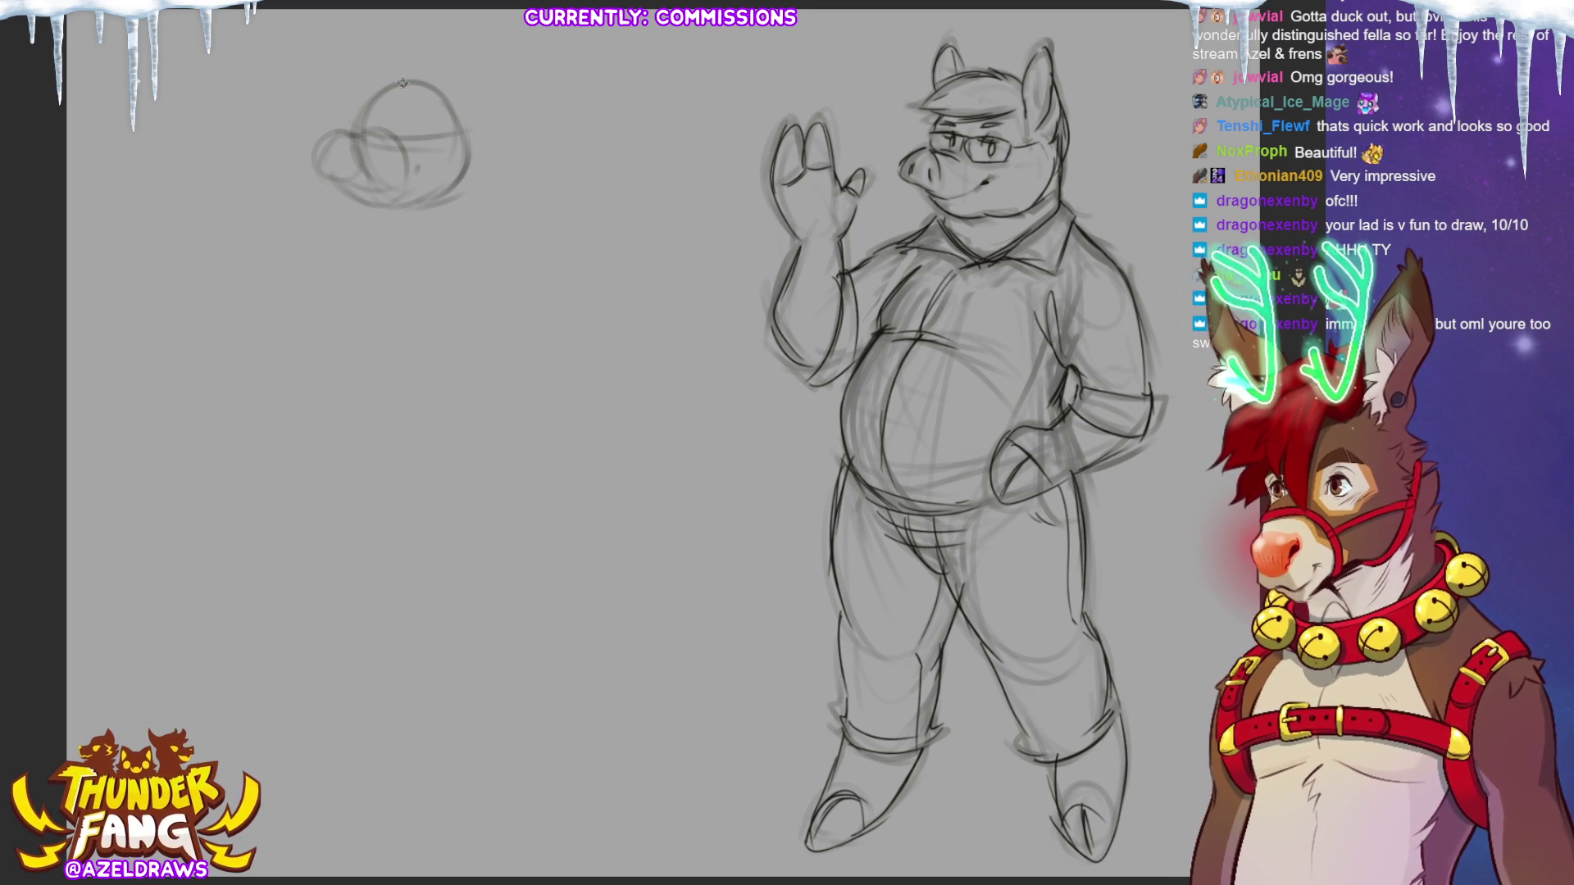
pyautogui.hotkey('ctrl', 'z')
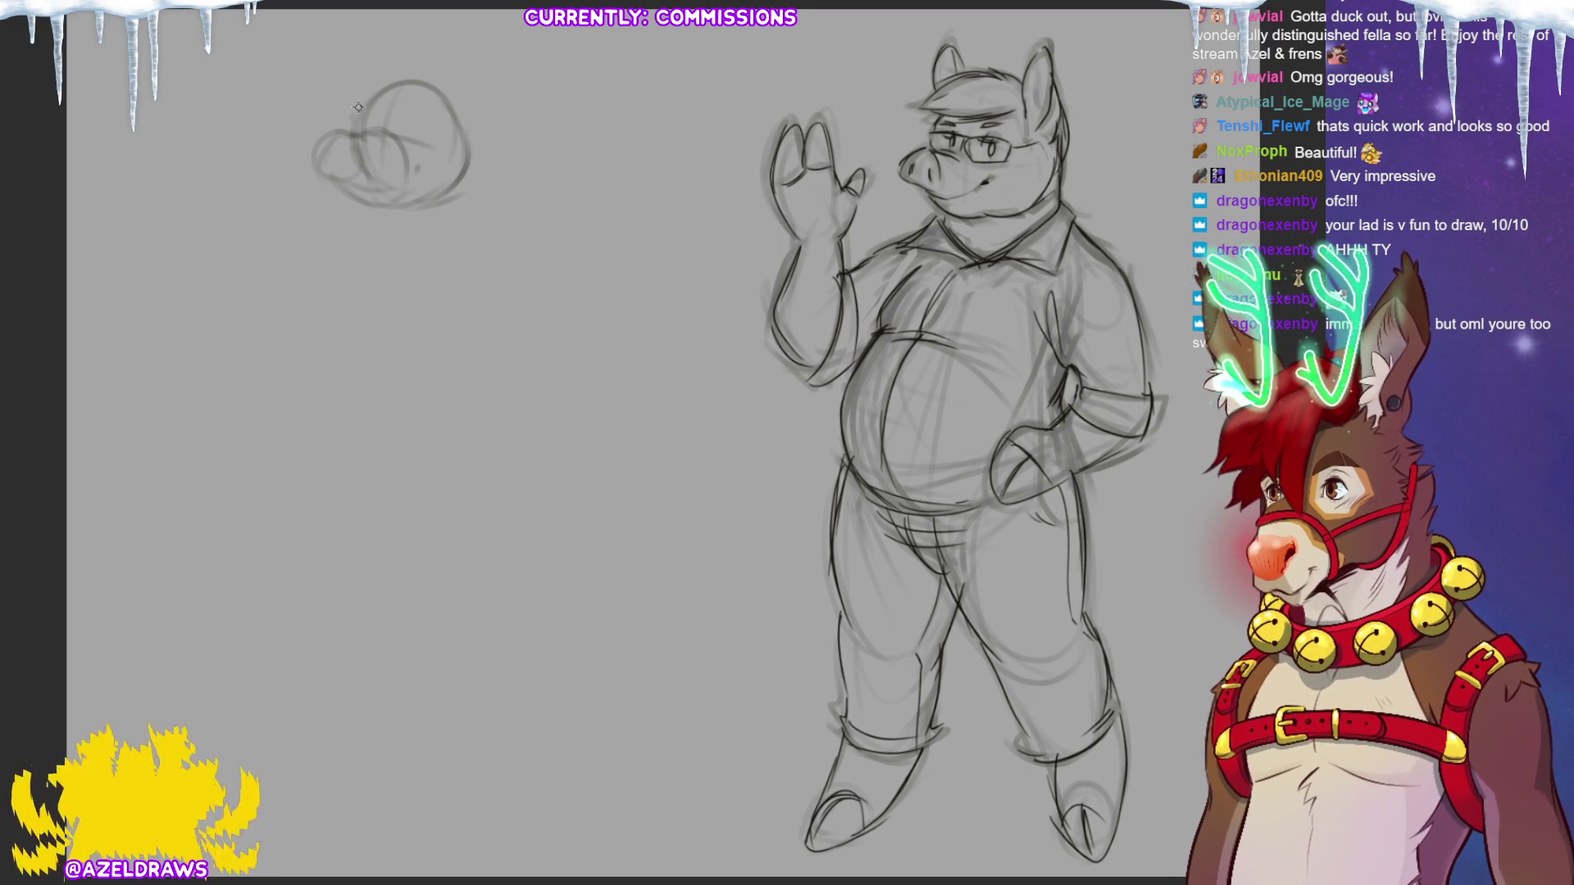
pyautogui.moveTo(416, 57); pyautogui.dragTo(349, 63)
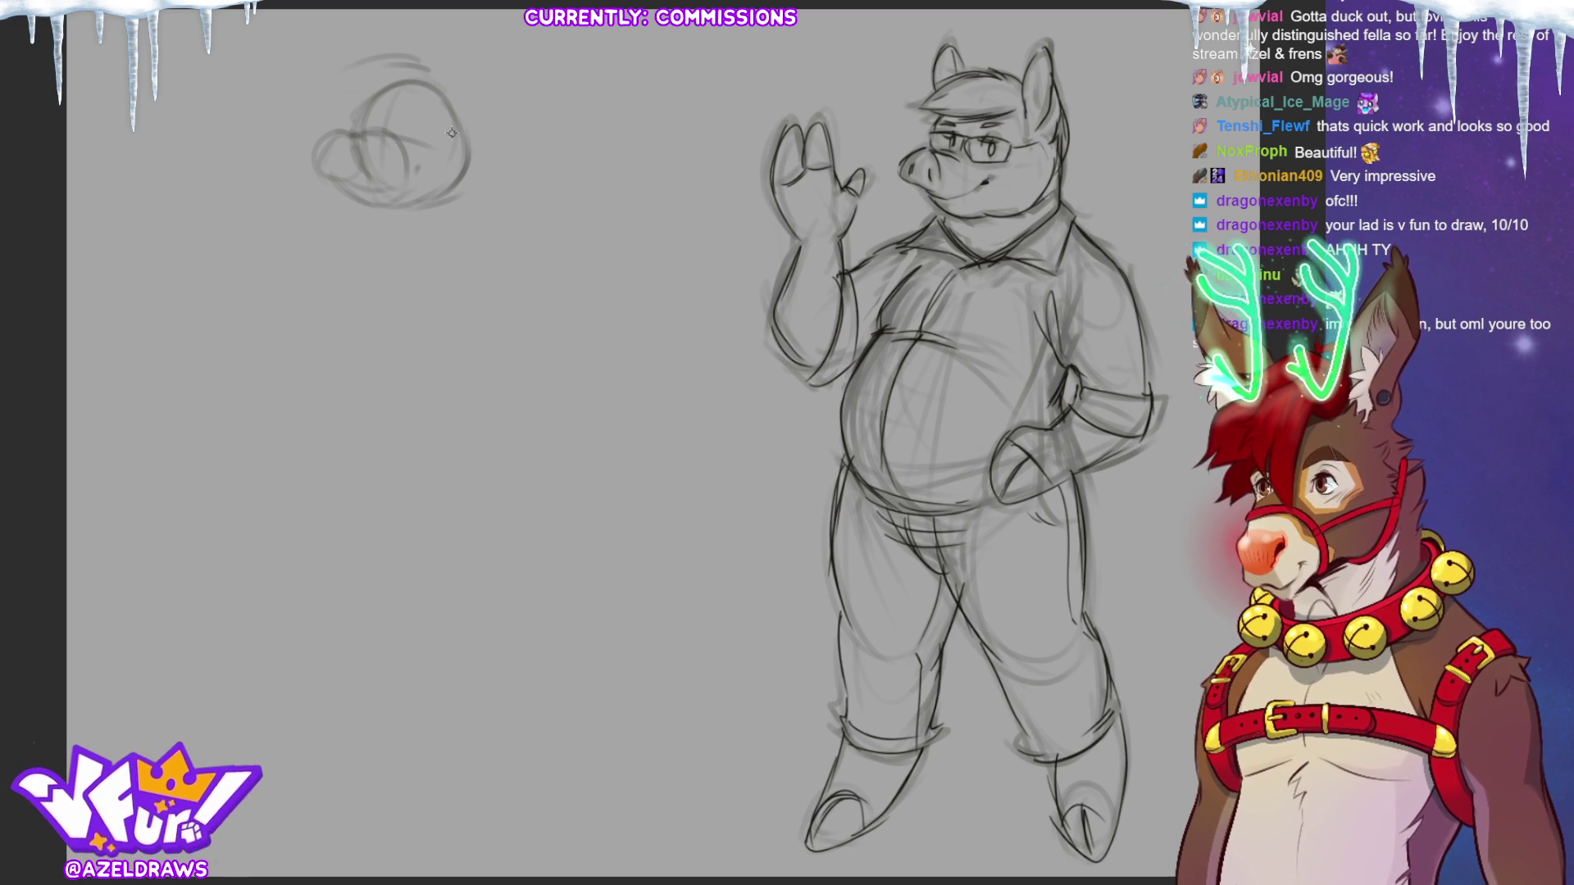
pyautogui.hotkey('ctrl', 'z')
pyautogui.hotkey('ctrl', 'z')
pyautogui.hotkey('ctrl', 'z')
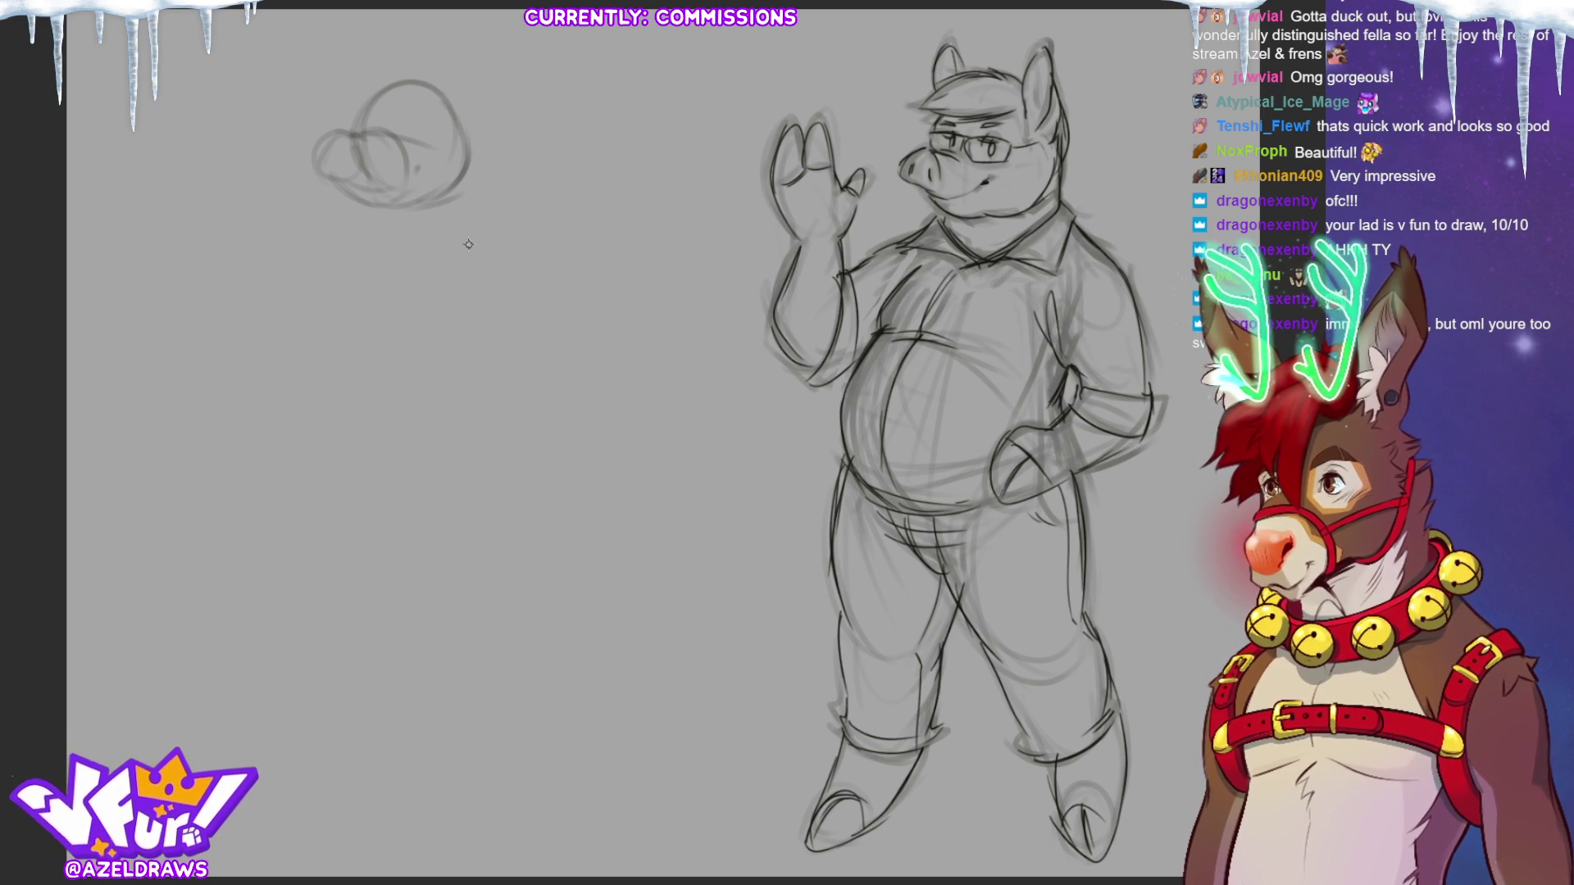
pyautogui.hotkey('ctrl', 'z')
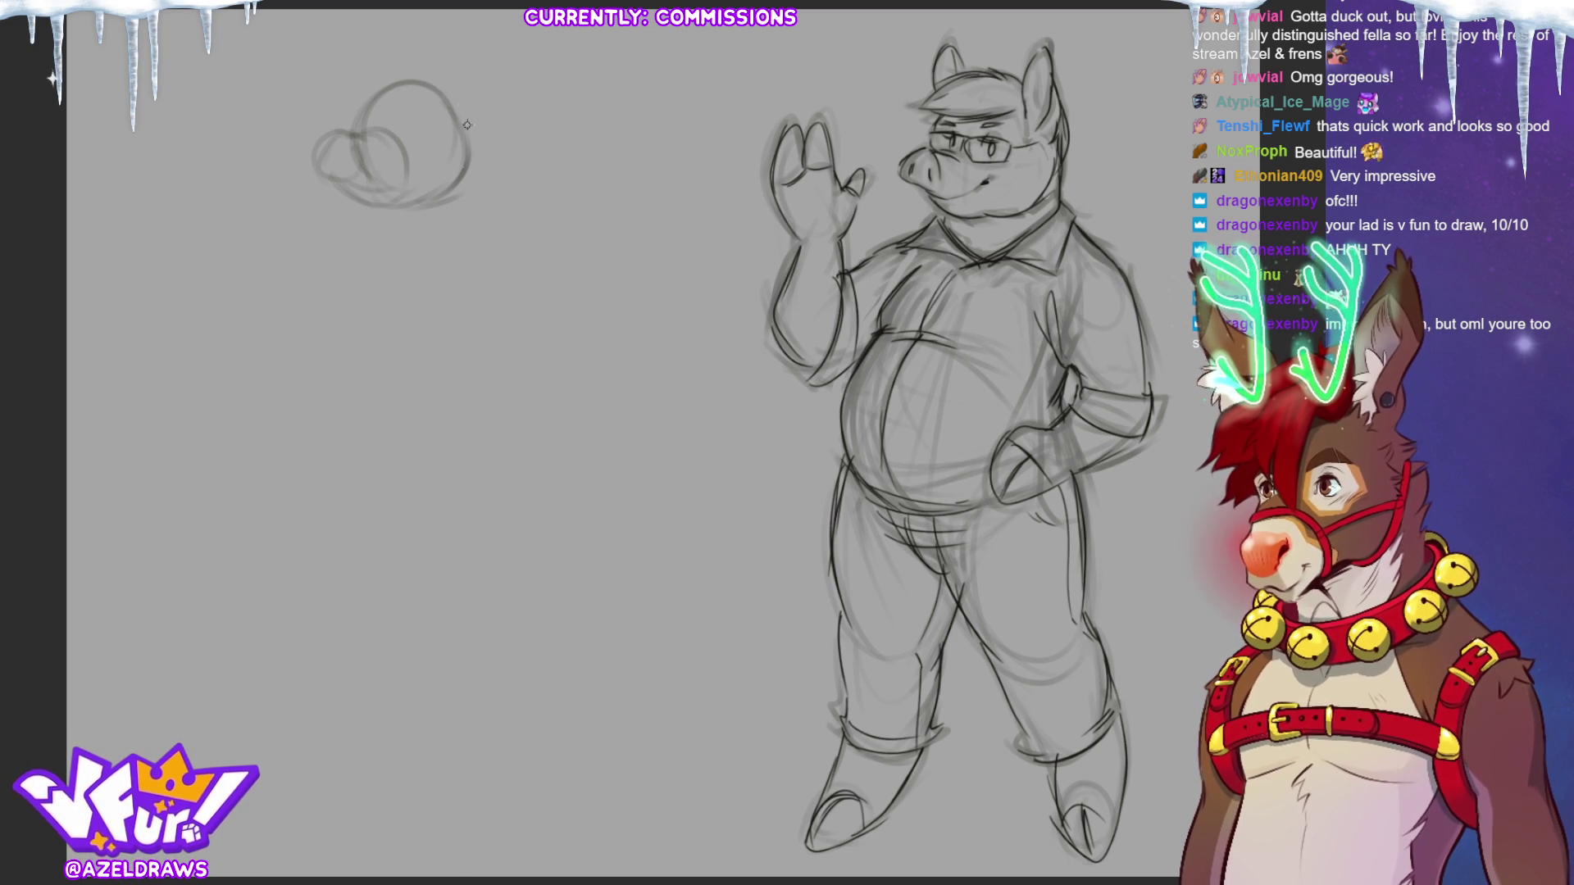
# Rough in an oval body below the head with neck and body guide lines.
pyautogui.moveTo(437, 171); pyautogui.dragTo(401, 288)
pyautogui.moveTo(377, 365); pyautogui.dragTo(379, 443)
pyautogui.moveTo(373, 250); pyautogui.dragTo(361, 402)
pyautogui.moveTo(455, 304); pyautogui.dragTo(434, 361)
pyautogui.moveTo(426, 271)
pyautogui.mouseDown()
pyautogui.moveTo(344, 311)
pyautogui.moveTo(311, 406)
pyautogui.moveTo(457, 320)
pyautogui.moveTo(305, 408)
pyautogui.mouseUp()
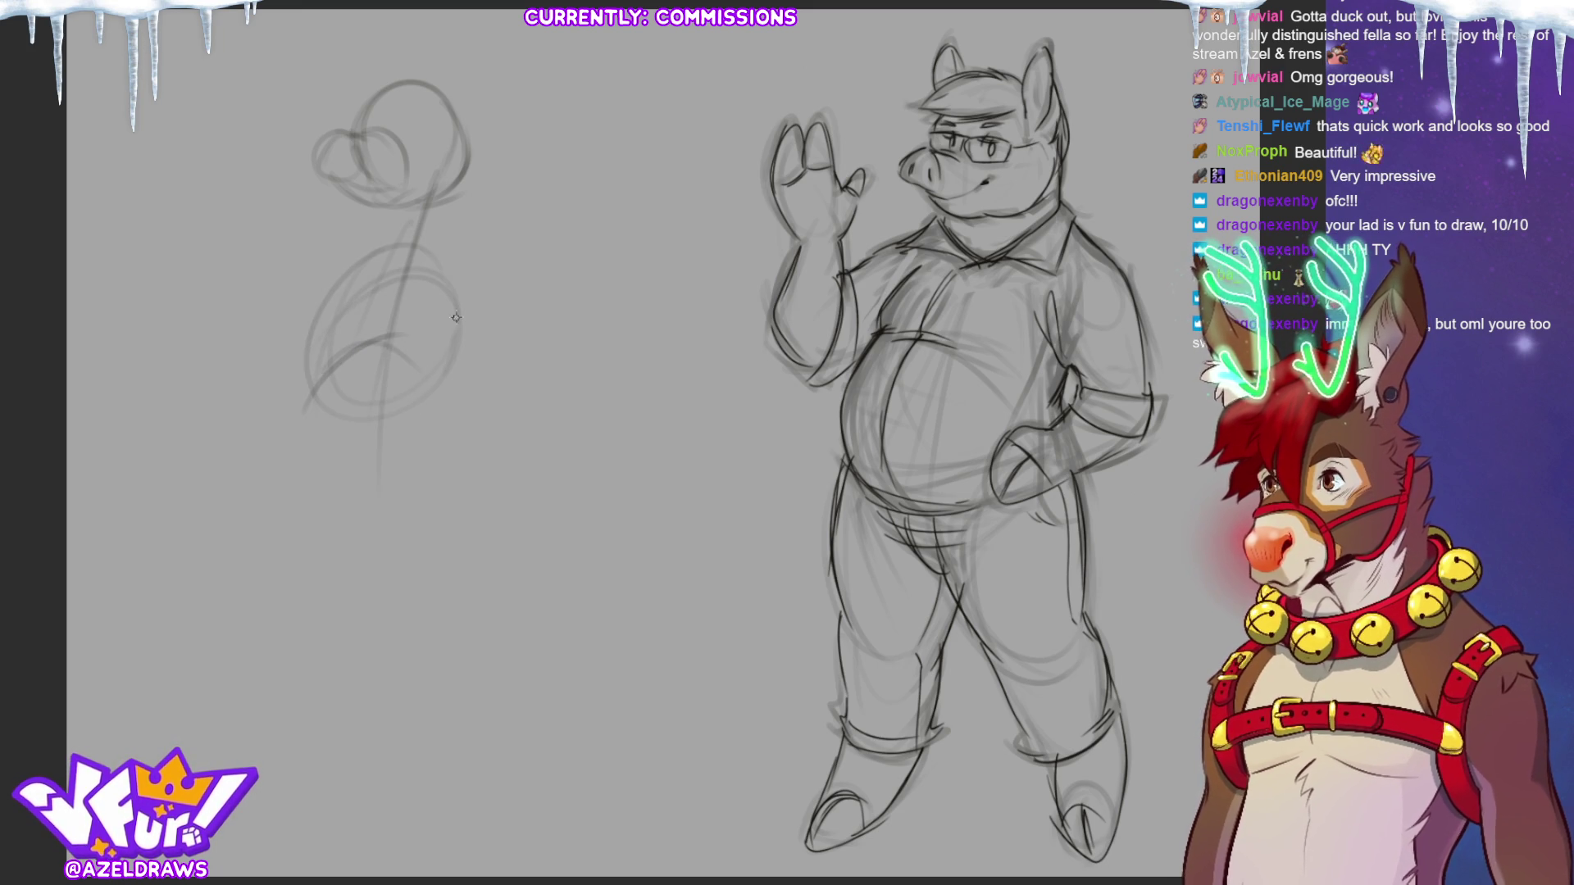
pyautogui.moveTo(466, 167)
pyautogui.mouseDown()
pyautogui.moveTo(450, 224)
pyautogui.moveTo(337, 261)
pyautogui.mouseUp()
pyautogui.moveTo(451, 212); pyautogui.dragTo(473, 246)
pyautogui.moveTo(374, 222); pyautogui.dragTo(326, 242)
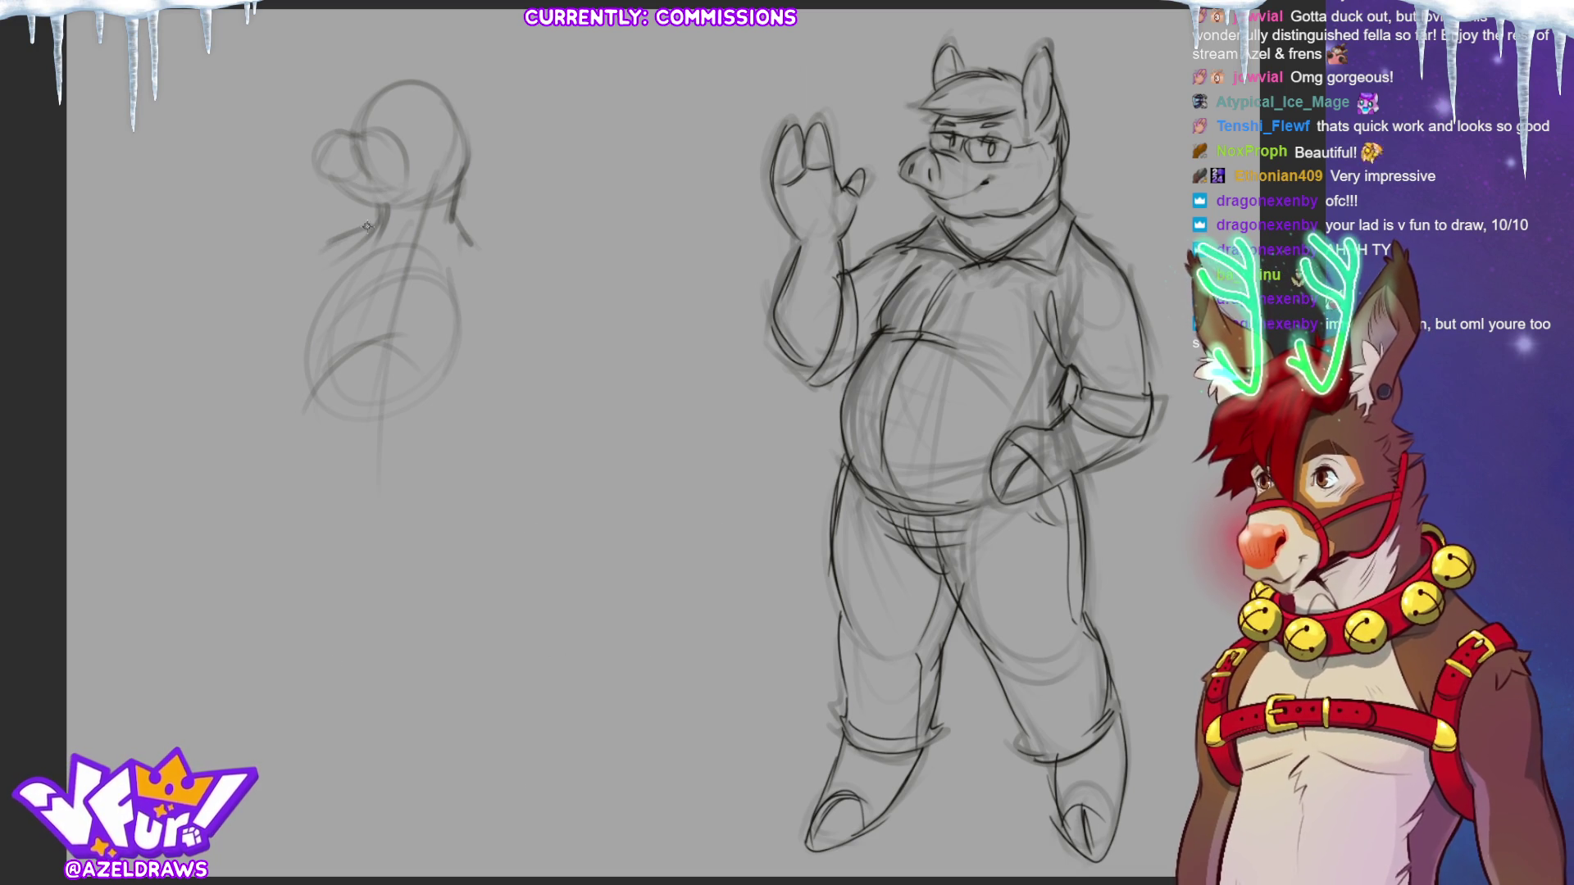
# Sketch the left figure's torso side, belly arc, lower back, hip and long leg line.
pyautogui.moveTo(342, 264)
pyautogui.mouseDown()
pyautogui.moveTo(309, 340)
pyautogui.moveTo(359, 330)
pyautogui.mouseUp()
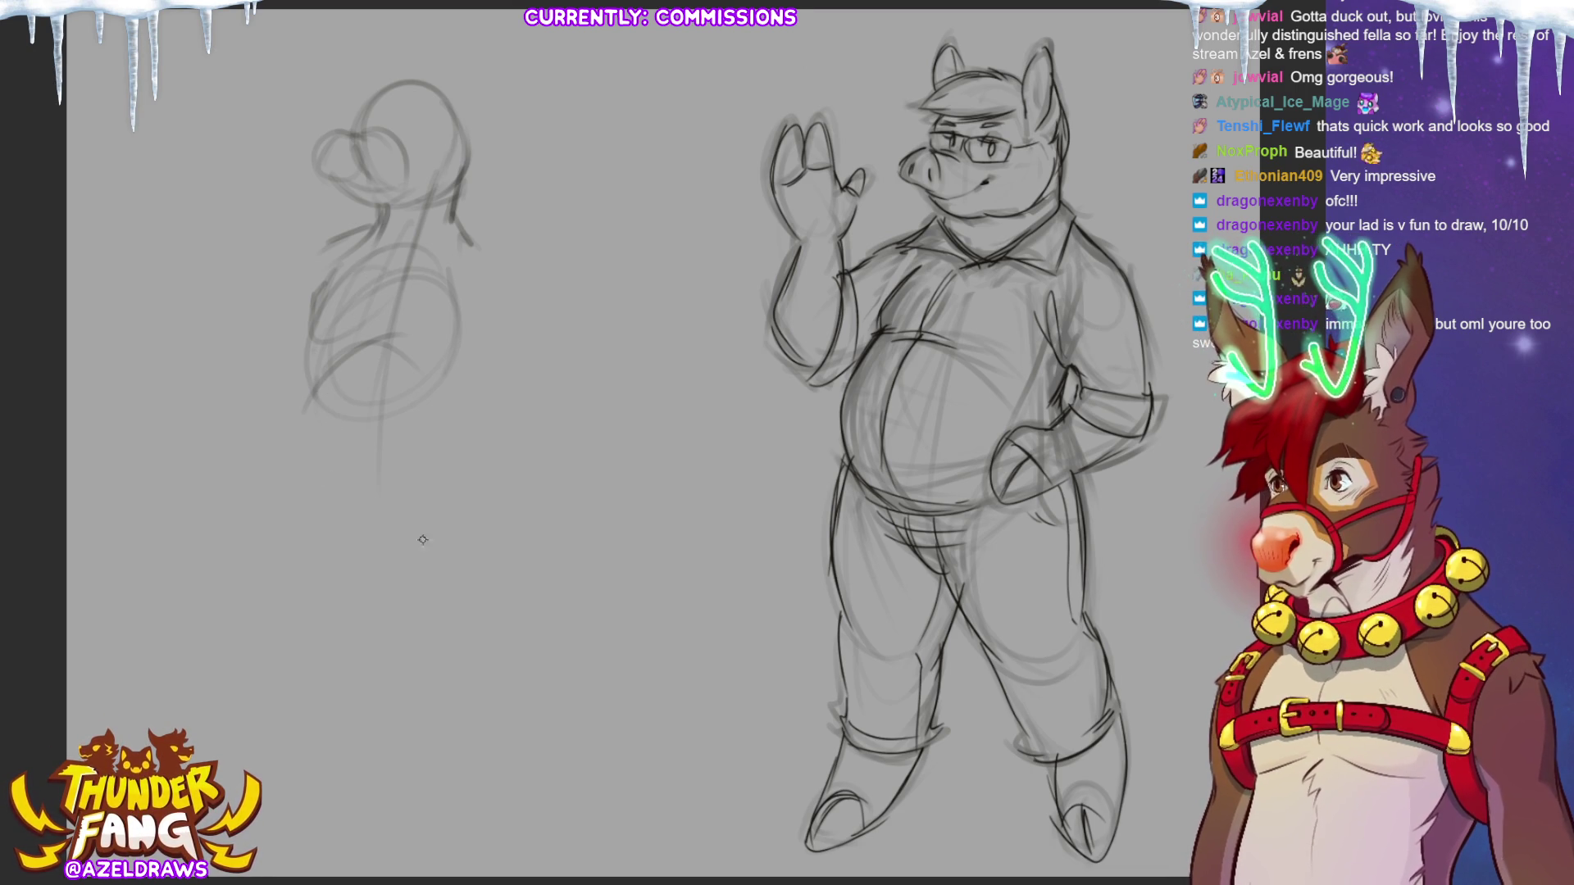
pyautogui.moveTo(281, 411)
pyautogui.mouseDown()
pyautogui.moveTo(316, 455)
pyautogui.moveTo(361, 472)
pyautogui.moveTo(480, 410)
pyautogui.mouseUp()
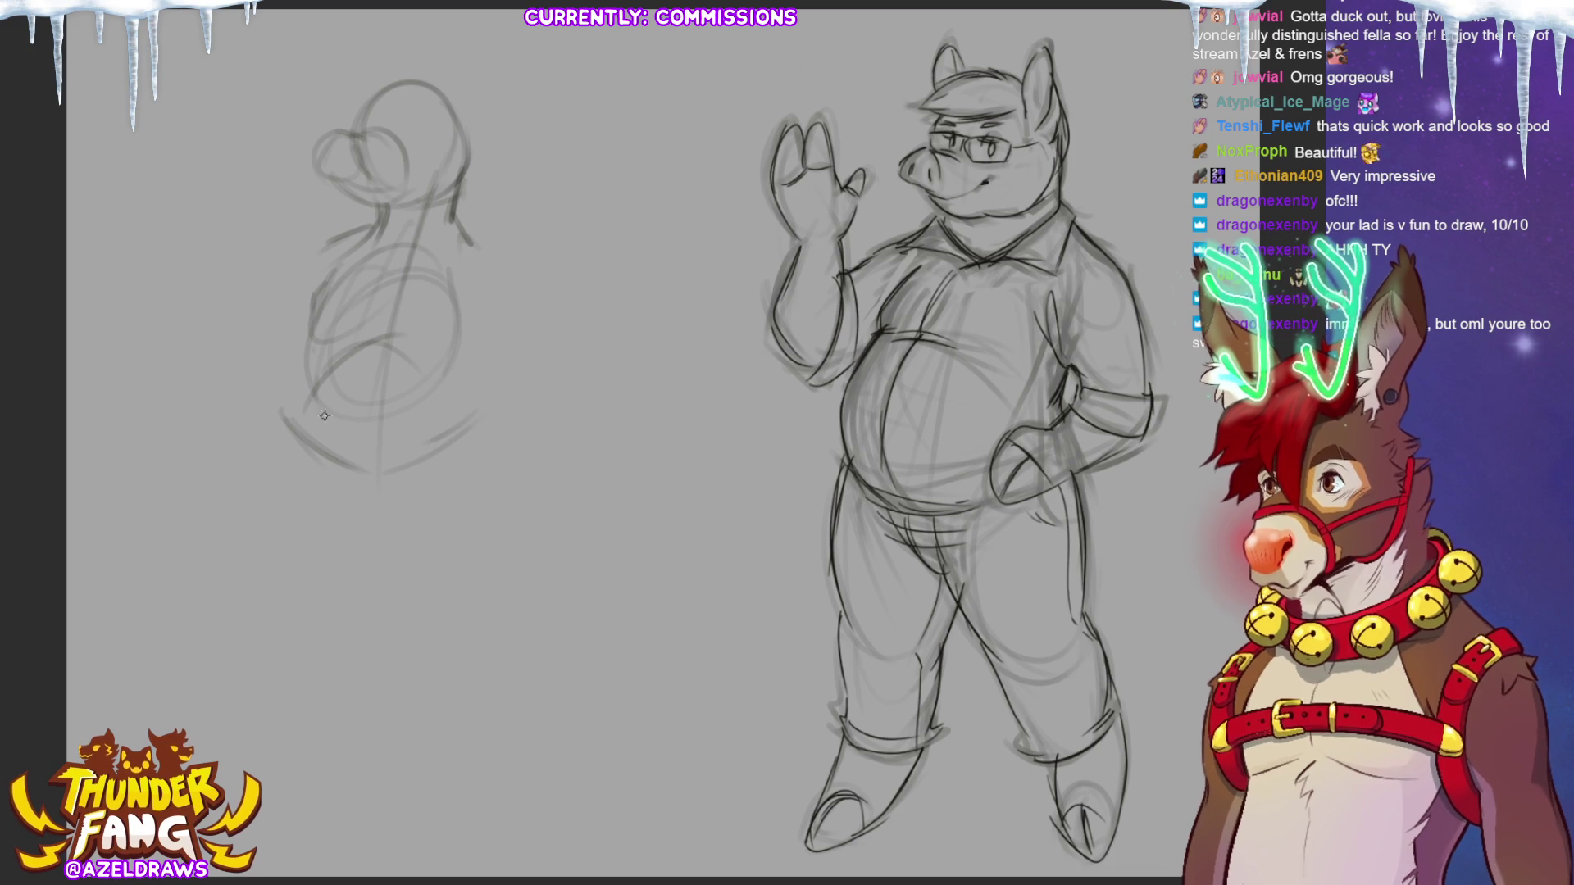
pyautogui.moveTo(304, 391); pyautogui.dragTo(324, 394)
pyautogui.moveTo(320, 287)
pyautogui.mouseDown()
pyautogui.moveTo(295, 398)
pyautogui.moveTo(373, 422)
pyautogui.moveTo(436, 410)
pyautogui.mouseUp()
pyautogui.moveTo(484, 300); pyautogui.dragTo(443, 437)
pyautogui.moveTo(287, 395)
pyautogui.mouseDown()
pyautogui.moveTo(344, 463)
pyautogui.moveTo(327, 529)
pyautogui.mouseUp()
pyautogui.moveTo(310, 420); pyautogui.dragTo(338, 684)
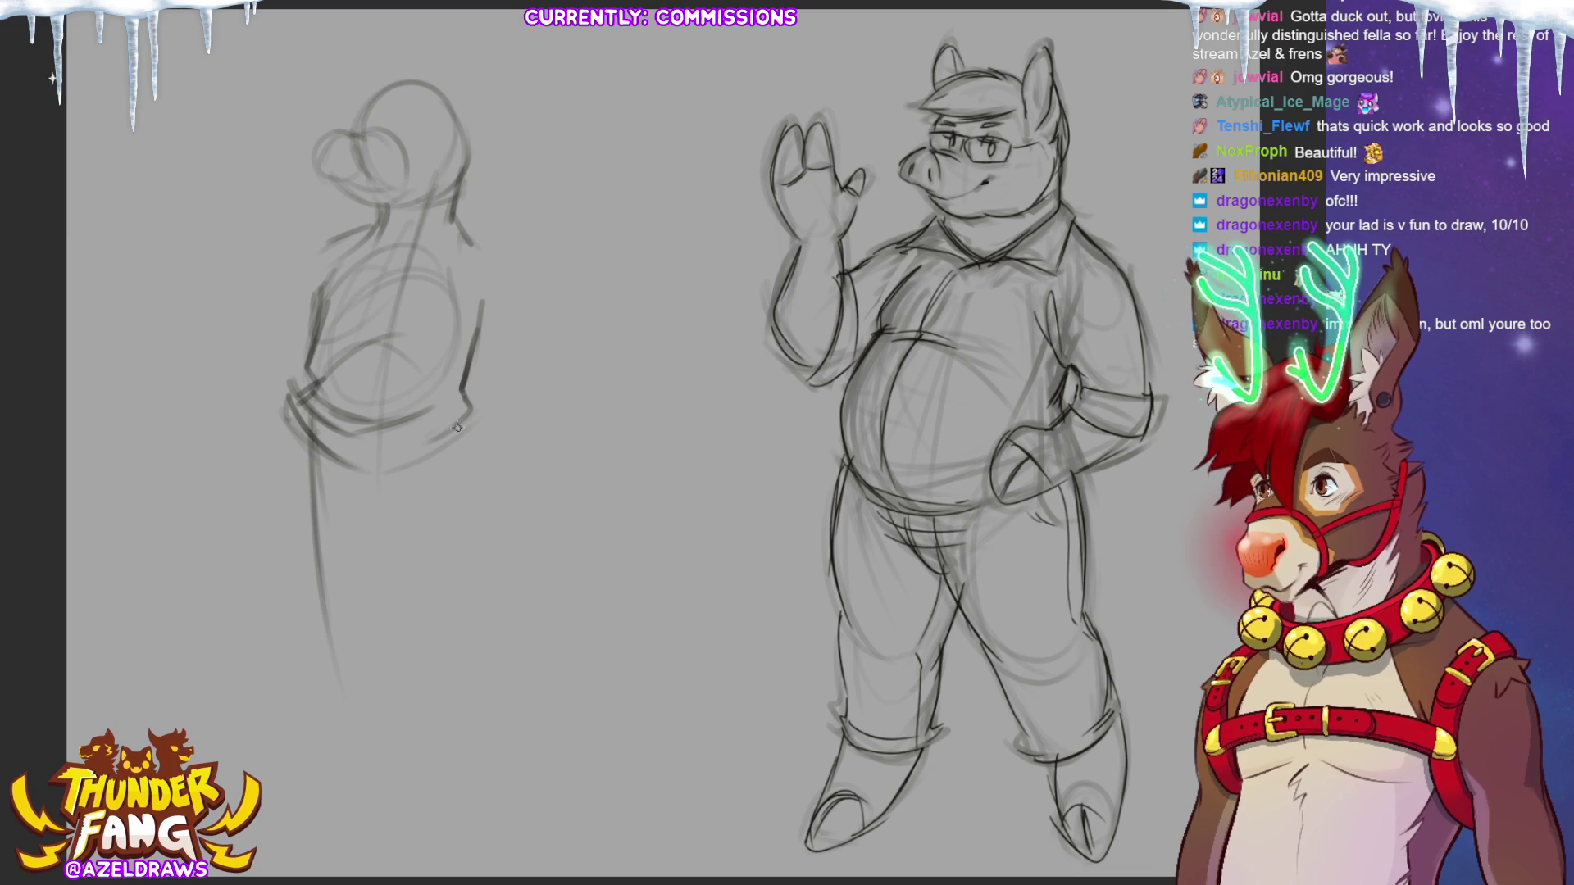
pyautogui.moveTo(305, 436)
pyautogui.mouseDown()
pyautogui.moveTo(318, 474)
pyautogui.moveTo(430, 418)
pyautogui.moveTo(330, 493)
pyautogui.mouseUp()
pyautogui.moveTo(389, 246); pyautogui.dragTo(342, 451)
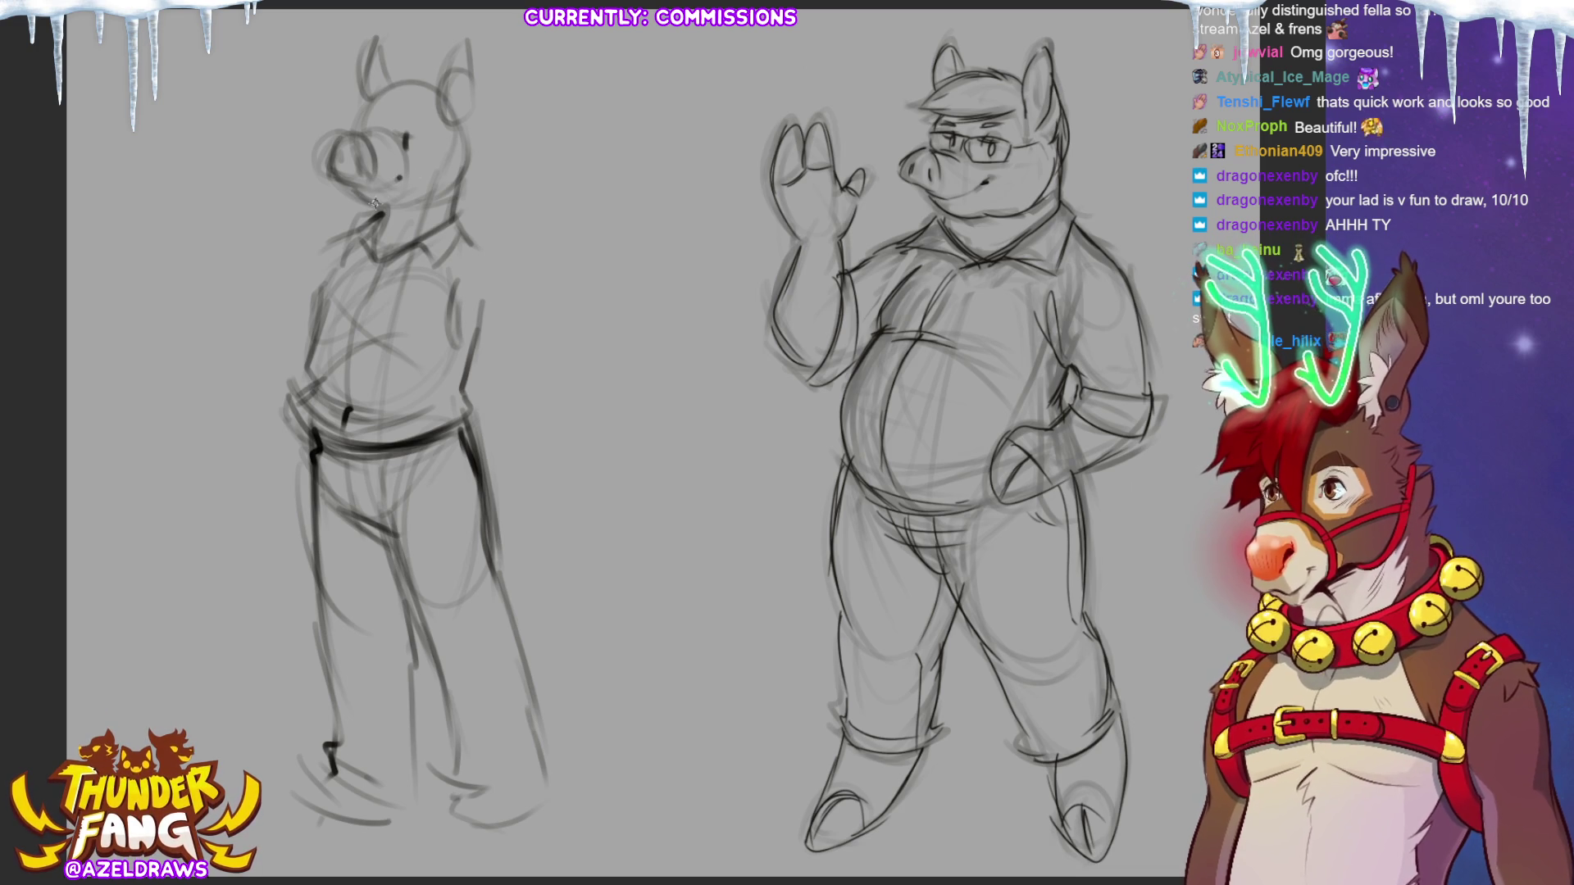
# Sketch the left pig's jaw, neck, head top, snout and brimmed cap, plus a shoulder line.
pyautogui.moveTo(356, 188)
pyautogui.mouseDown()
pyautogui.moveTo(406, 210)
pyautogui.moveTo(468, 158)
pyautogui.moveTo(455, 202)
pyautogui.mouseUp()
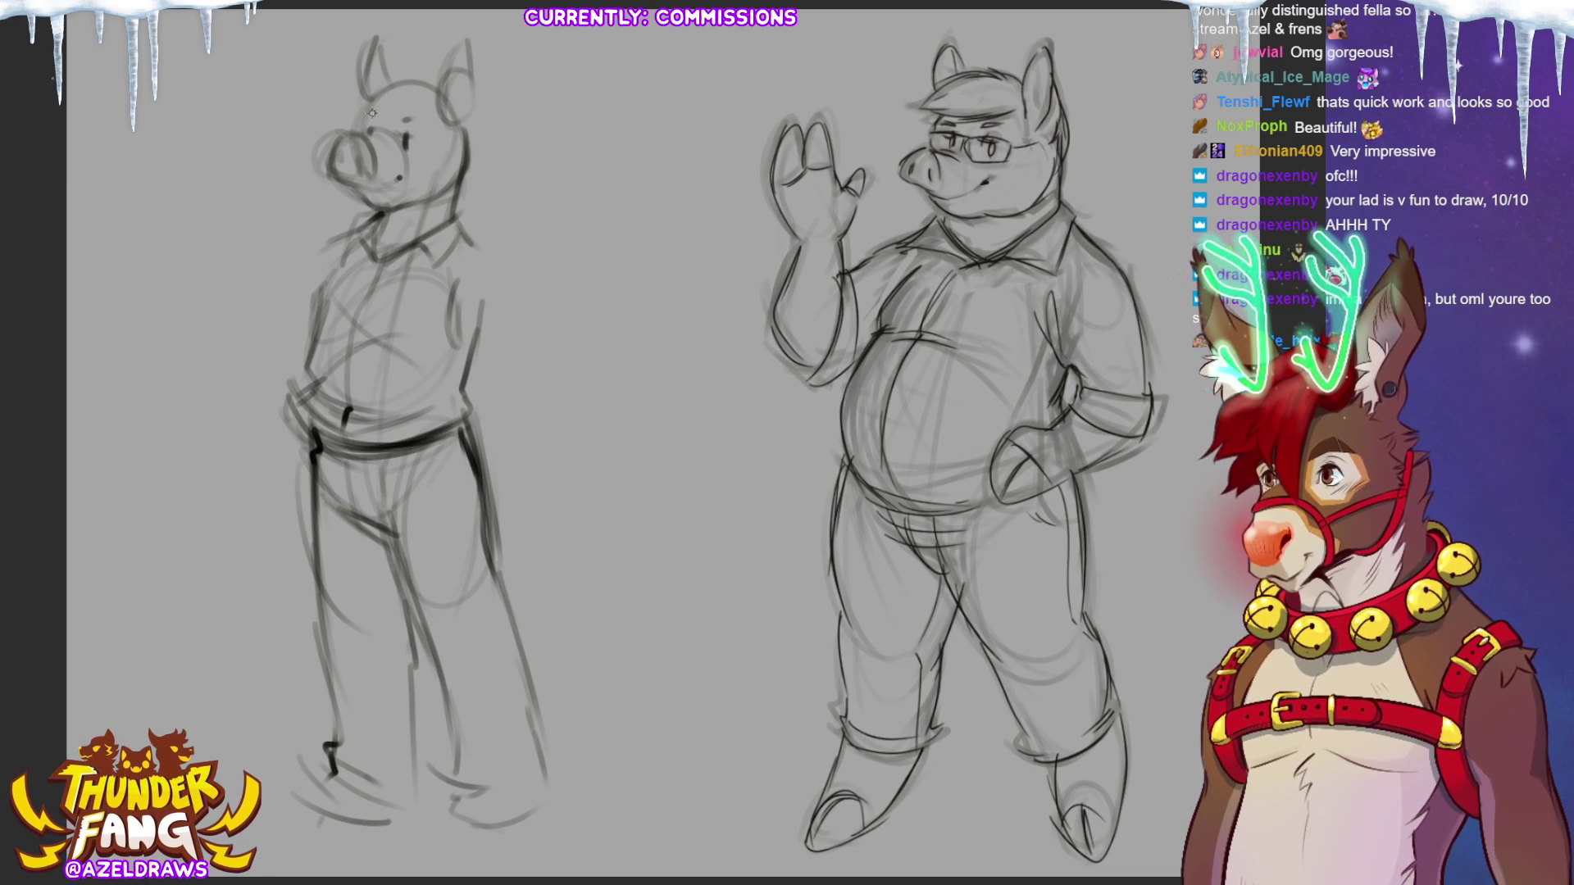
pyautogui.moveTo(368, 118)
pyautogui.mouseDown()
pyautogui.moveTo(403, 107)
pyautogui.moveTo(417, 123)
pyautogui.moveTo(360, 174)
pyautogui.moveTo(382, 174)
pyautogui.mouseUp()
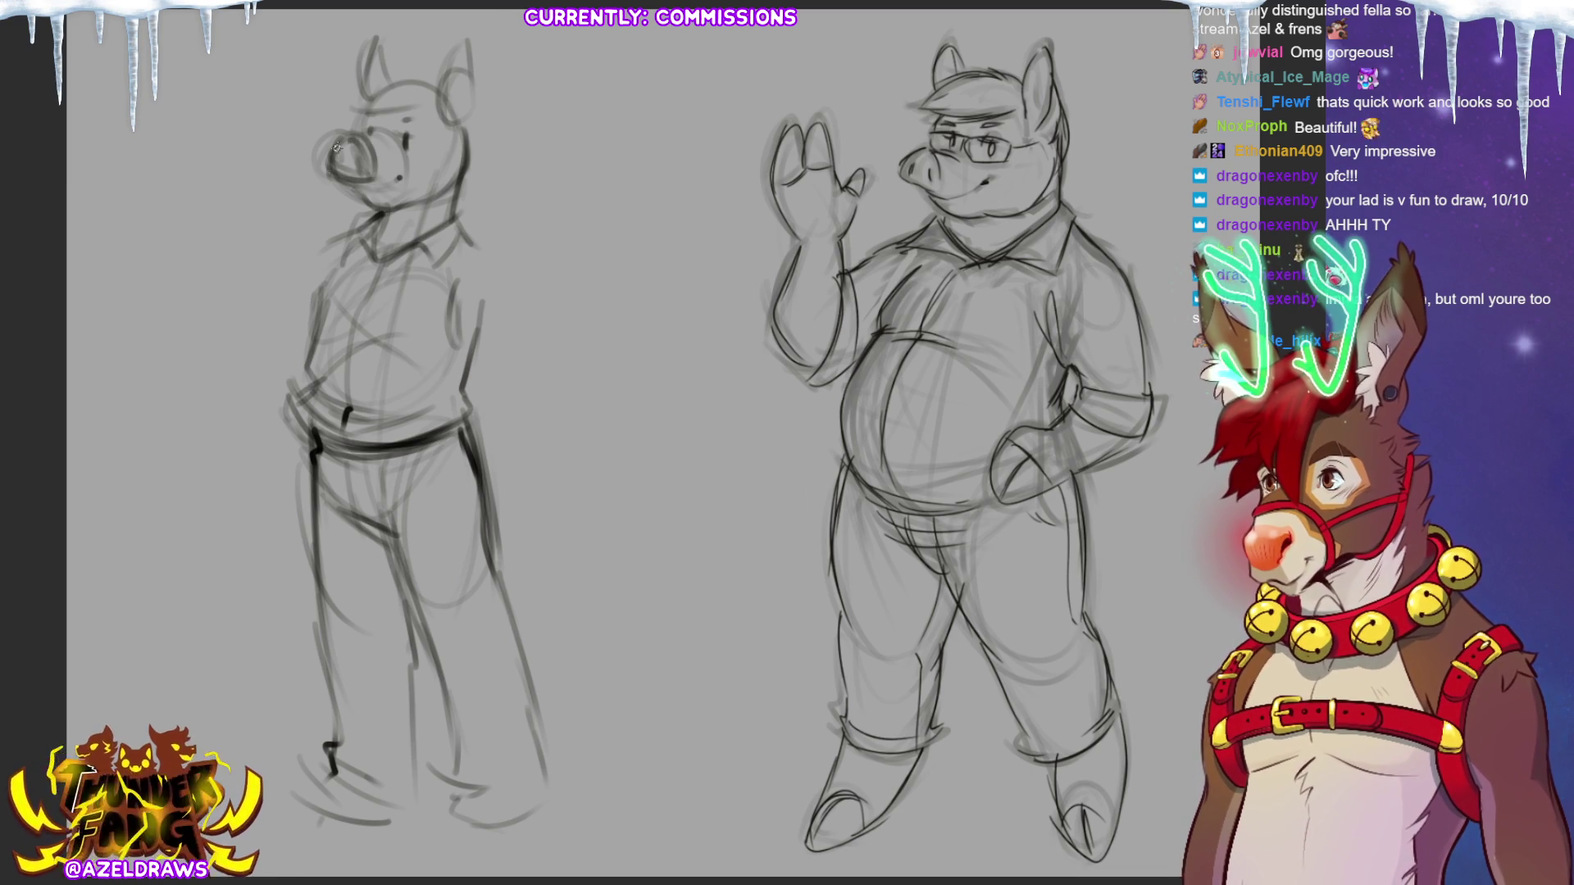
pyautogui.moveTo(371, 128)
pyautogui.mouseDown()
pyautogui.moveTo(439, 88)
pyautogui.moveTo(362, 82)
pyautogui.moveTo(336, 111)
pyautogui.moveTo(375, 75)
pyautogui.moveTo(436, 90)
pyautogui.moveTo(437, 144)
pyautogui.moveTo(443, 120)
pyautogui.mouseUp()
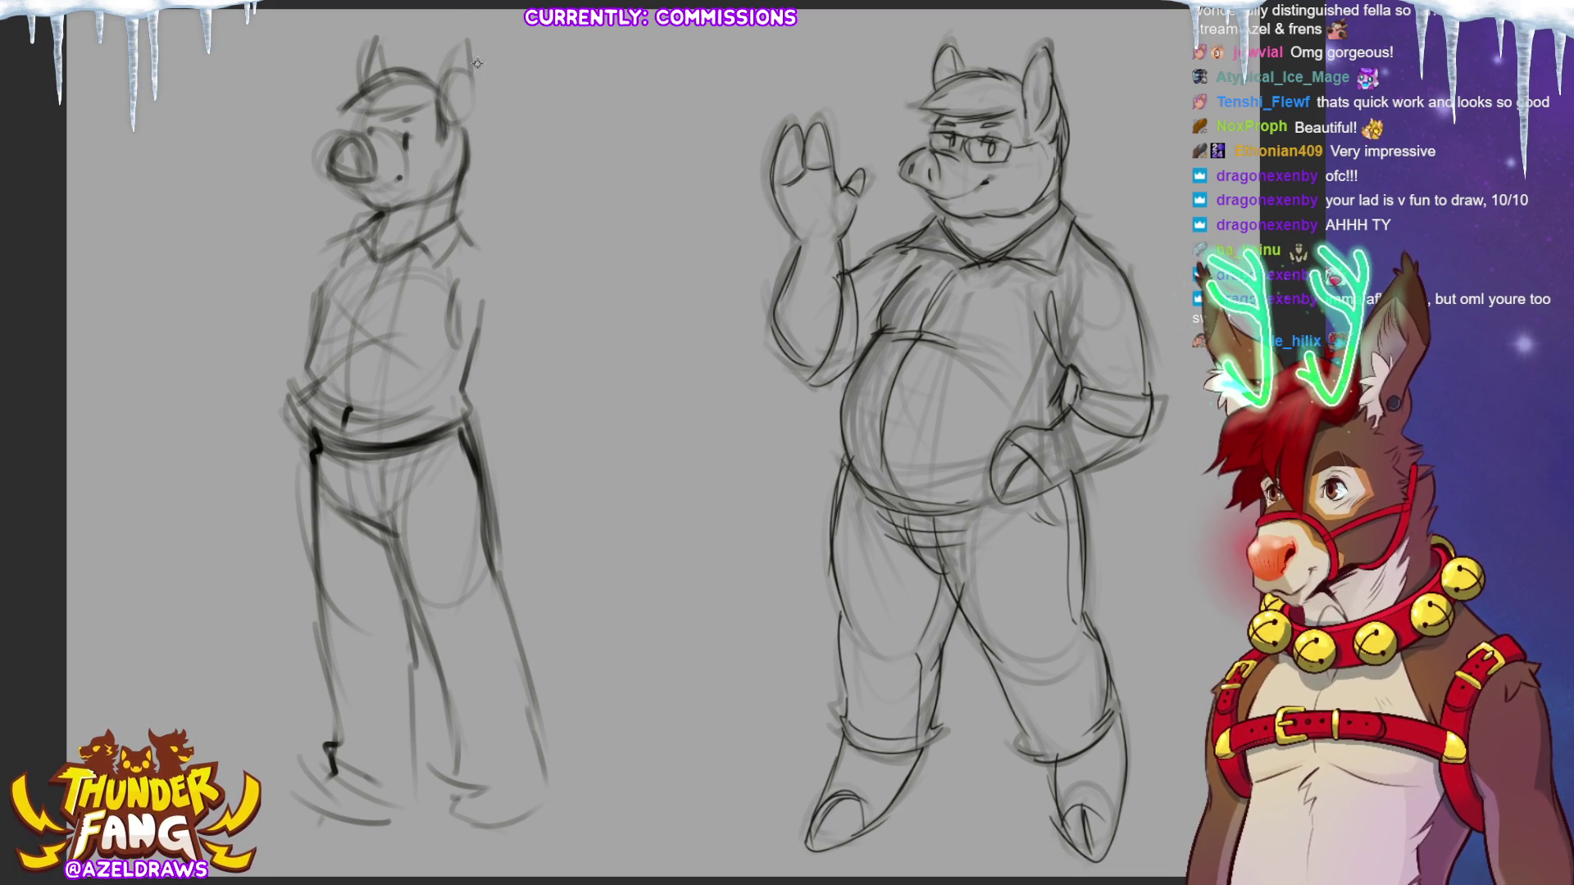
pyautogui.moveTo(467, 72); pyautogui.dragTo(469, 168)
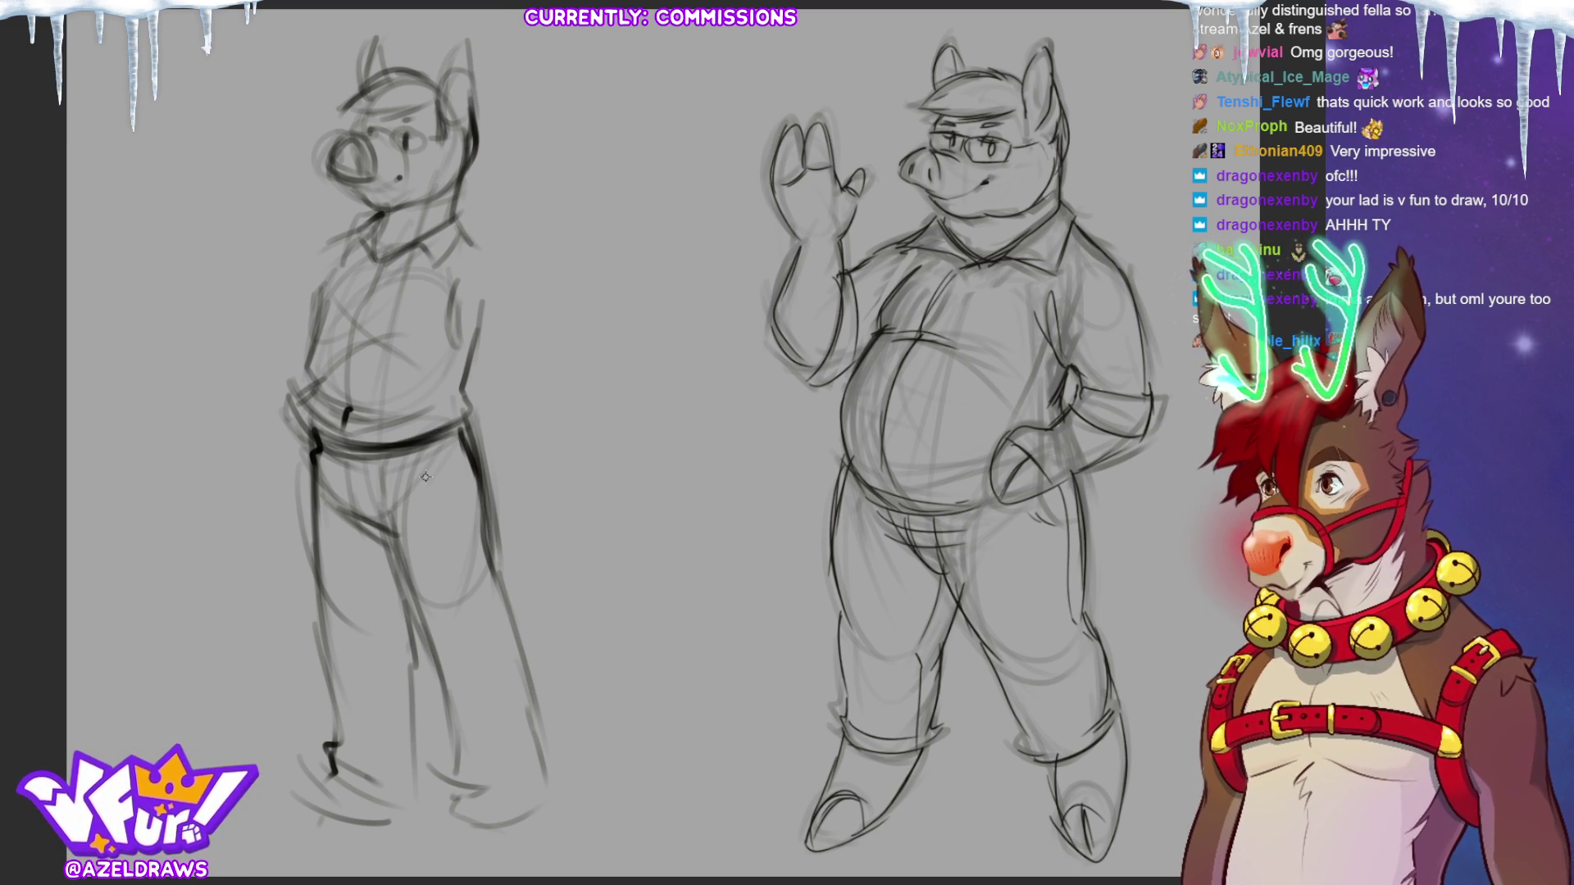
pyautogui.moveTo(458, 219)
pyautogui.mouseDown()
pyautogui.moveTo(509, 254)
pyautogui.moveTo(462, 341)
pyautogui.mouseUp()
# Draw the left pig's arm bent into a hand-on-hip pose, darkening forearm and shoulder.
pyautogui.moveTo(513, 280); pyautogui.dragTo(541, 354)
pyautogui.moveTo(497, 246)
pyautogui.mouseDown()
pyautogui.moveTo(473, 345)
pyautogui.moveTo(553, 373)
pyautogui.mouseUp()
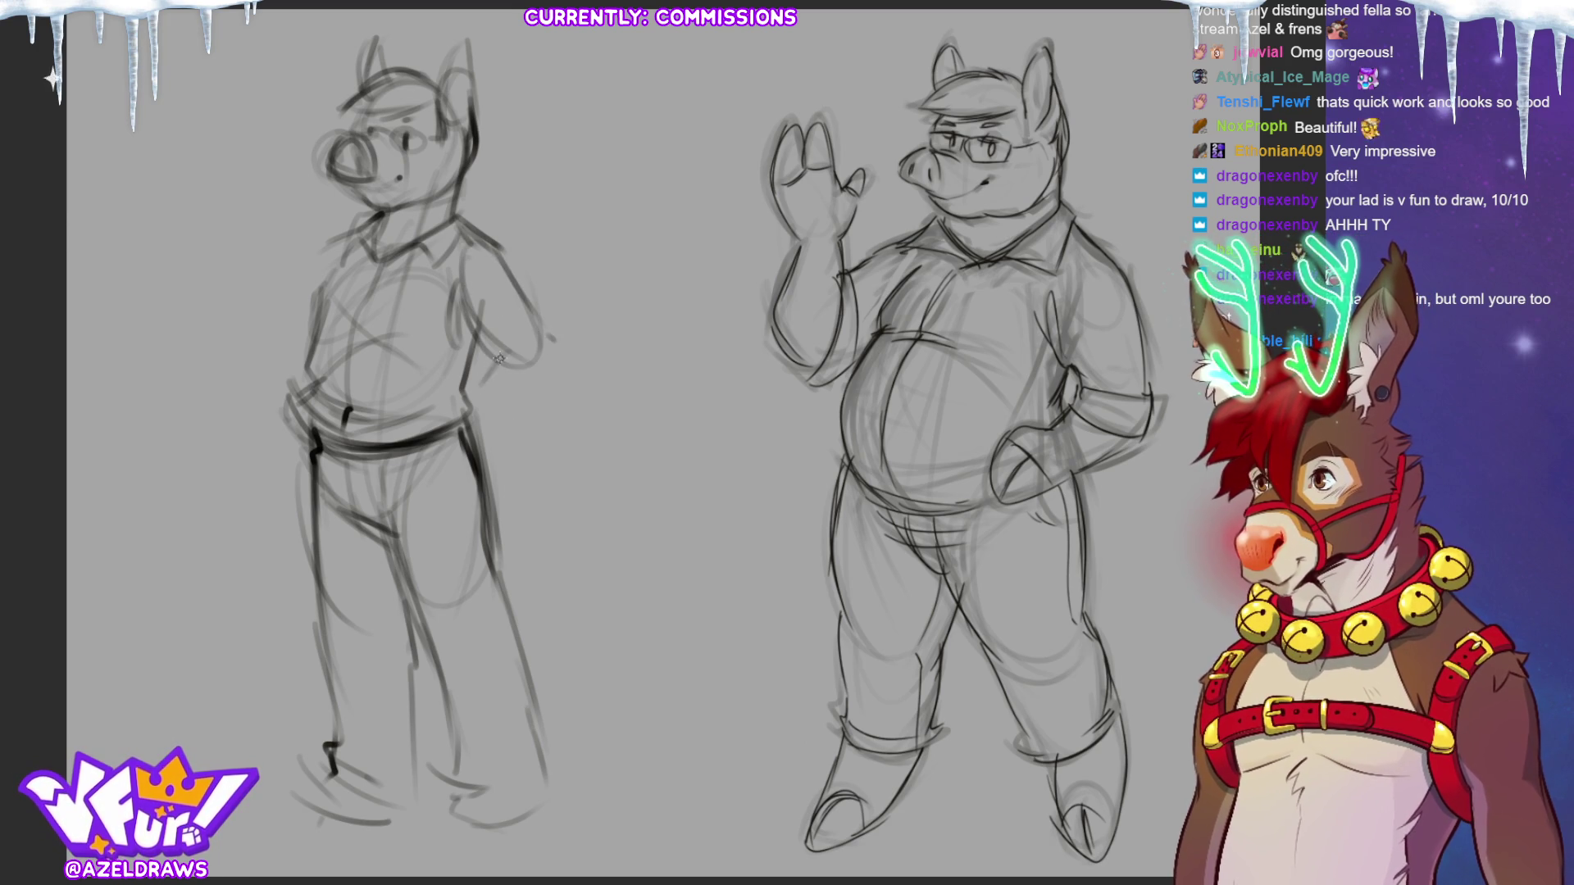
pyautogui.moveTo(453, 464)
pyautogui.mouseDown()
pyautogui.moveTo(559, 344)
pyautogui.moveTo(528, 303)
pyautogui.mouseUp()
pyautogui.moveTo(490, 246); pyautogui.dragTo(525, 291)
pyautogui.moveTo(500, 378)
pyautogui.mouseDown()
pyautogui.moveTo(529, 354)
pyautogui.moveTo(561, 361)
pyautogui.moveTo(548, 316)
pyautogui.moveTo(546, 346)
pyautogui.moveTo(479, 365)
pyautogui.mouseUp()
pyautogui.moveTo(492, 241); pyautogui.dragTo(525, 293)
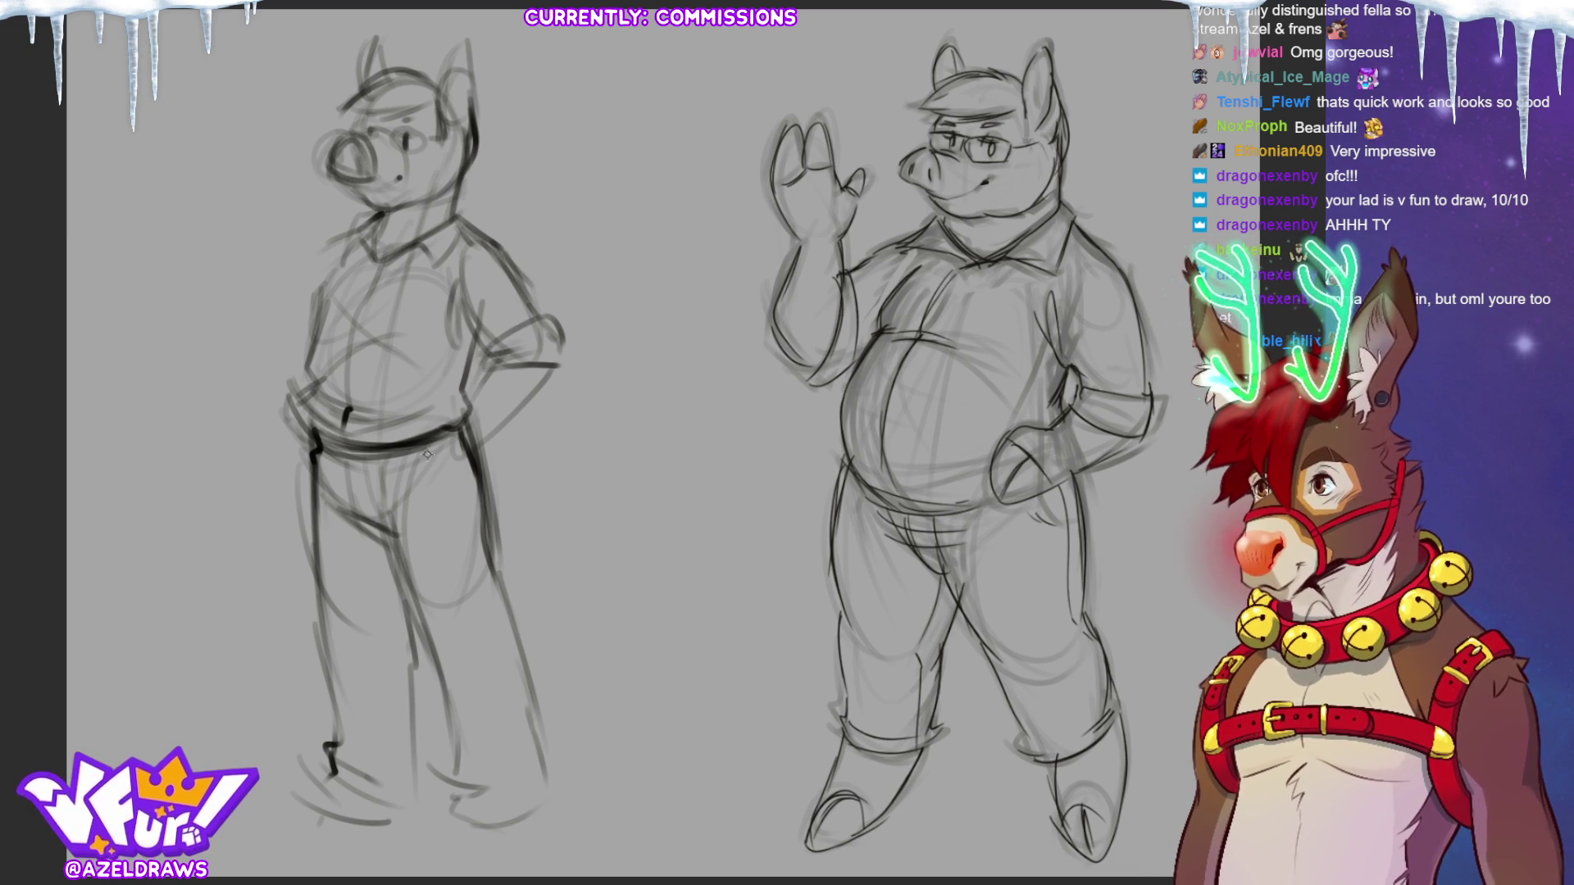
# Sketch and darken the belt, hip and crotch lines.
pyautogui.moveTo(422, 437); pyautogui.dragTo(488, 492)
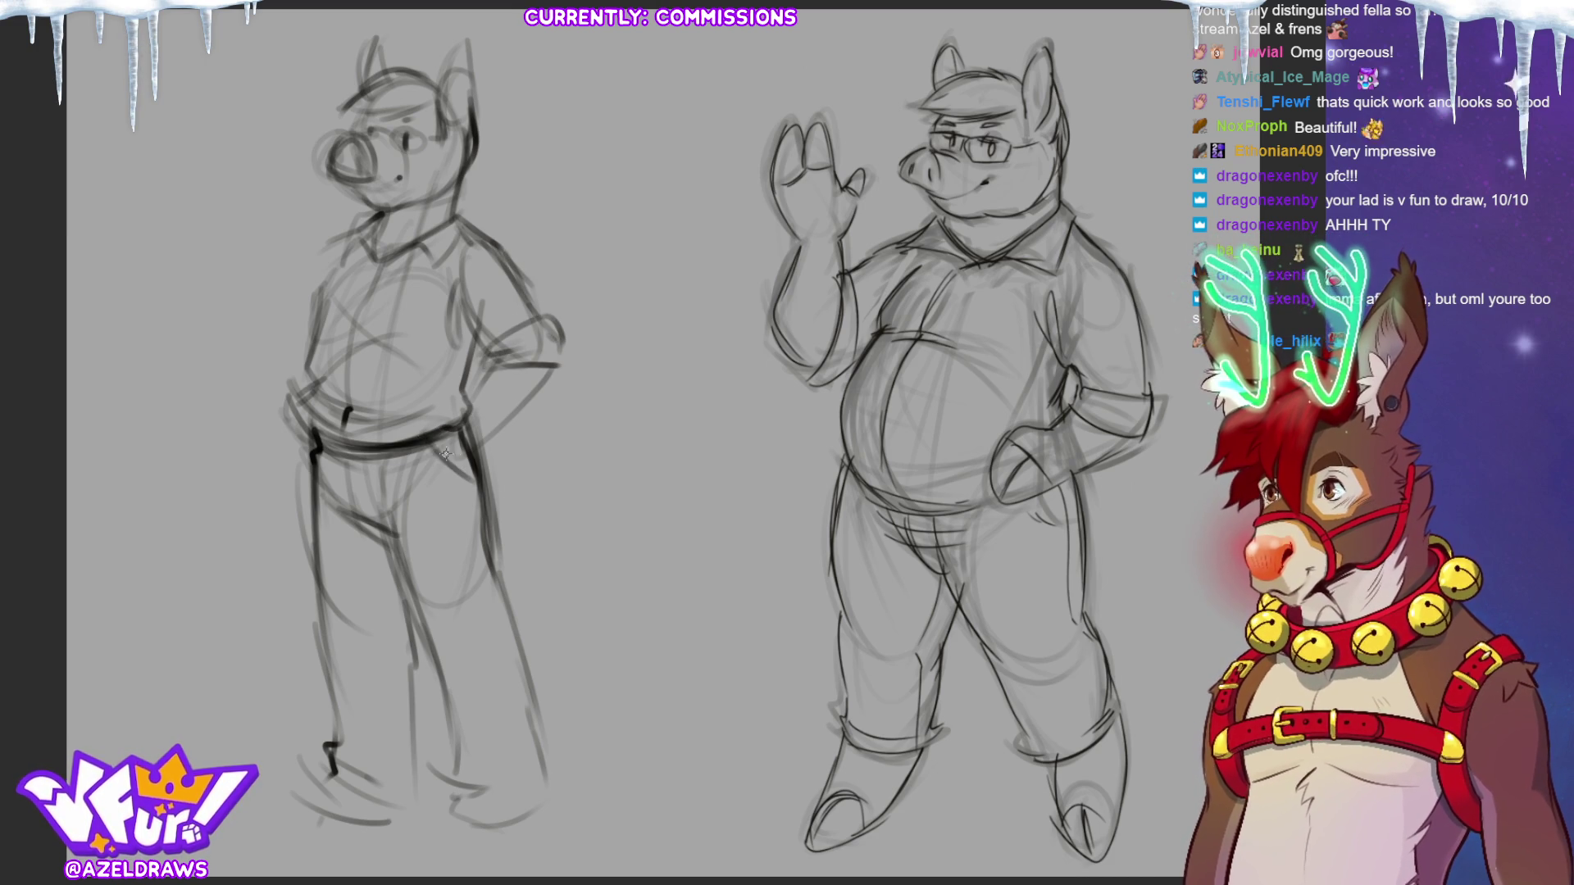
pyautogui.moveTo(414, 435)
pyautogui.mouseDown()
pyautogui.moveTo(447, 496)
pyautogui.moveTo(447, 420)
pyautogui.moveTo(483, 491)
pyautogui.mouseUp()
pyautogui.moveTo(459, 412); pyautogui.dragTo(487, 427)
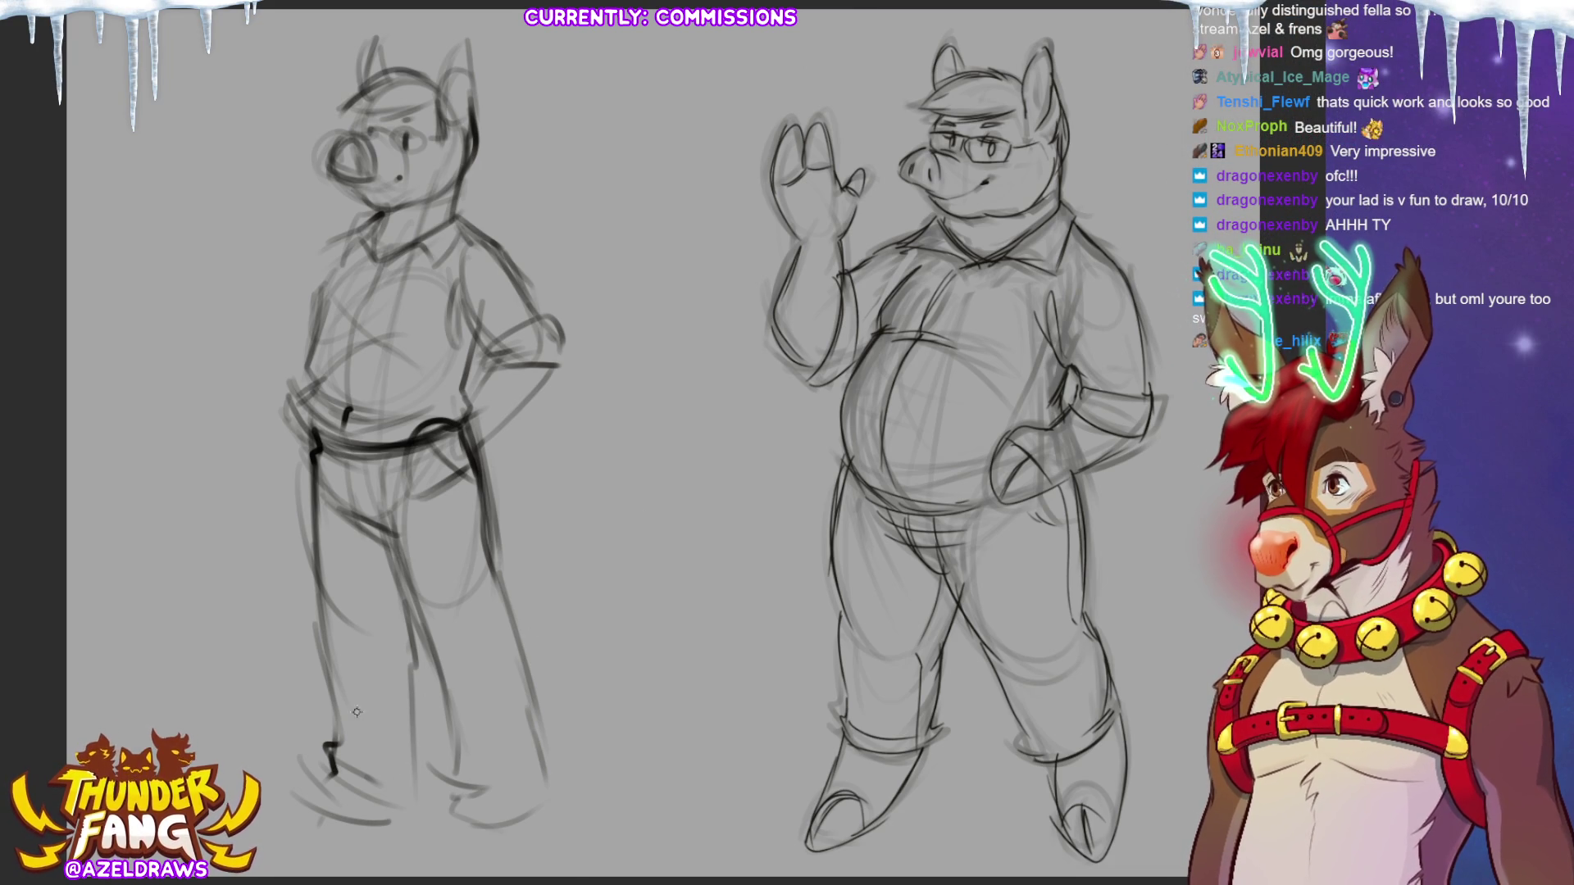
# Darken the left leg's outer and inner lines and sketch a fist left of the head.
pyautogui.moveTo(309, 471); pyautogui.dragTo(332, 742)
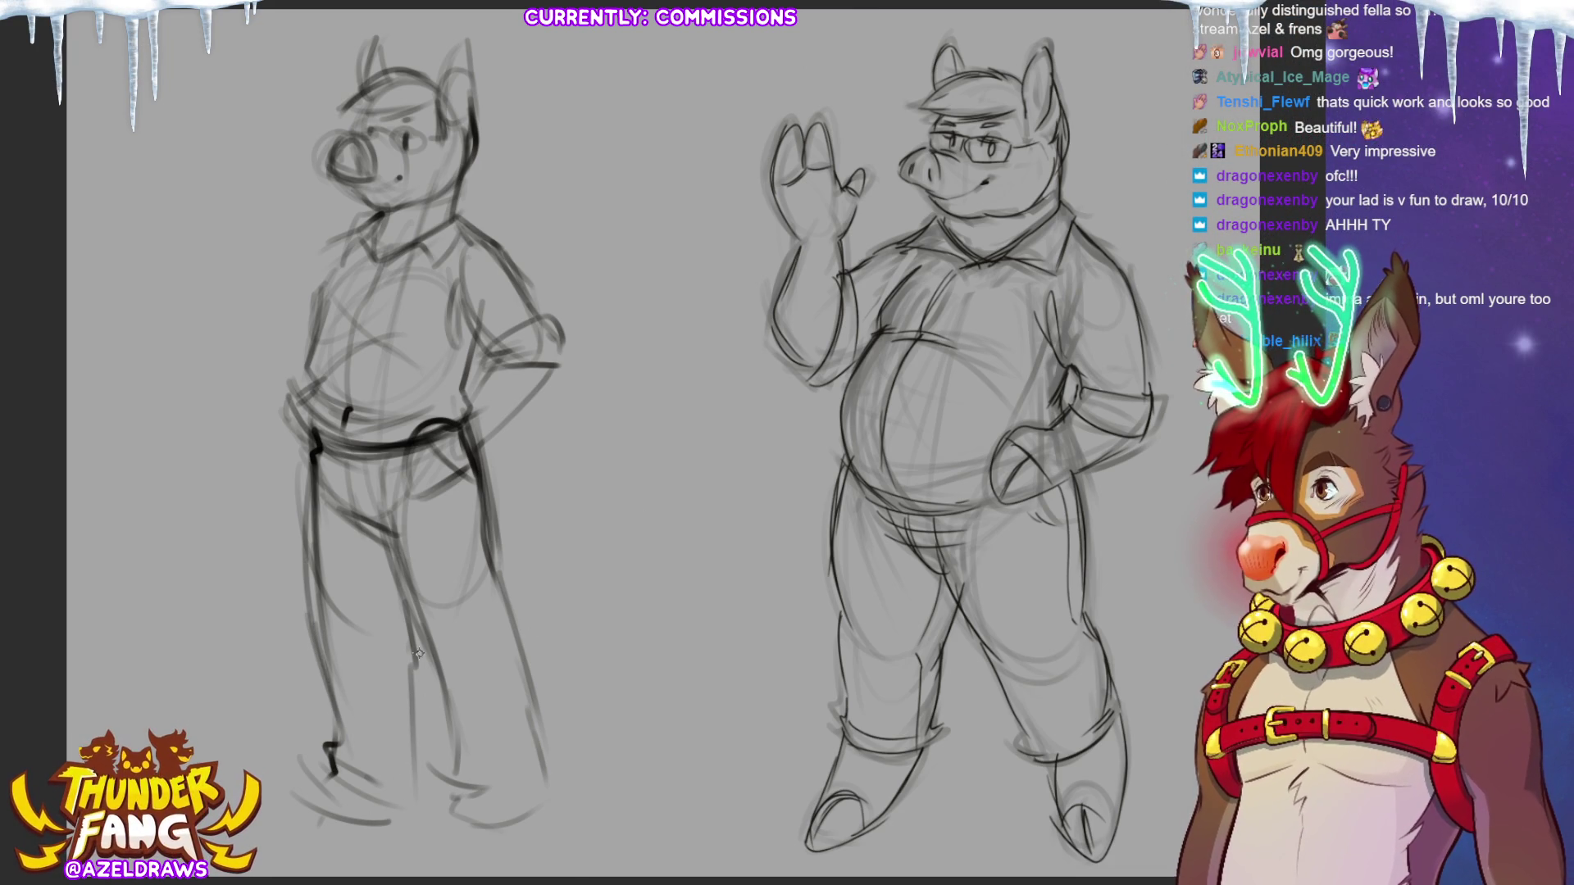
pyautogui.moveTo(404, 613); pyautogui.dragTo(423, 773)
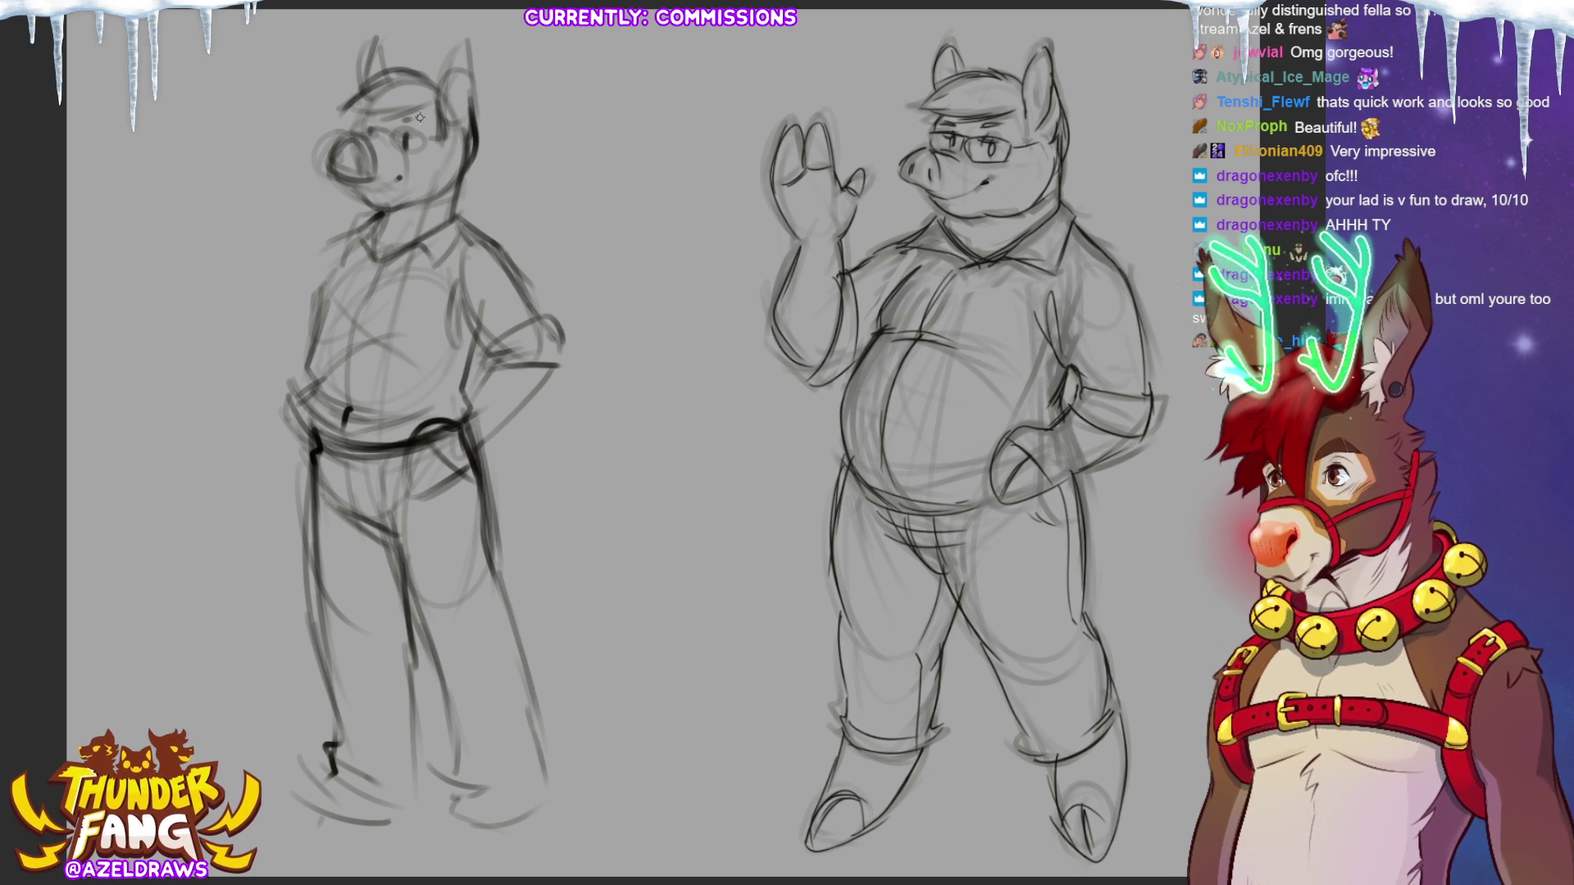
pyautogui.moveTo(280, 193)
pyautogui.mouseDown()
pyautogui.moveTo(266, 264)
pyautogui.moveTo(246, 197)
pyautogui.moveTo(246, 263)
pyautogui.moveTo(242, 205)
pyautogui.moveTo(214, 201)
pyautogui.moveTo(246, 125)
pyautogui.moveTo(272, 194)
pyautogui.moveTo(212, 239)
pyautogui.moveTo(197, 355)
pyautogui.mouseUp()
# Sketch the raised arm below the fist and connect it up to the shoulder.
pyautogui.moveTo(261, 234); pyautogui.dragTo(232, 346)
pyautogui.moveTo(215, 250)
pyautogui.mouseDown()
pyautogui.moveTo(191, 287)
pyautogui.moveTo(250, 332)
pyautogui.moveTo(229, 349)
pyautogui.mouseUp()
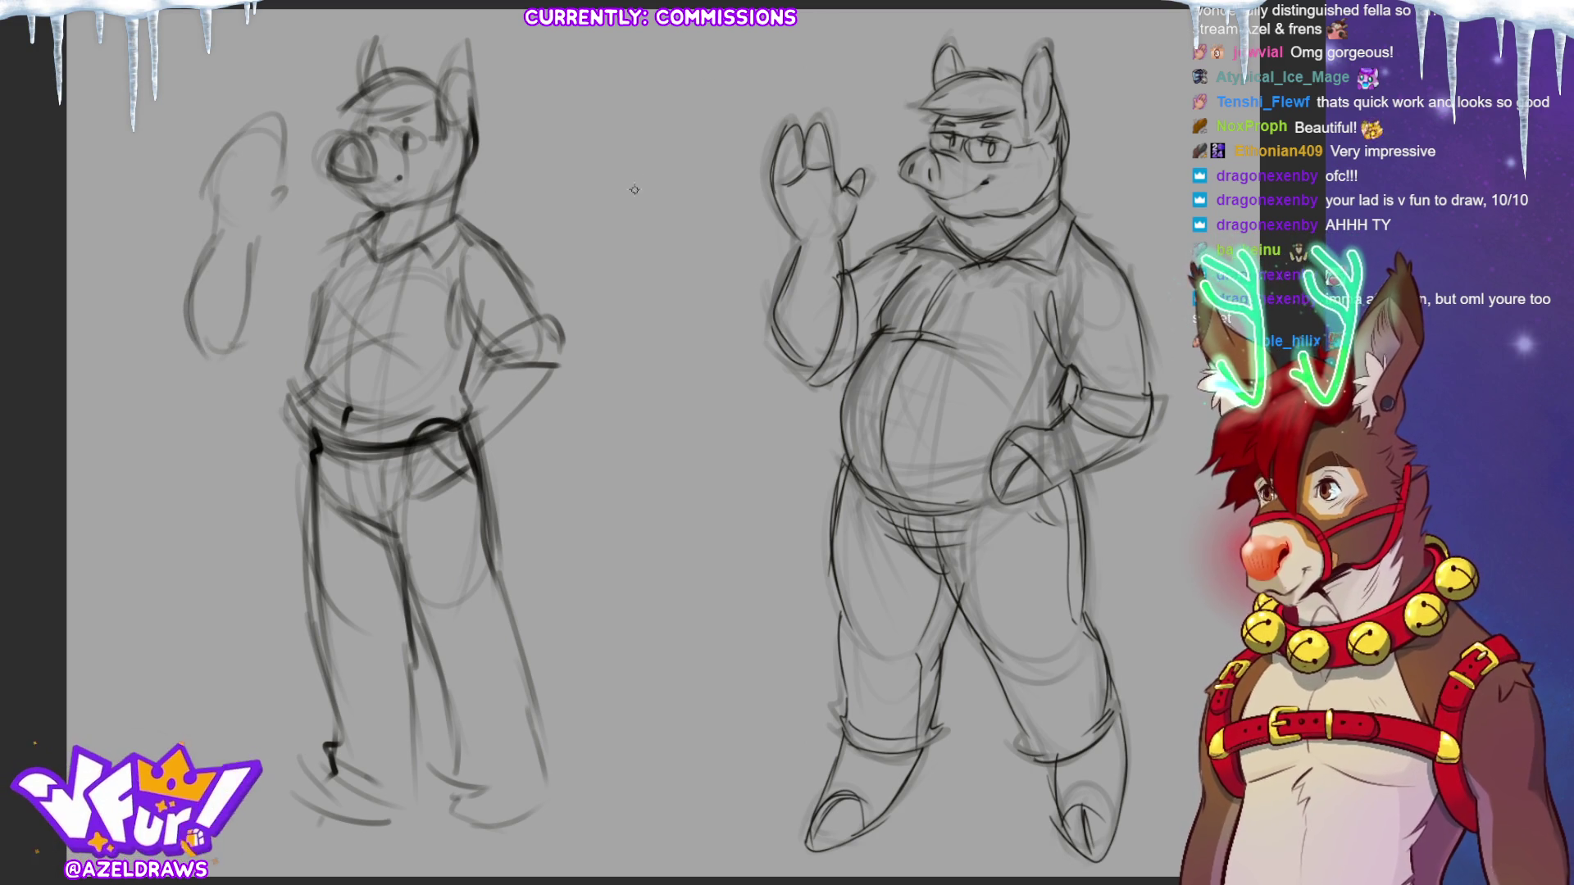
pyautogui.moveTo(250, 280)
pyautogui.mouseDown()
pyautogui.moveTo(236, 355)
pyautogui.moveTo(259, 360)
pyautogui.moveTo(361, 227)
pyautogui.mouseUp()
pyautogui.moveTo(285, 276); pyautogui.dragTo(323, 241)
pyautogui.moveTo(313, 326); pyautogui.dragTo(262, 358)
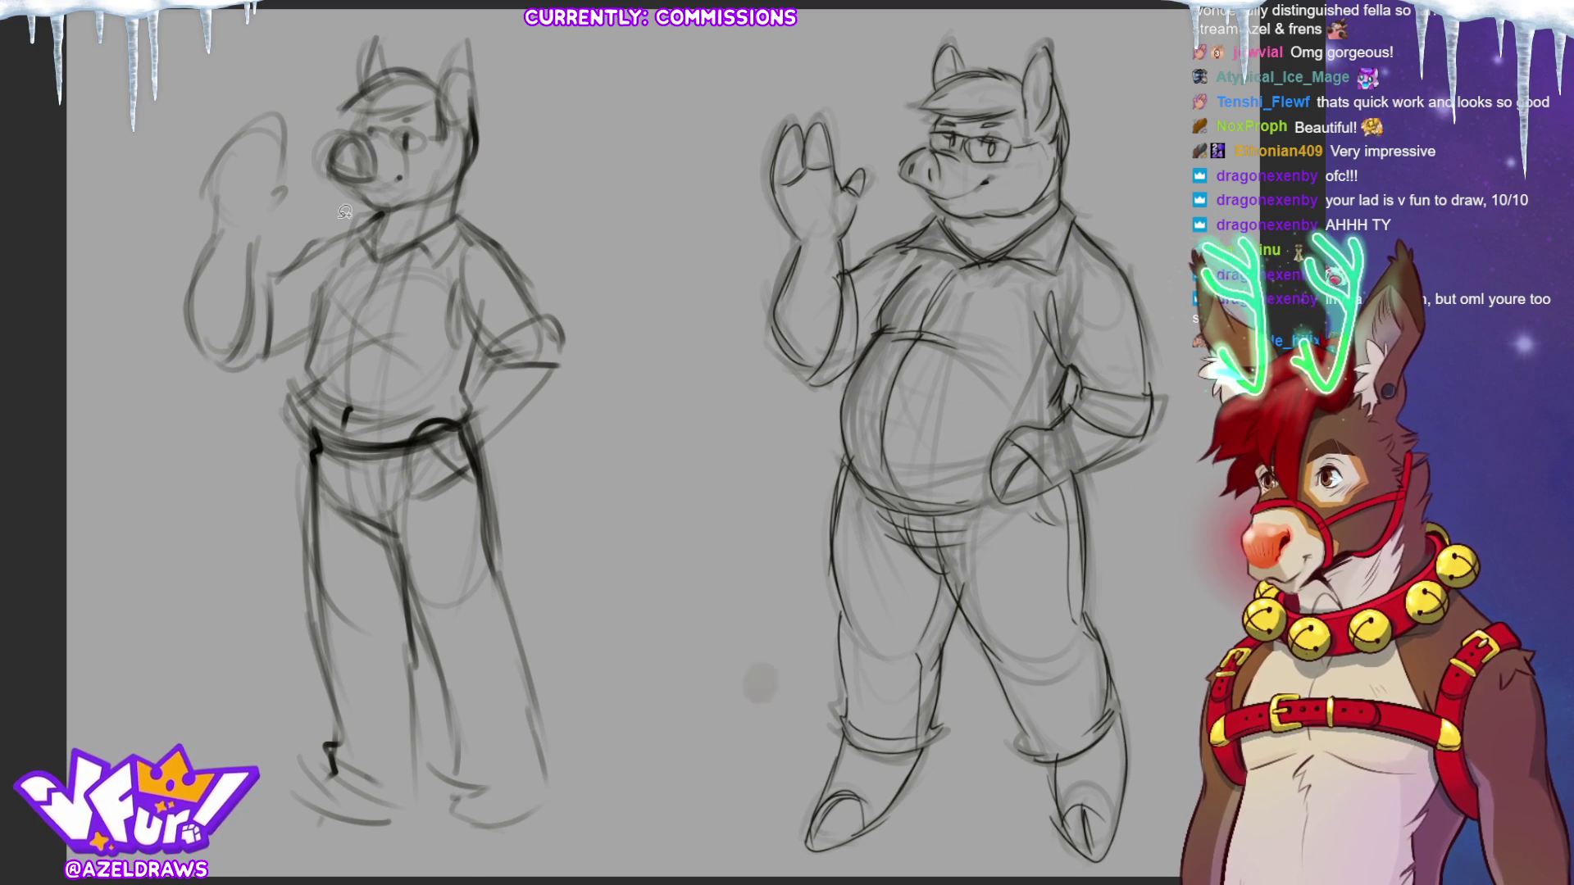
# Lasso the raised arm and transform it twice to reposition it, clearing the selection.
pyautogui.moveTo(291, 305)
pyautogui.mouseDown()
pyautogui.moveTo(286, 197)
pyautogui.moveTo(135, 270)
pyautogui.moveTo(316, 328)
pyautogui.moveTo(271, 274)
pyautogui.mouseUp()
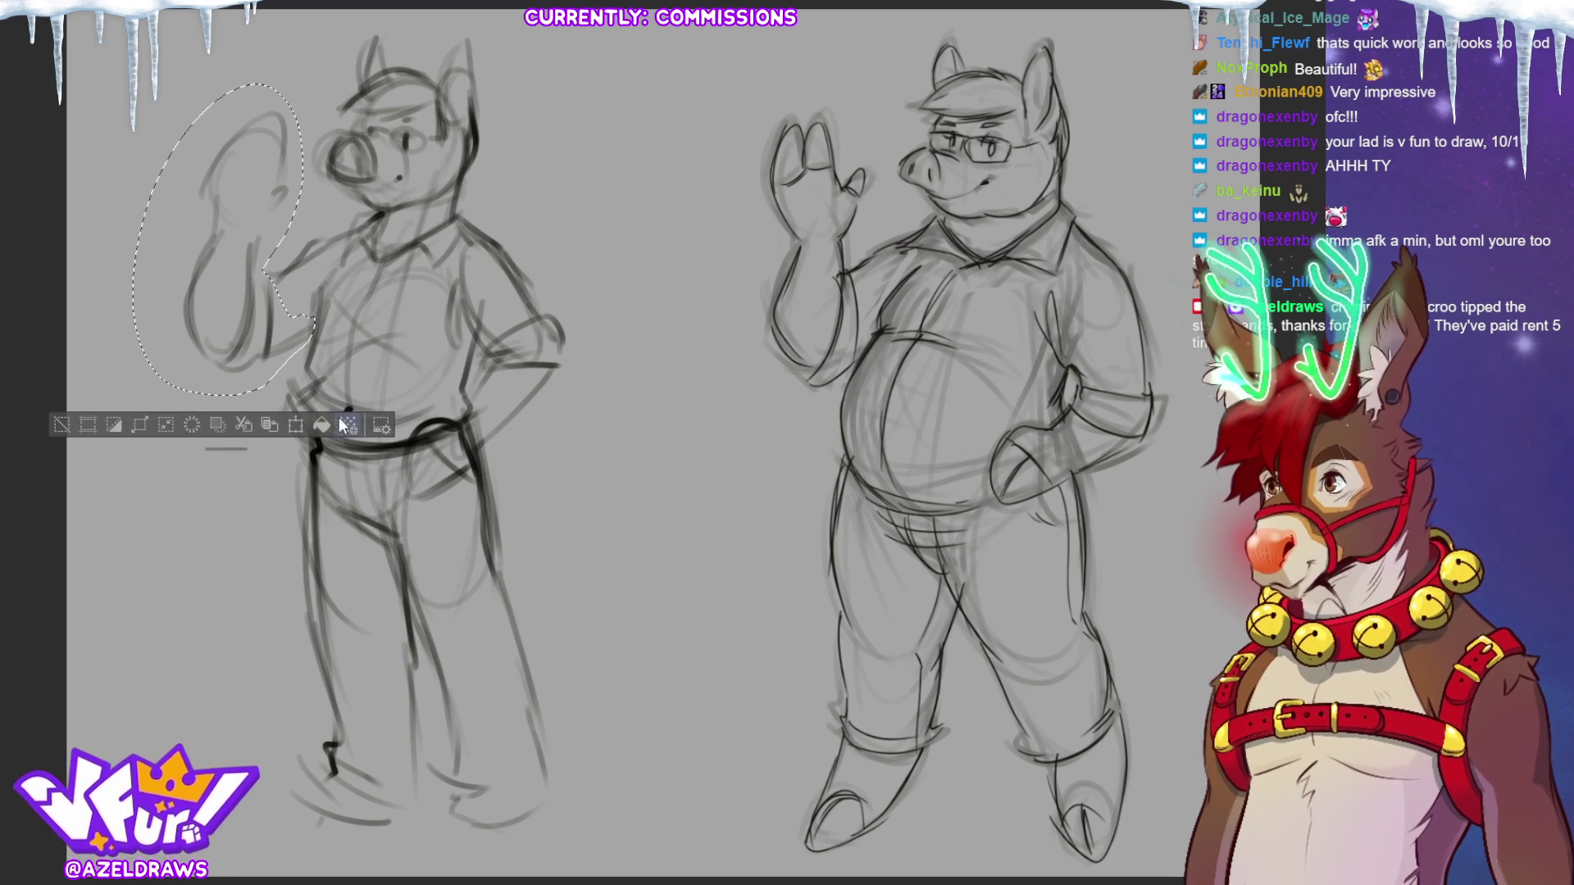
pyautogui.click(348, 425)
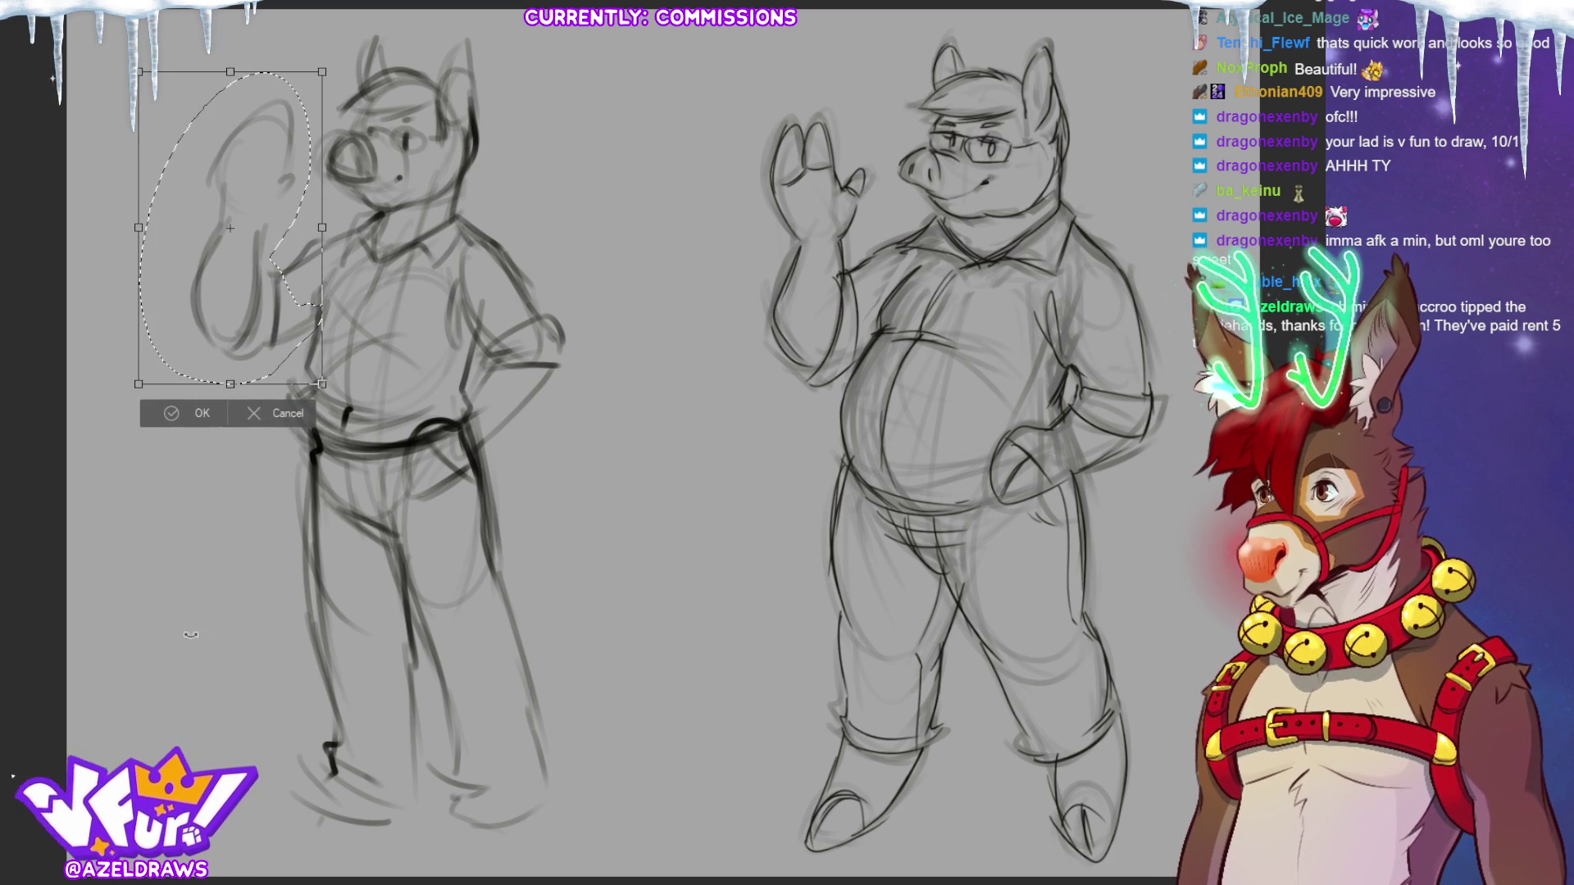
pyautogui.click(214, 420)
pyautogui.hotkey('ctrl', 'd')
pyautogui.moveTo(199, 340)
pyautogui.mouseDown()
pyautogui.moveTo(234, 365)
pyautogui.moveTo(266, 295)
pyautogui.moveTo(275, 74)
pyautogui.moveTo(164, 262)
pyautogui.moveTo(215, 243)
pyautogui.mouseUp()
pyautogui.click(314, 392)
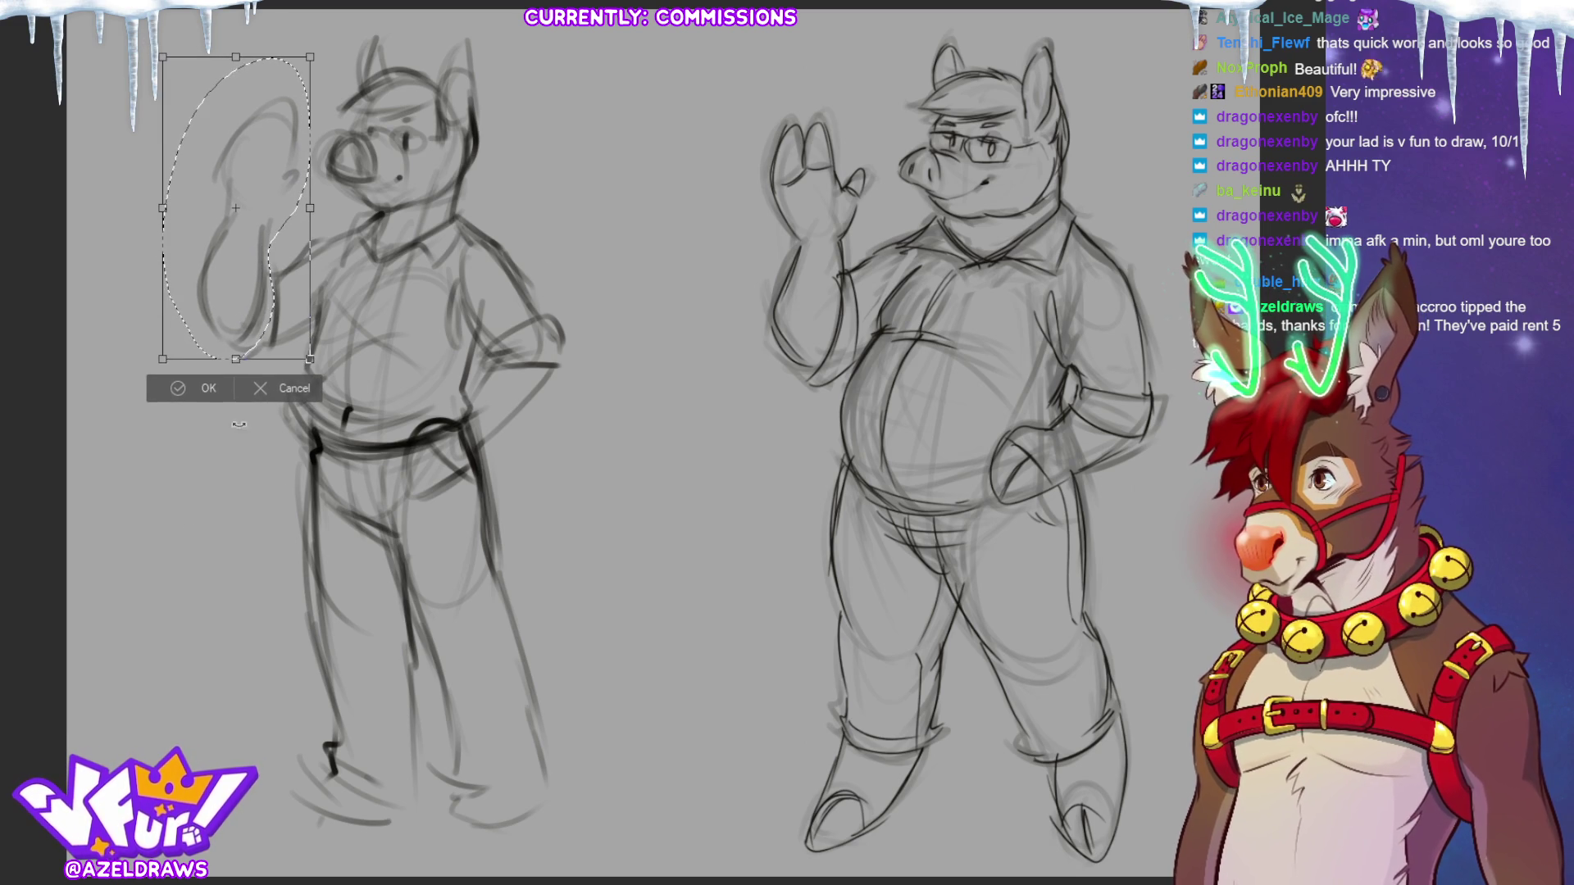
pyautogui.click(162, 390)
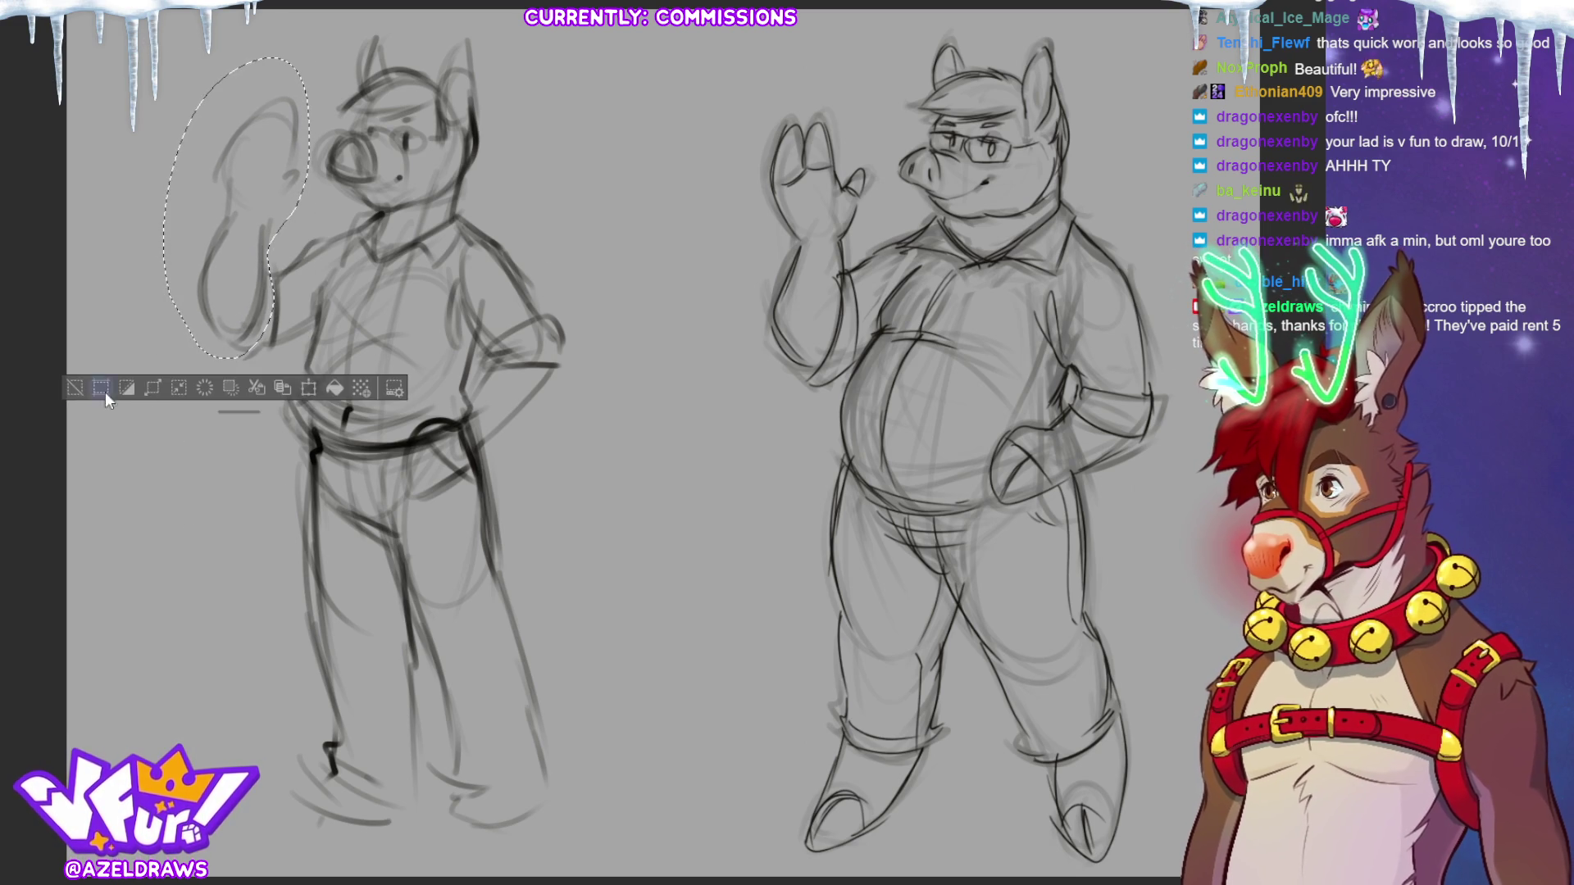
pyautogui.click(125, 385)
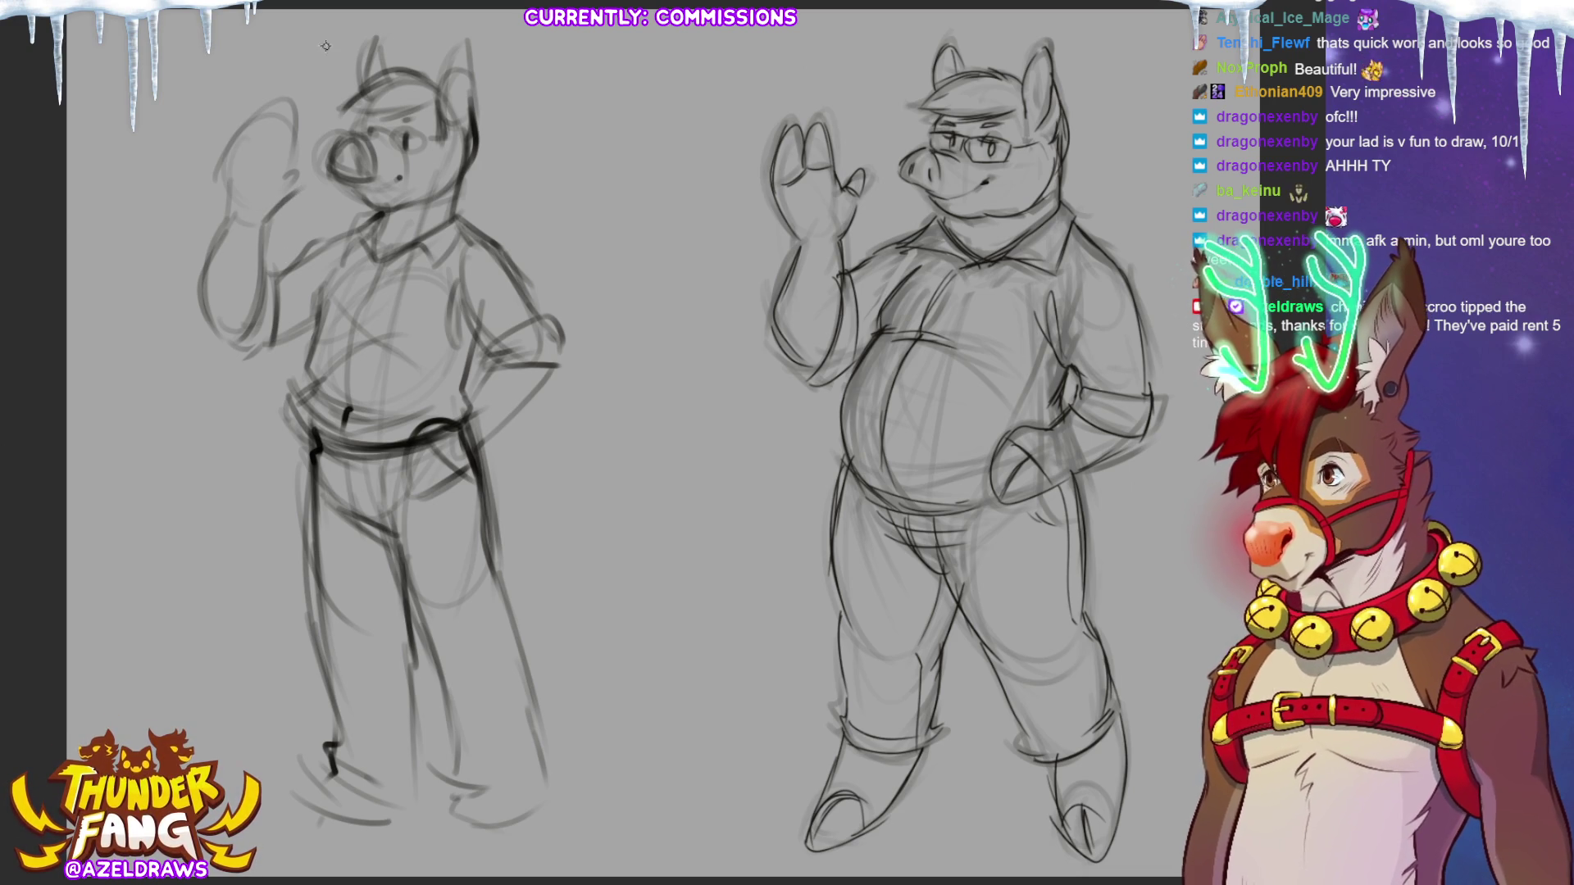
# Redraw the raised hand's fingers and palm, extend the inner leg line, and undo a foot stroke.
pyautogui.moveTo(232, 215)
pyautogui.mouseDown()
pyautogui.moveTo(220, 182)
pyautogui.moveTo(296, 105)
pyautogui.moveTo(279, 178)
pyautogui.mouseUp()
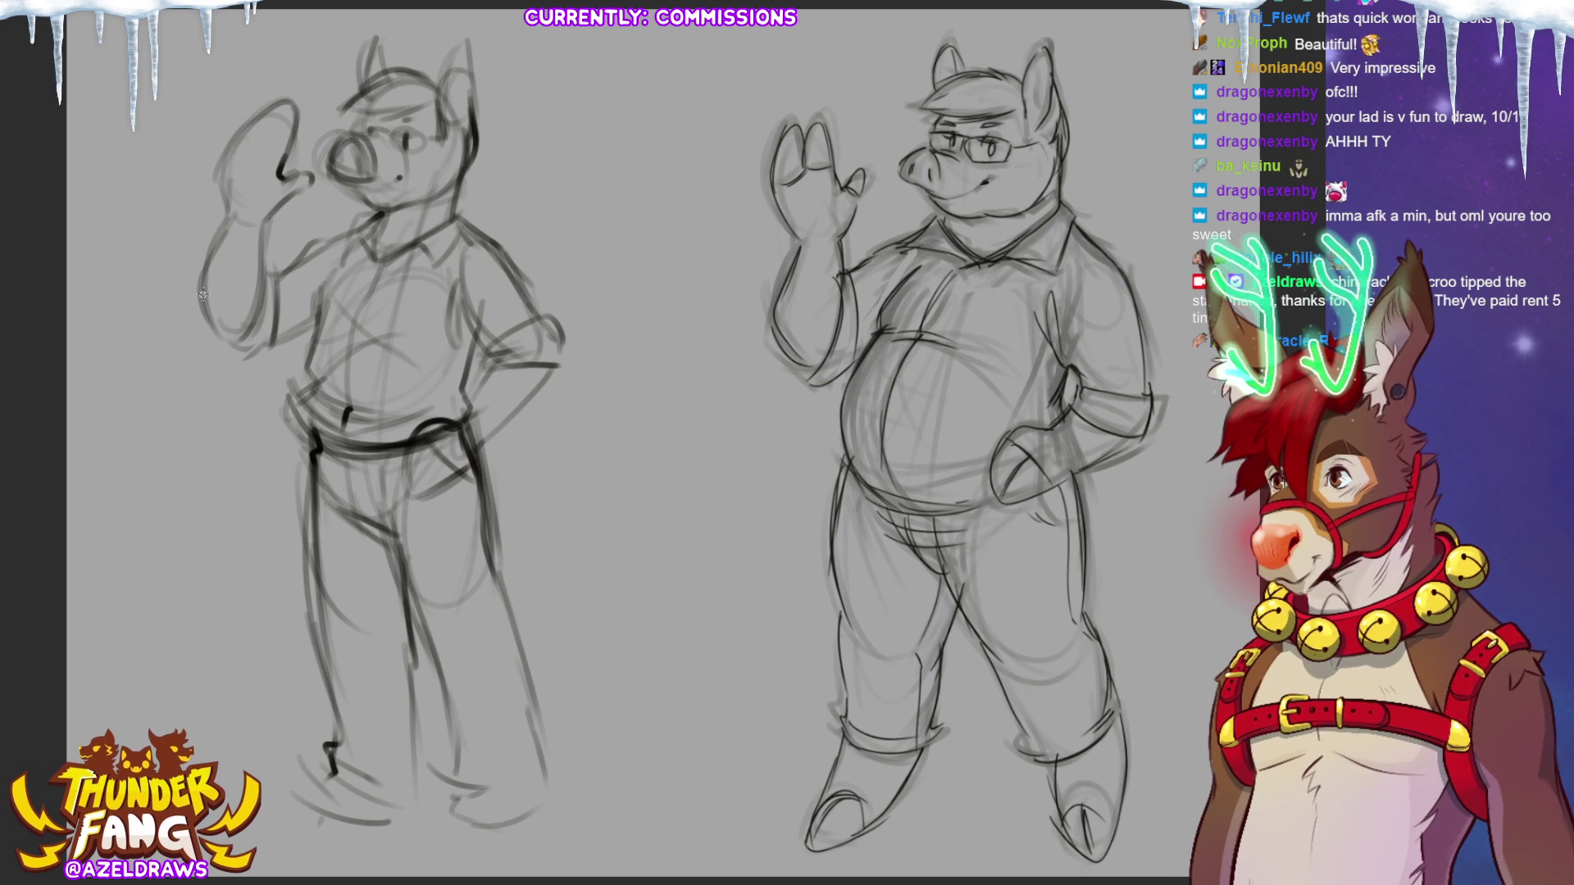
pyautogui.moveTo(246, 176)
pyautogui.mouseDown()
pyautogui.moveTo(291, 151)
pyautogui.moveTo(277, 212)
pyautogui.mouseUp()
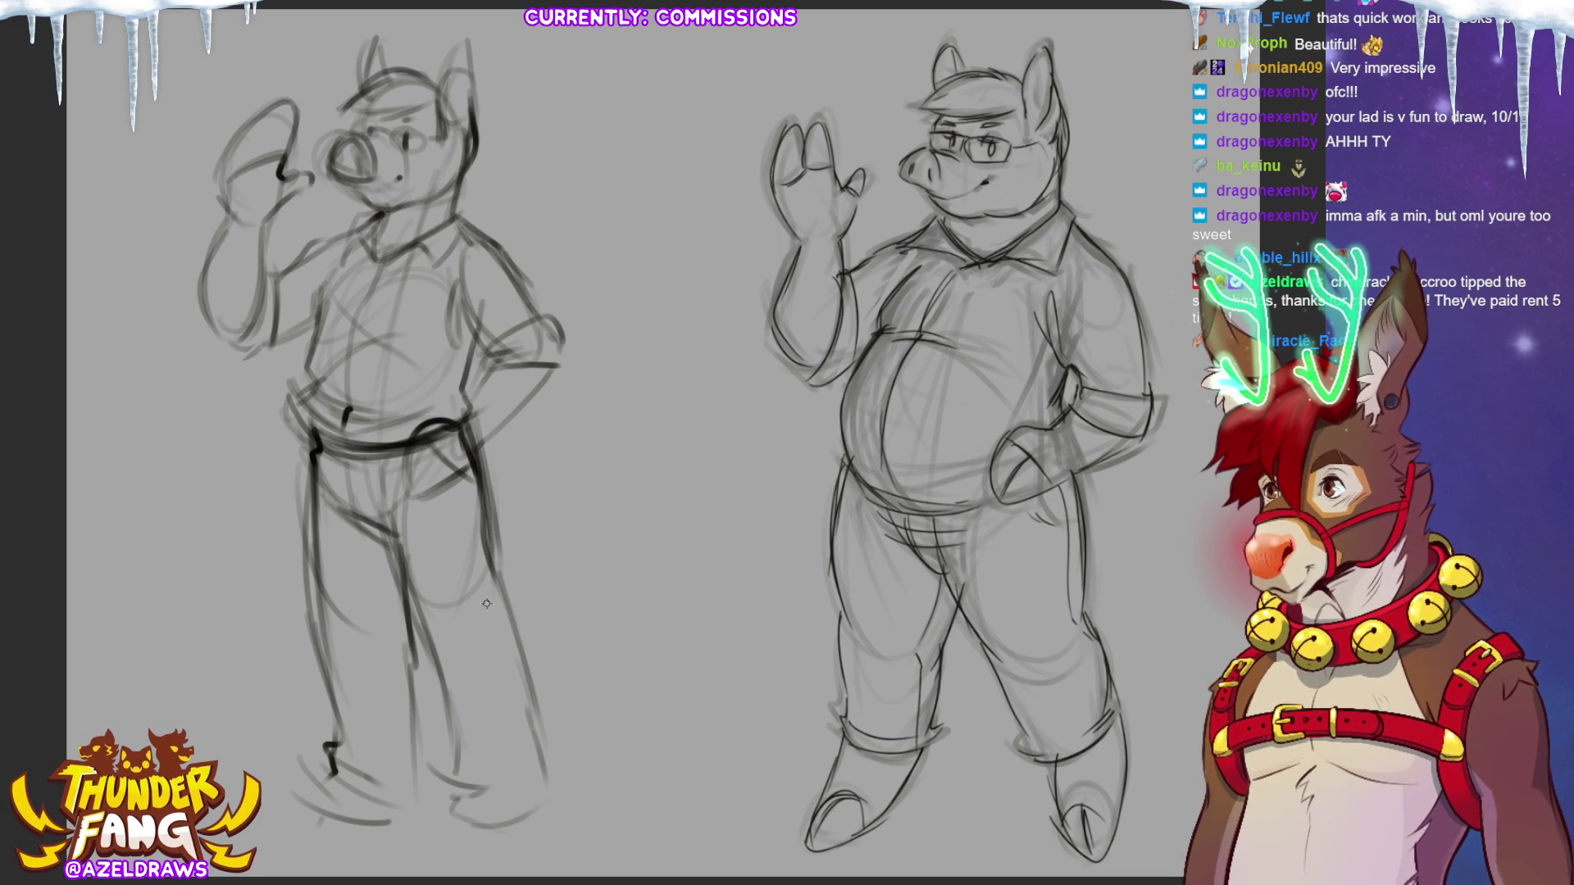
pyautogui.moveTo(423, 638); pyautogui.dragTo(419, 714)
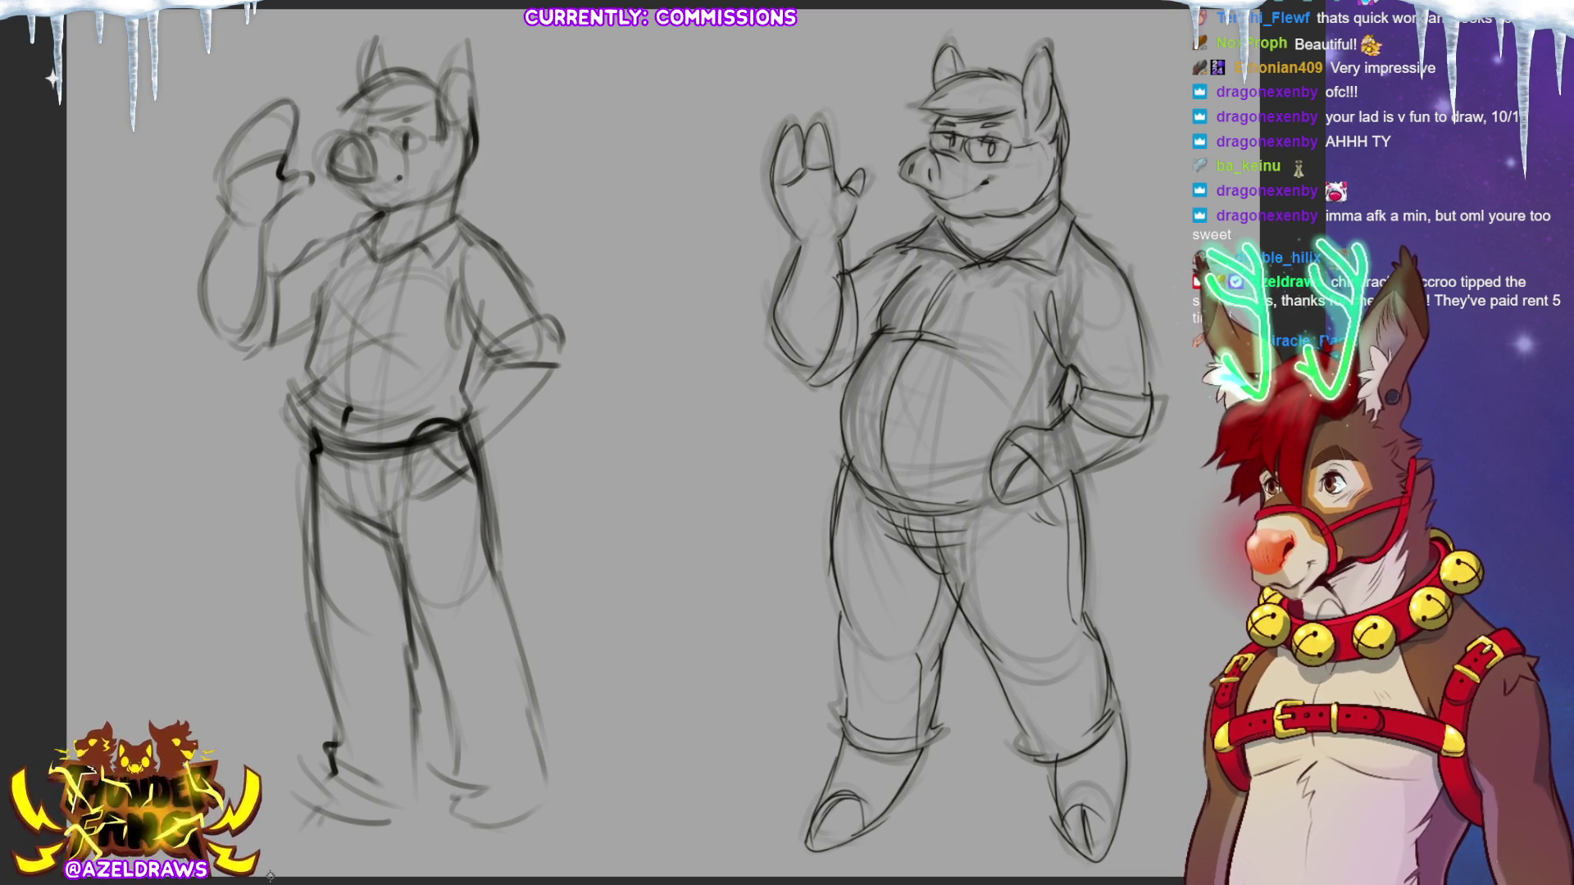
pyautogui.moveTo(281, 853)
pyautogui.mouseDown()
pyautogui.moveTo(351, 852)
pyautogui.moveTo(406, 822)
pyautogui.moveTo(354, 837)
pyautogui.mouseUp()
pyautogui.hotkey('ctrl', 'z')
pyautogui.hotkey('ctrl', 'z')
pyautogui.hotkey('ctrl', 'z')
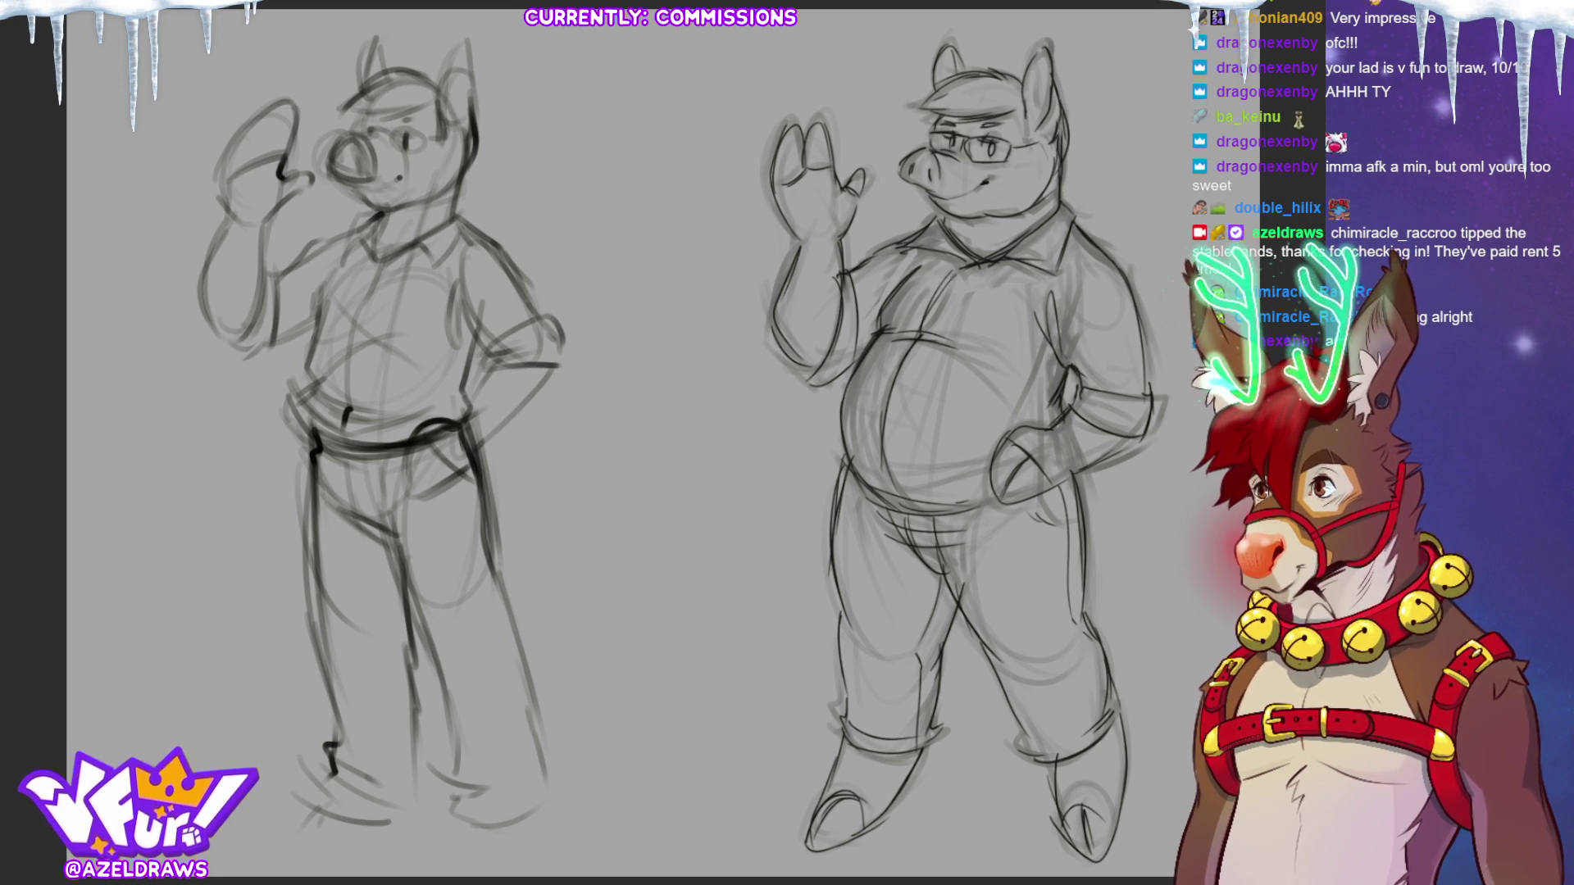
# Sketch both lower legs and feet, then lasso the whole left figure for repositioning.
pyautogui.scroll(-1, 623, 442)
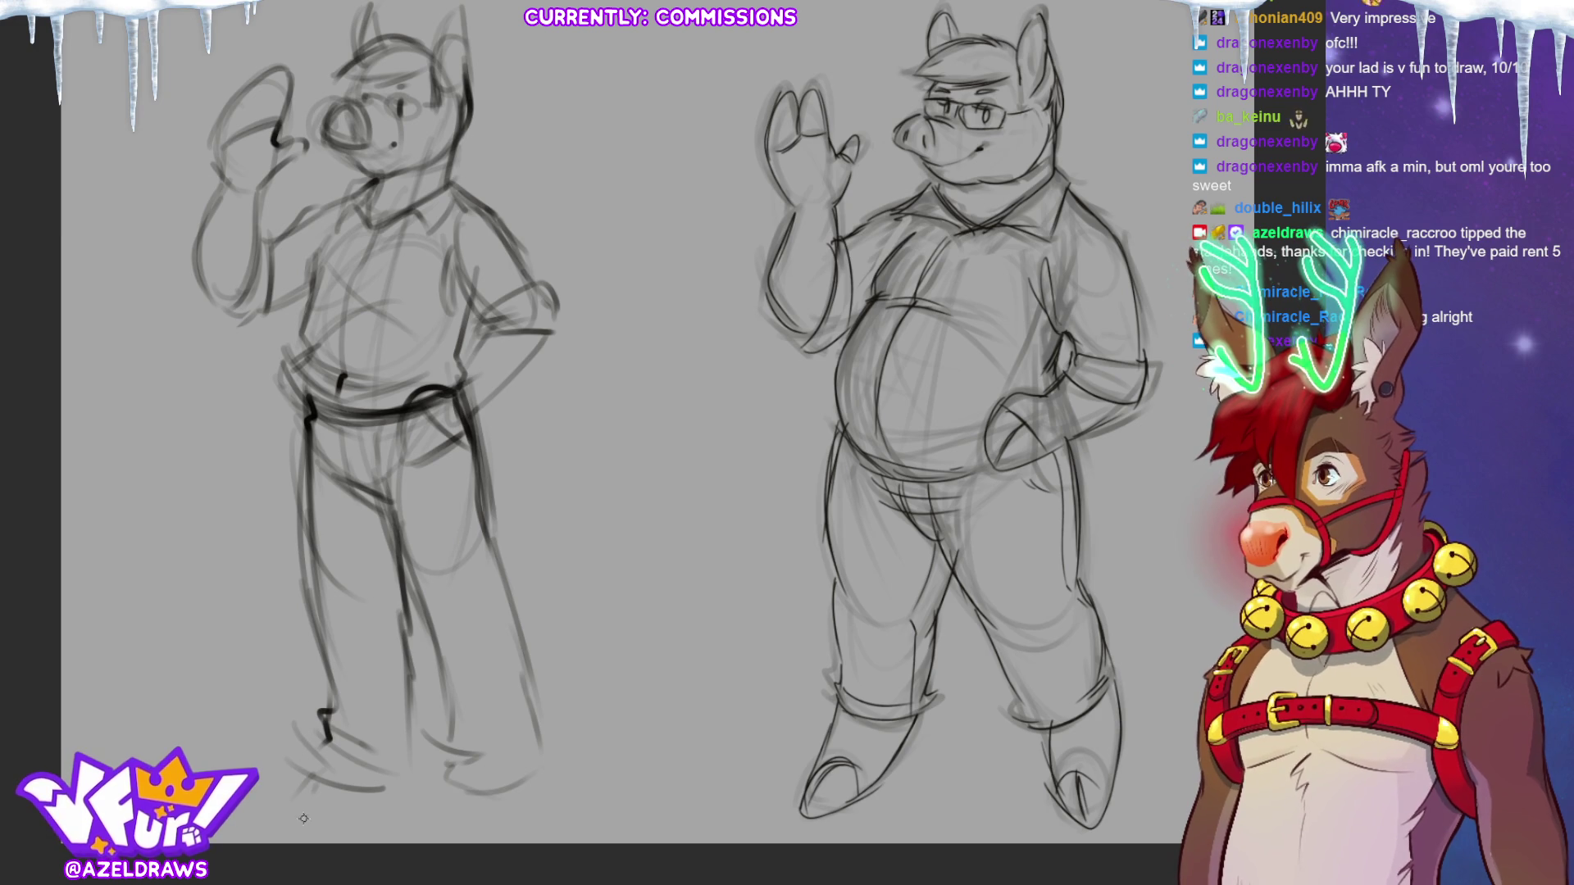
pyautogui.moveTo(326, 758); pyautogui.dragTo(277, 830)
pyautogui.moveTo(361, 799); pyautogui.dragTo(311, 836)
pyautogui.moveTo(258, 777); pyautogui.dragTo(238, 807)
pyautogui.moveTo(413, 723); pyautogui.dragTo(366, 819)
pyautogui.moveTo(483, 728); pyautogui.dragTo(470, 779)
pyautogui.moveTo(450, 705); pyautogui.dragTo(480, 834)
pyautogui.moveTo(525, 715); pyautogui.dragTo(545, 832)
pyautogui.scroll(1, 1020, 299)
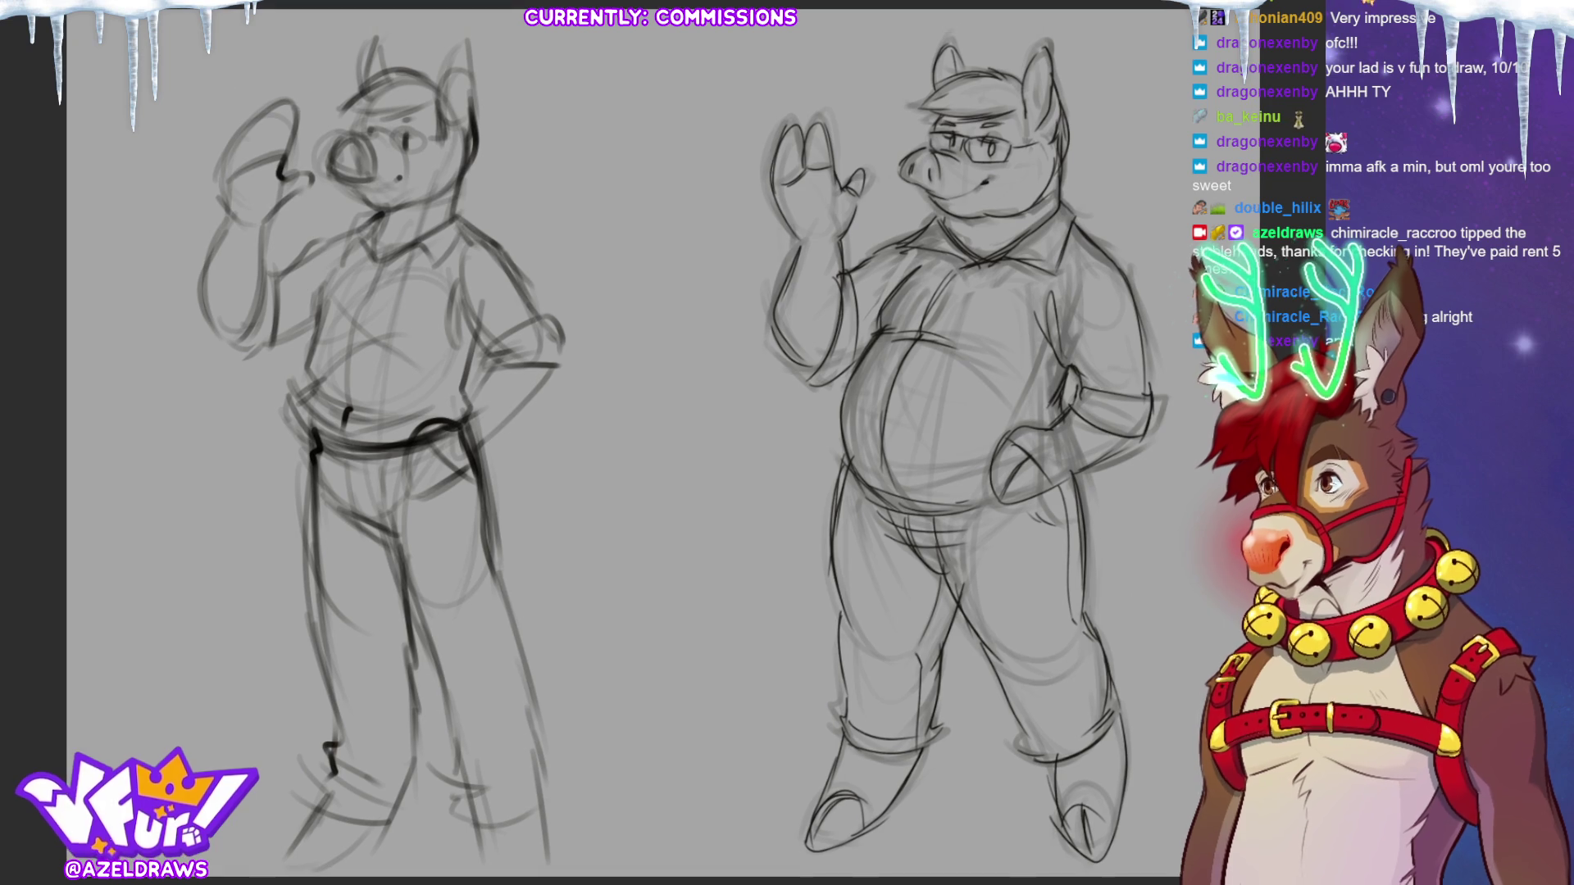
pyautogui.moveTo(203, 20); pyautogui.dragTo(562, 840)
# Move the selected left figure slightly with a transform and commit it.
pyautogui.hotkey('ctrl', 't')
pyautogui.moveTo(420, 341)
pyautogui.mouseDown()
pyautogui.moveTo(420, 354)
pyautogui.moveTo(420, 321)
pyautogui.mouseUp()
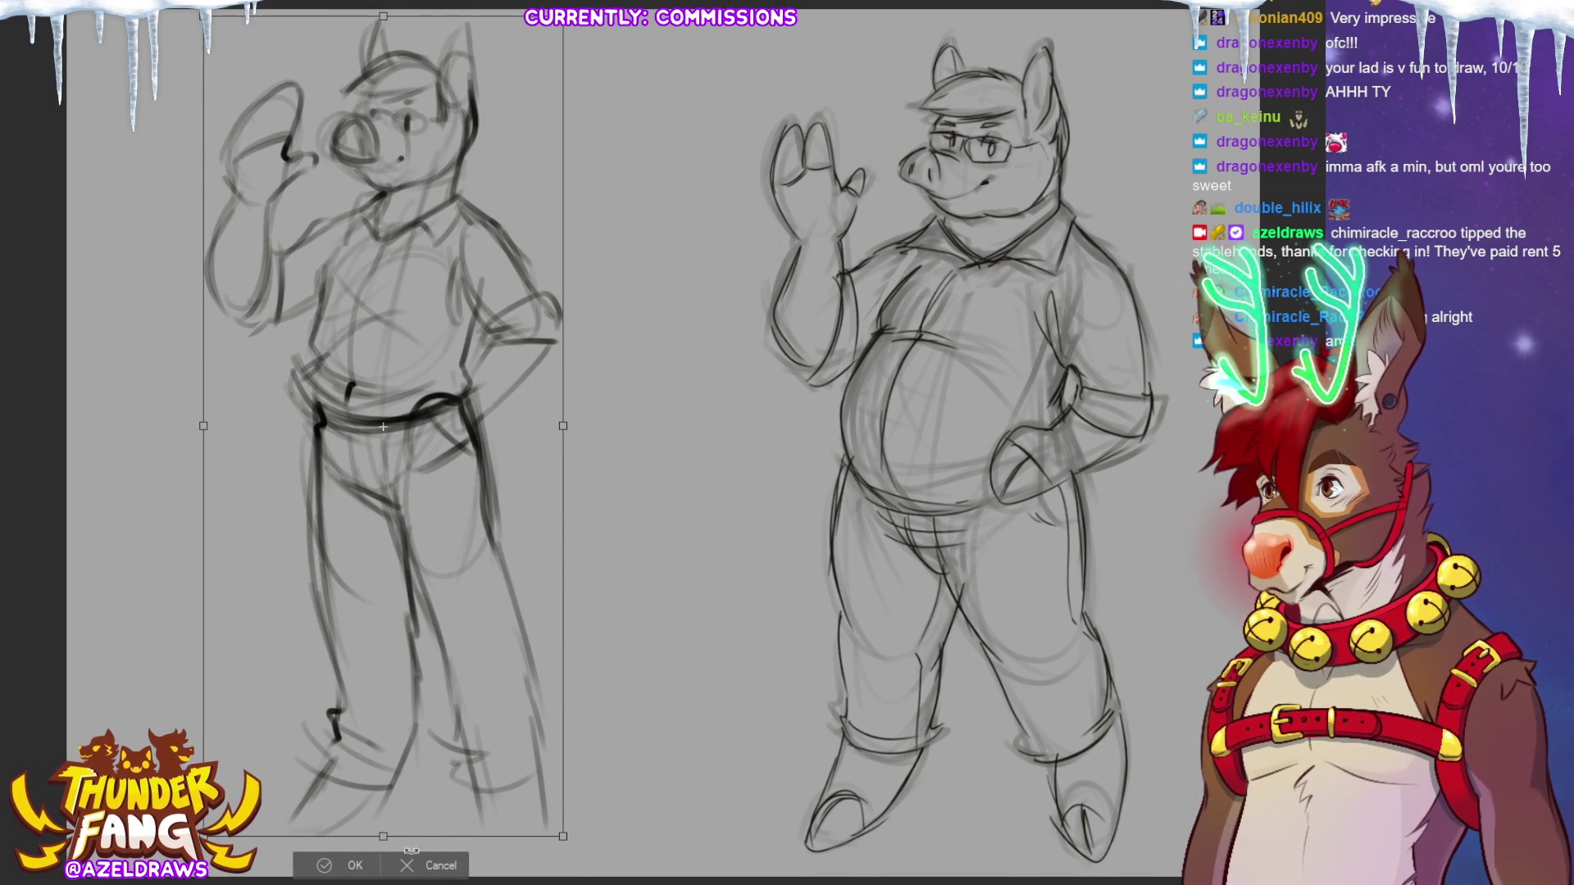
pyautogui.click(344, 872)
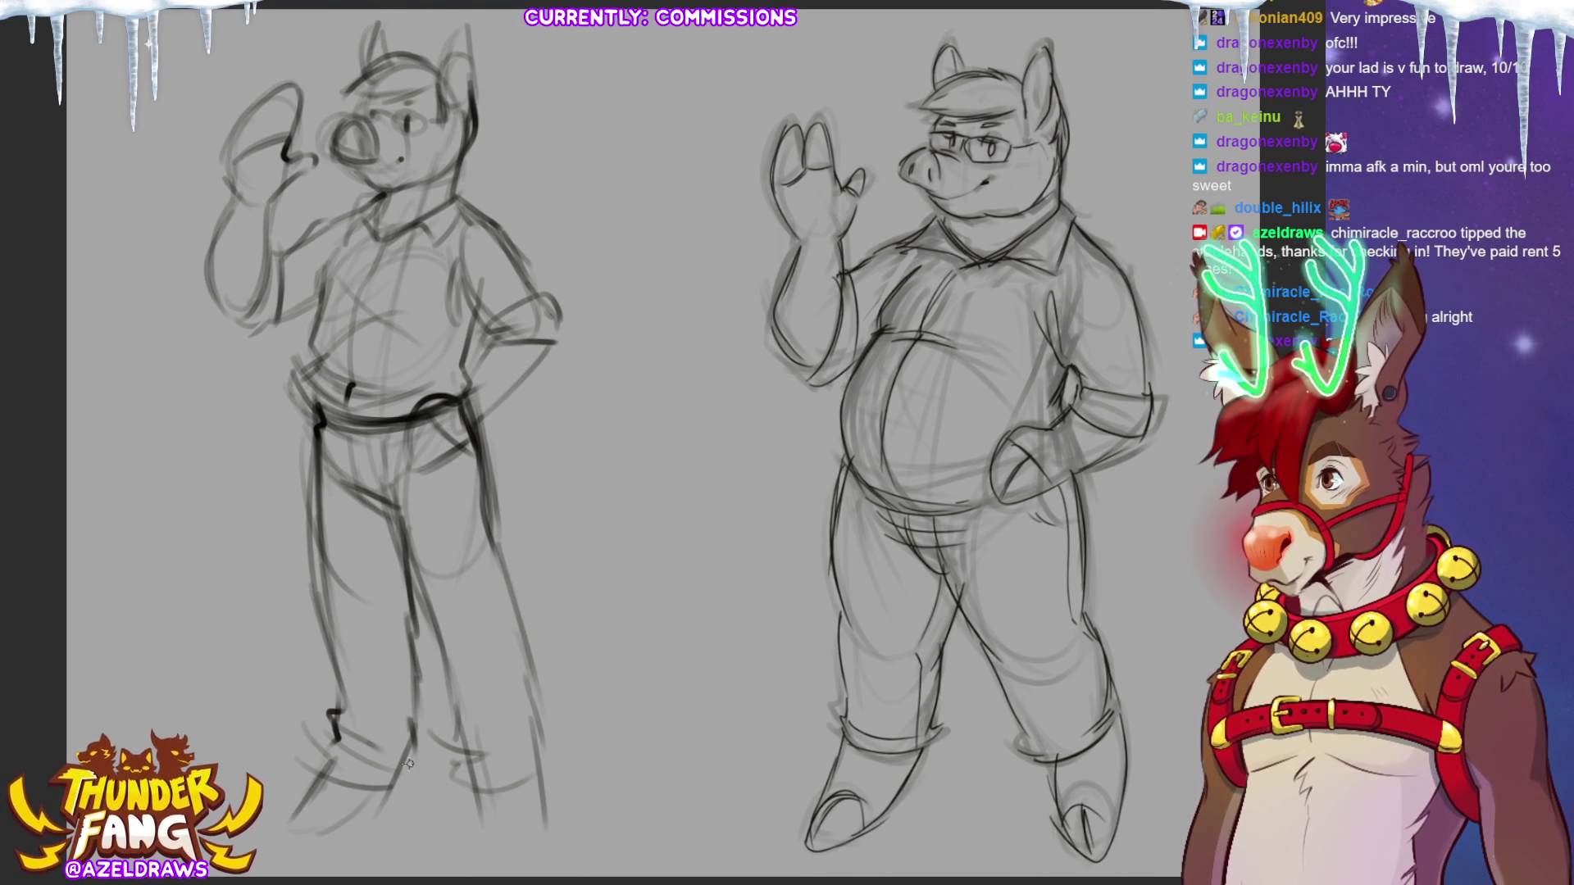
# Darken the left figure's lower legs, foot and right shoe outline and sole.
pyautogui.moveTo(339, 740)
pyautogui.mouseDown()
pyautogui.moveTo(414, 772)
pyautogui.moveTo(389, 787)
pyautogui.moveTo(418, 783)
pyautogui.mouseUp()
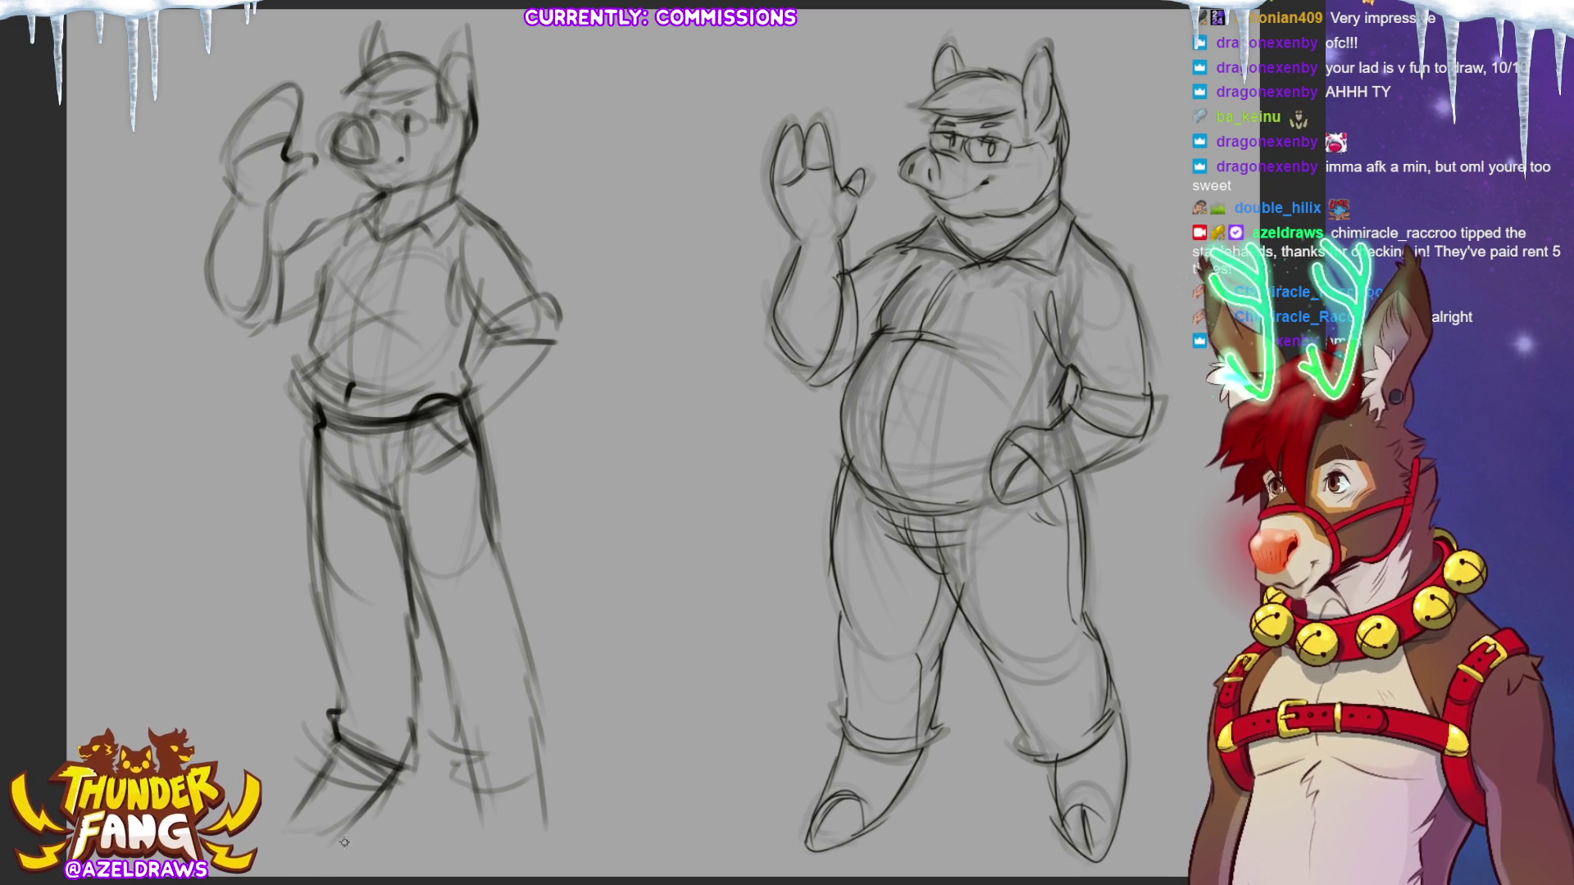
pyautogui.moveTo(354, 810)
pyautogui.mouseDown()
pyautogui.moveTo(327, 800)
pyautogui.moveTo(330, 839)
pyautogui.moveTo(302, 841)
pyautogui.moveTo(309, 813)
pyautogui.mouseUp()
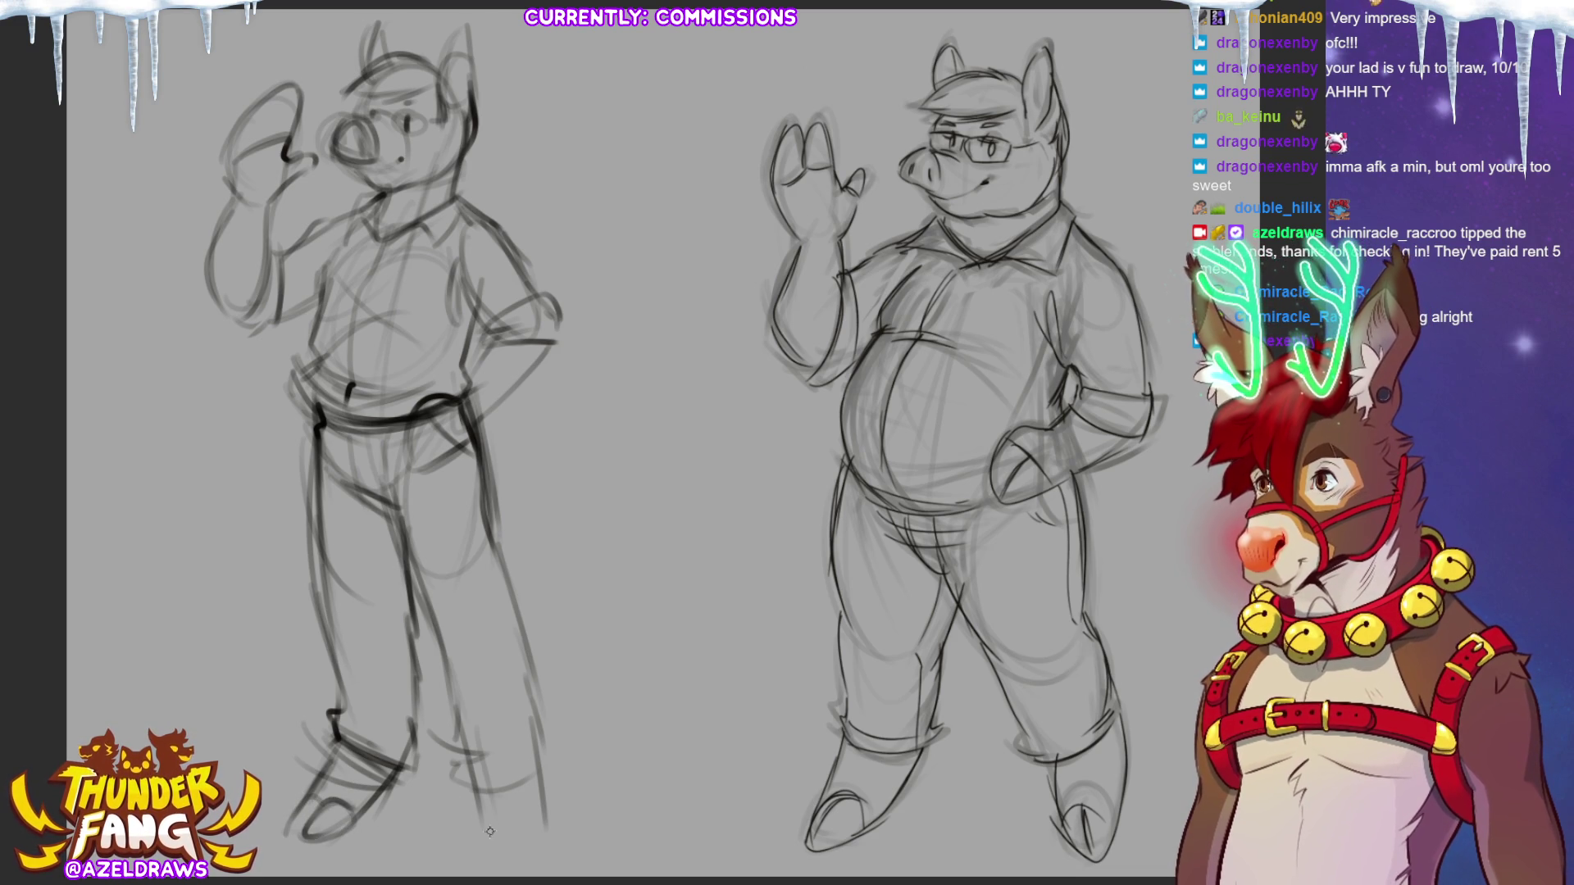
pyautogui.moveTo(447, 771); pyautogui.dragTo(541, 736)
pyautogui.moveTo(453, 758); pyautogui.dragTo(495, 732)
pyautogui.moveTo(490, 818)
pyautogui.mouseDown()
pyautogui.moveTo(505, 850)
pyautogui.moveTo(521, 841)
pyautogui.moveTo(523, 869)
pyautogui.moveTo(543, 810)
pyautogui.moveTo(542, 872)
pyautogui.moveTo(520, 877)
pyautogui.moveTo(539, 808)
pyautogui.mouseUp()
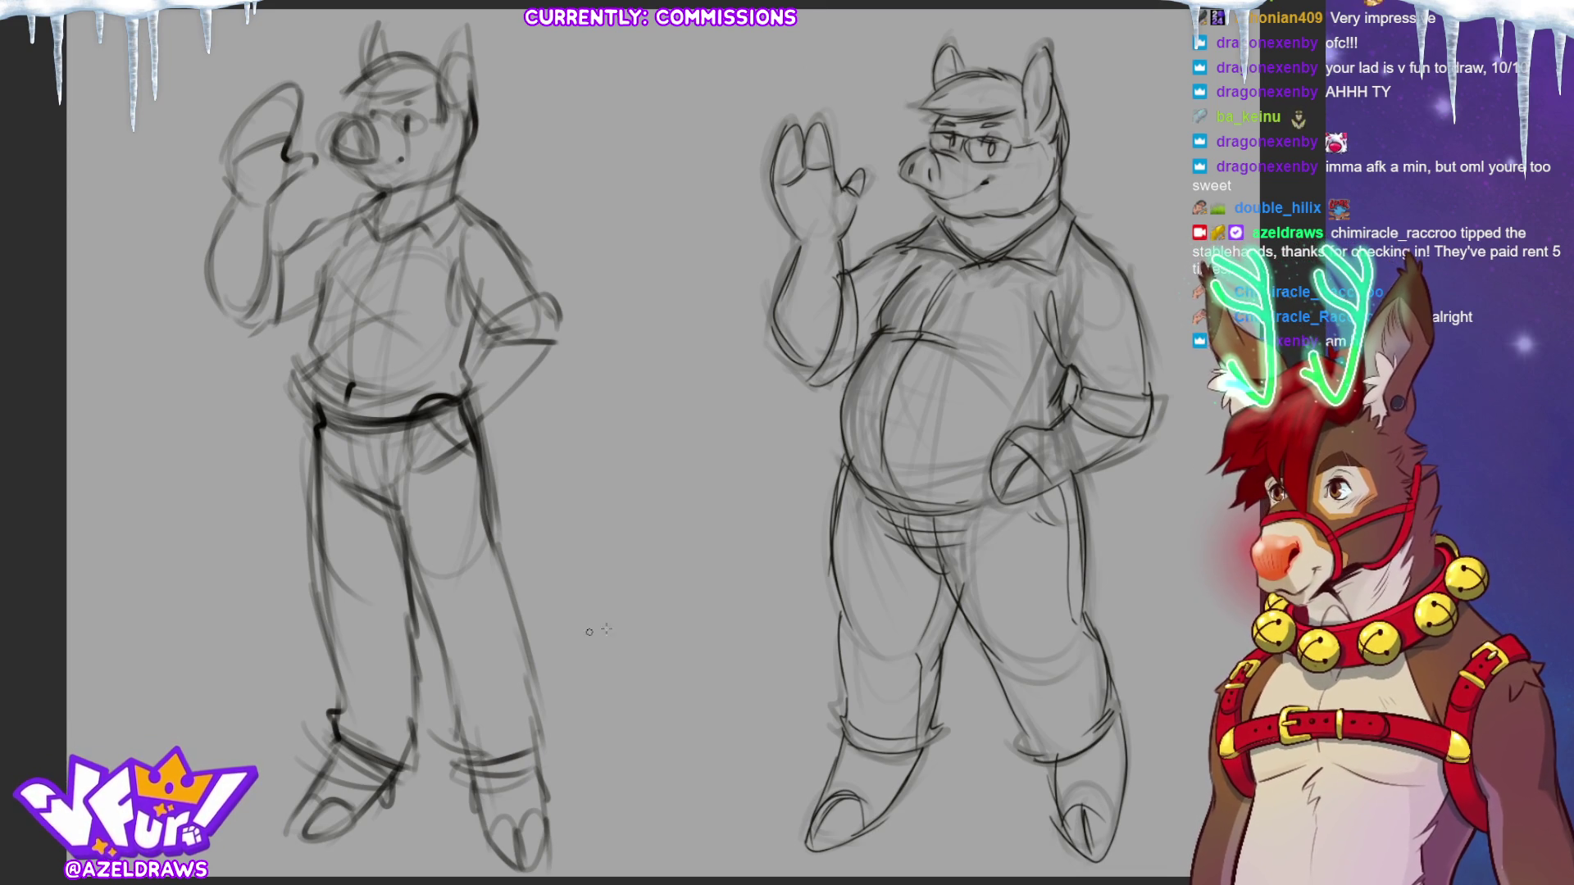
# Fade the left sketch to 50% and draw the chest, belly and shirt front and sides.
pyautogui.press('5')
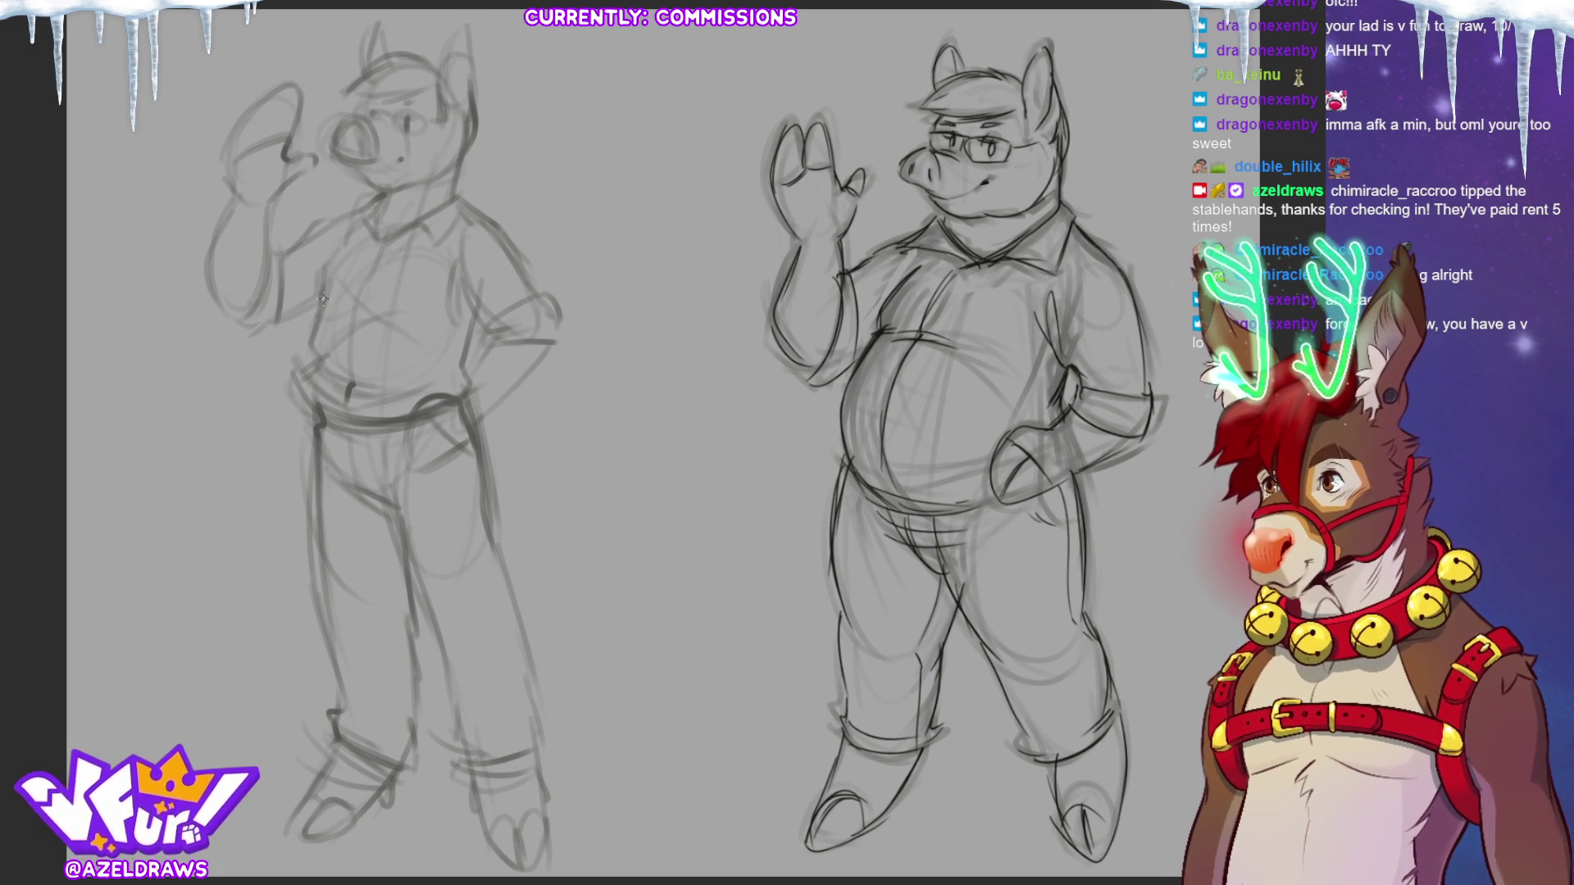
pyautogui.moveTo(316, 335)
pyautogui.mouseDown()
pyautogui.moveTo(305, 344)
pyautogui.moveTo(332, 373)
pyautogui.moveTo(401, 398)
pyautogui.mouseUp()
pyautogui.moveTo(371, 270)
pyautogui.mouseDown()
pyautogui.moveTo(357, 432)
pyautogui.moveTo(459, 378)
pyautogui.mouseUp()
pyautogui.moveTo(475, 300); pyautogui.dragTo(456, 379)
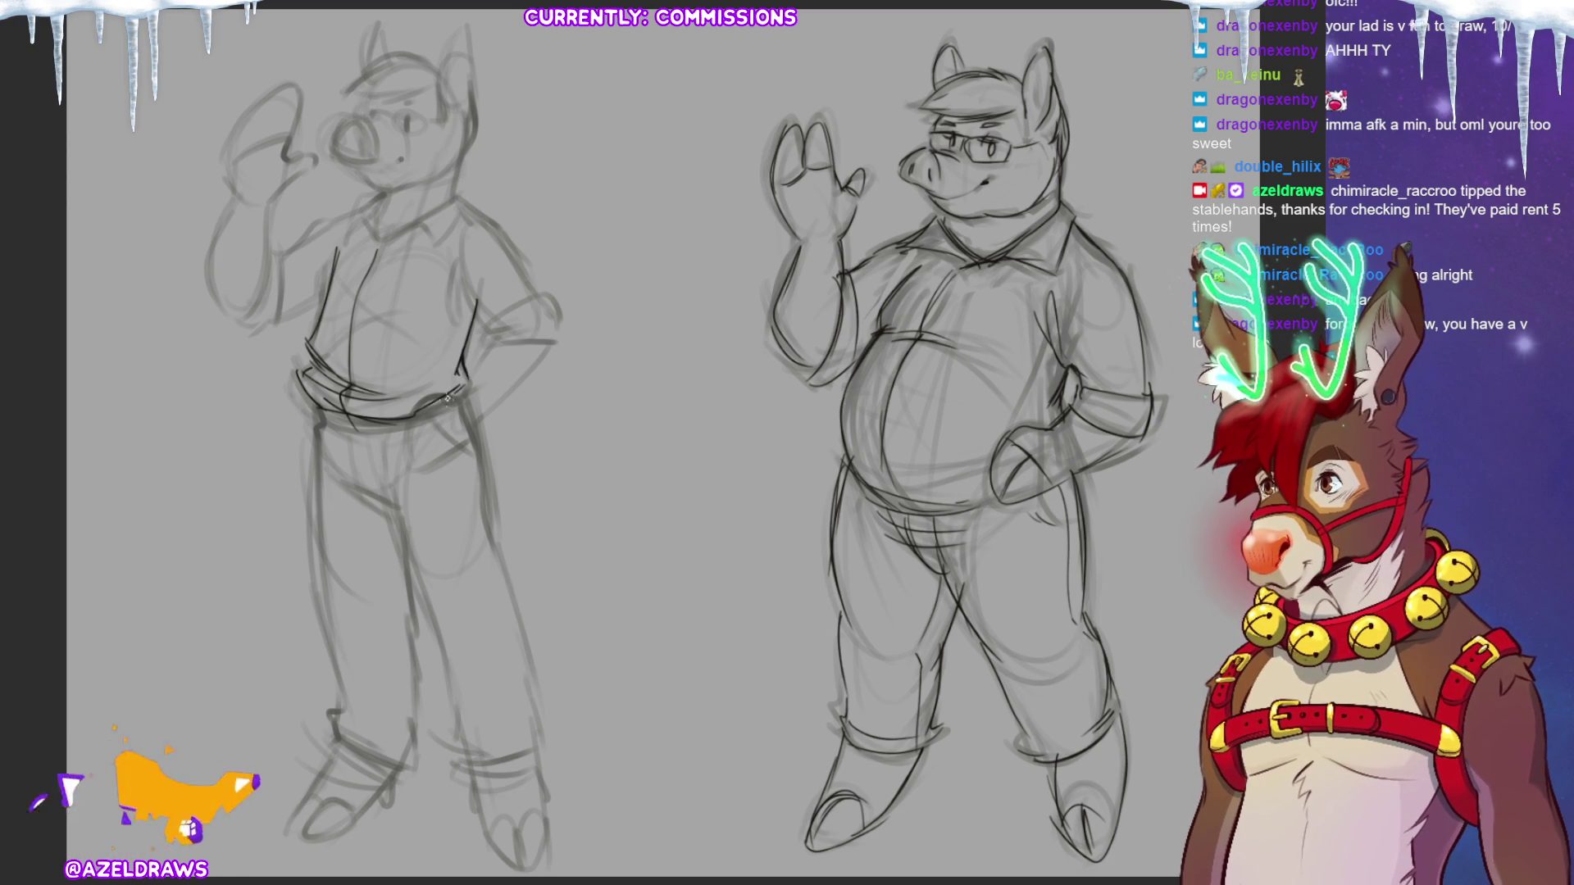
pyautogui.moveTo(453, 273); pyautogui.dragTo(474, 310)
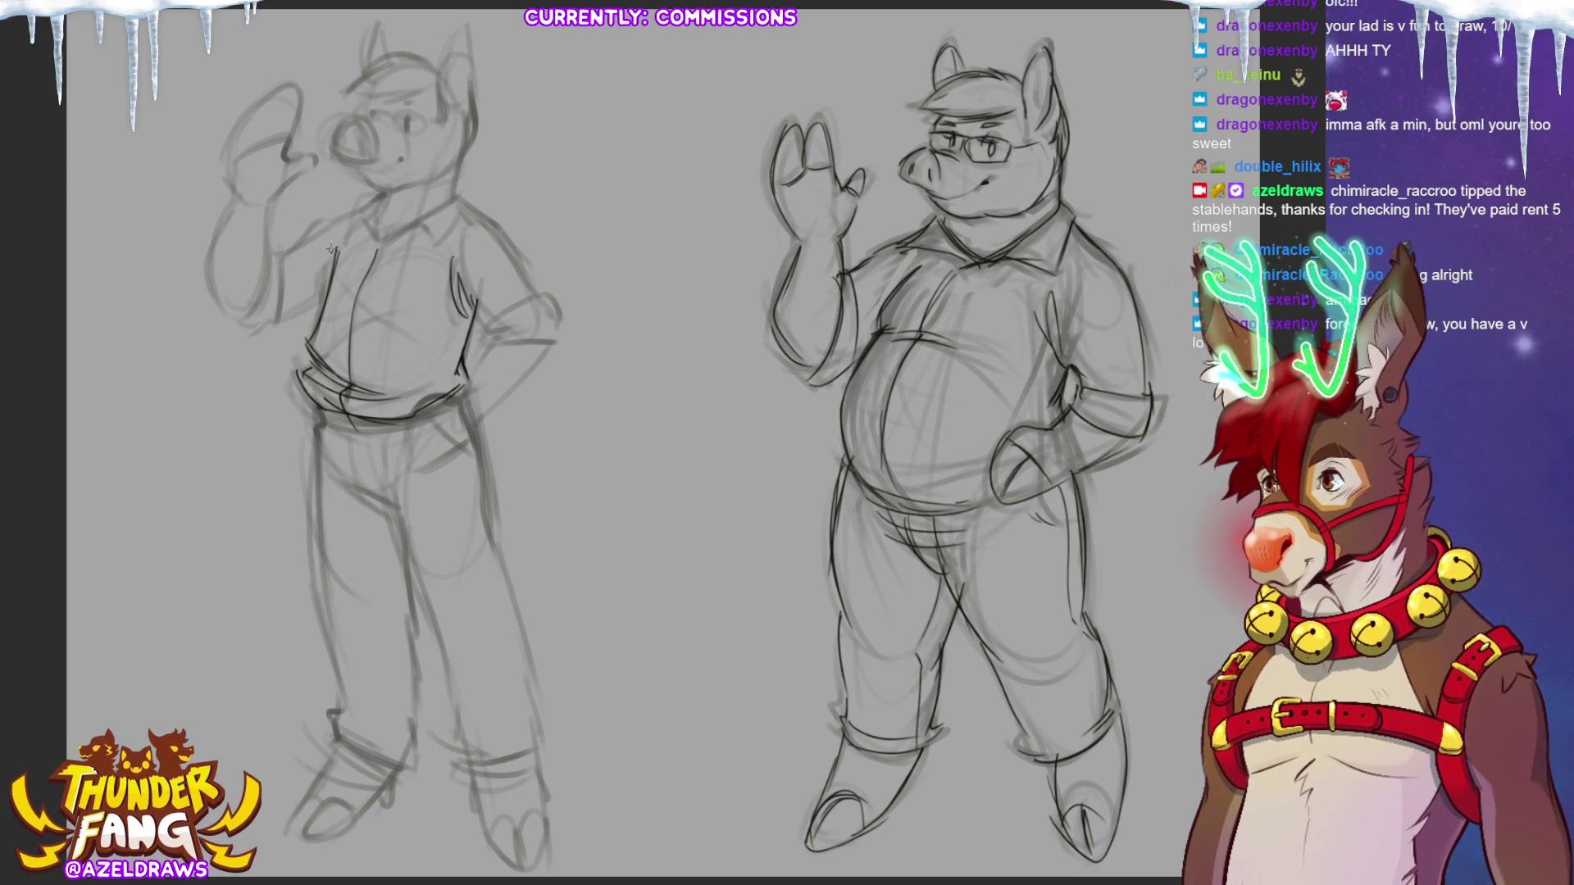
# Redraw the shoulders, the raised arm's sleeve and contours, and the arm resting on the hip.
pyautogui.moveTo(318, 226); pyautogui.dragTo(302, 239)
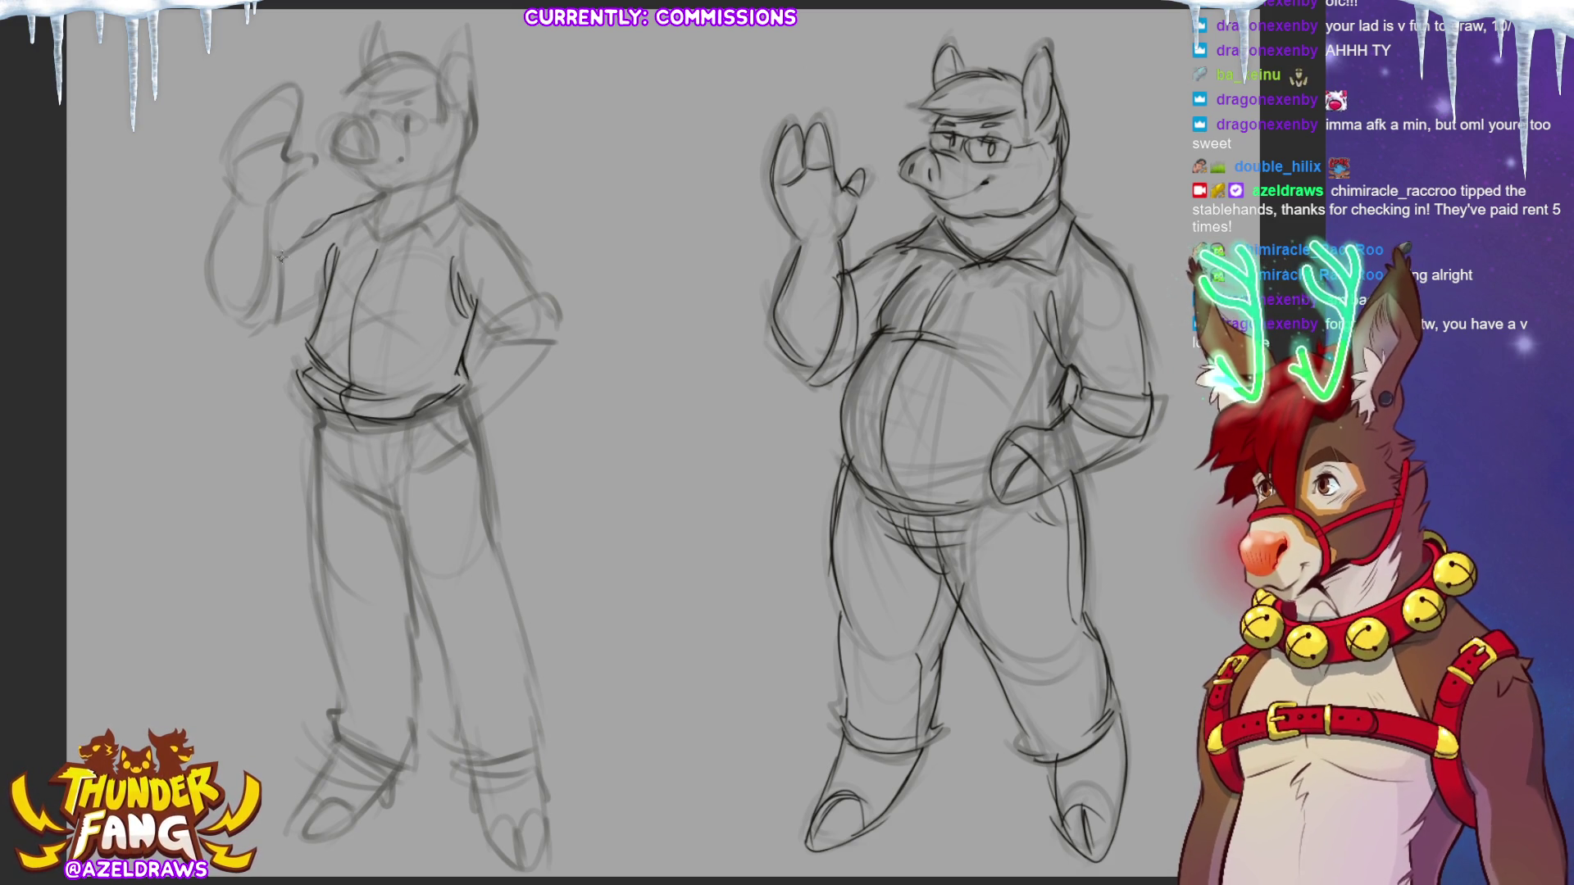
pyautogui.moveTo(289, 275); pyautogui.dragTo(292, 336)
pyautogui.moveTo(277, 254)
pyautogui.mouseDown()
pyautogui.moveTo(260, 325)
pyautogui.moveTo(287, 328)
pyautogui.mouseUp()
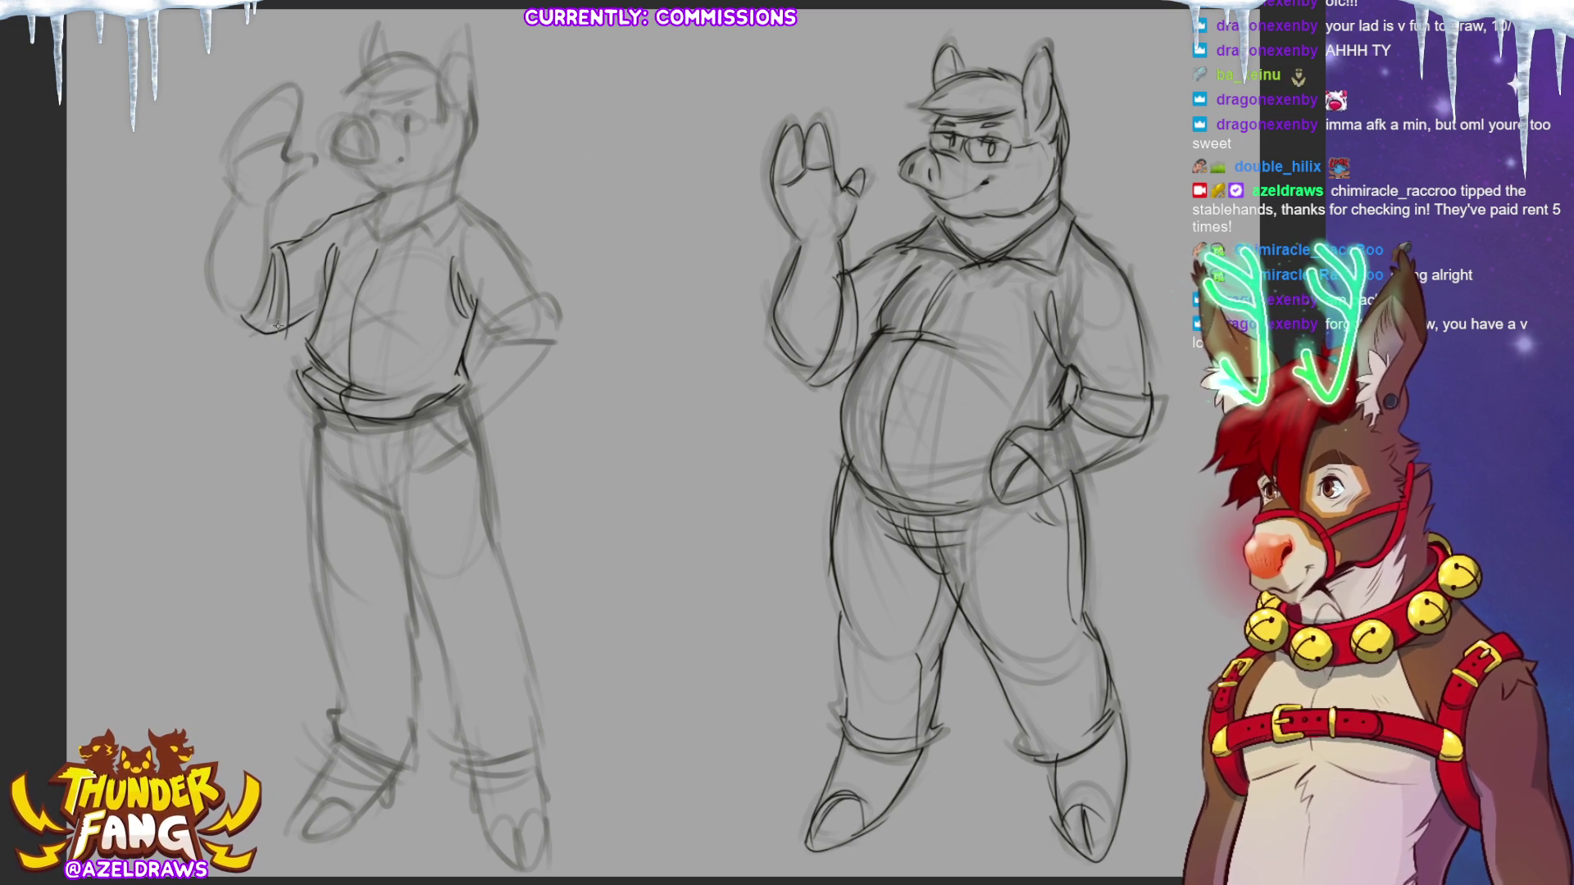
pyautogui.moveTo(480, 332)
pyautogui.mouseDown()
pyautogui.moveTo(541, 304)
pyautogui.moveTo(559, 322)
pyautogui.mouseUp()
pyautogui.moveTo(483, 337); pyautogui.dragTo(558, 345)
pyautogui.moveTo(456, 275); pyautogui.dragTo(482, 316)
pyautogui.moveTo(453, 195)
pyautogui.mouseDown()
pyautogui.moveTo(537, 299)
pyautogui.moveTo(492, 341)
pyautogui.mouseUp()
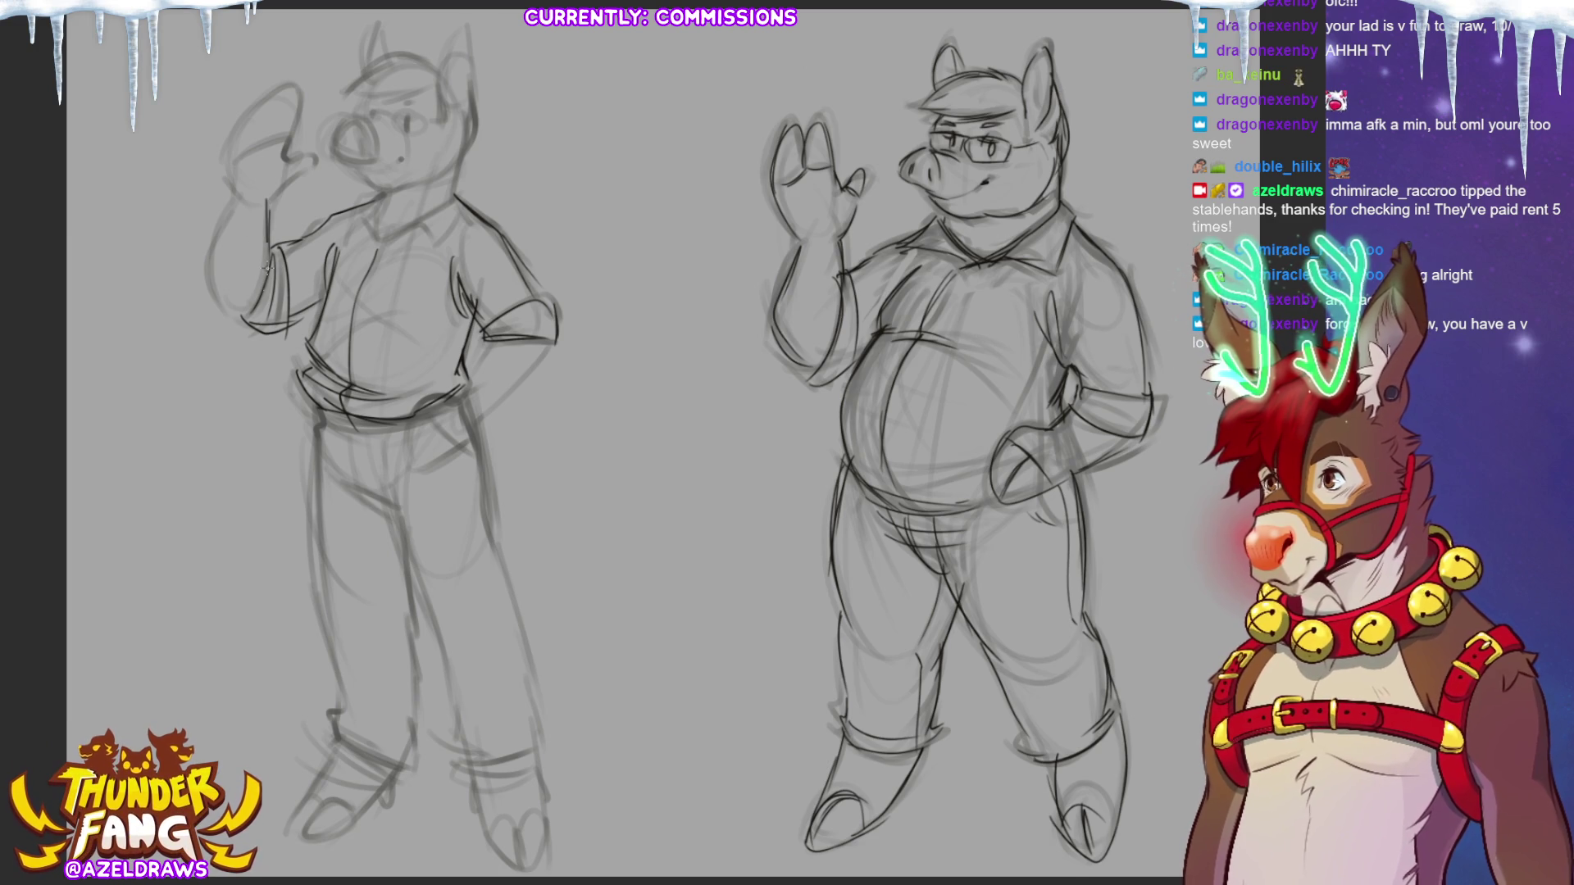
pyautogui.moveTo(266, 237); pyautogui.dragTo(266, 273)
pyautogui.moveTo(246, 193); pyautogui.dragTo(220, 261)
pyautogui.moveTo(215, 254); pyautogui.dragTo(246, 321)
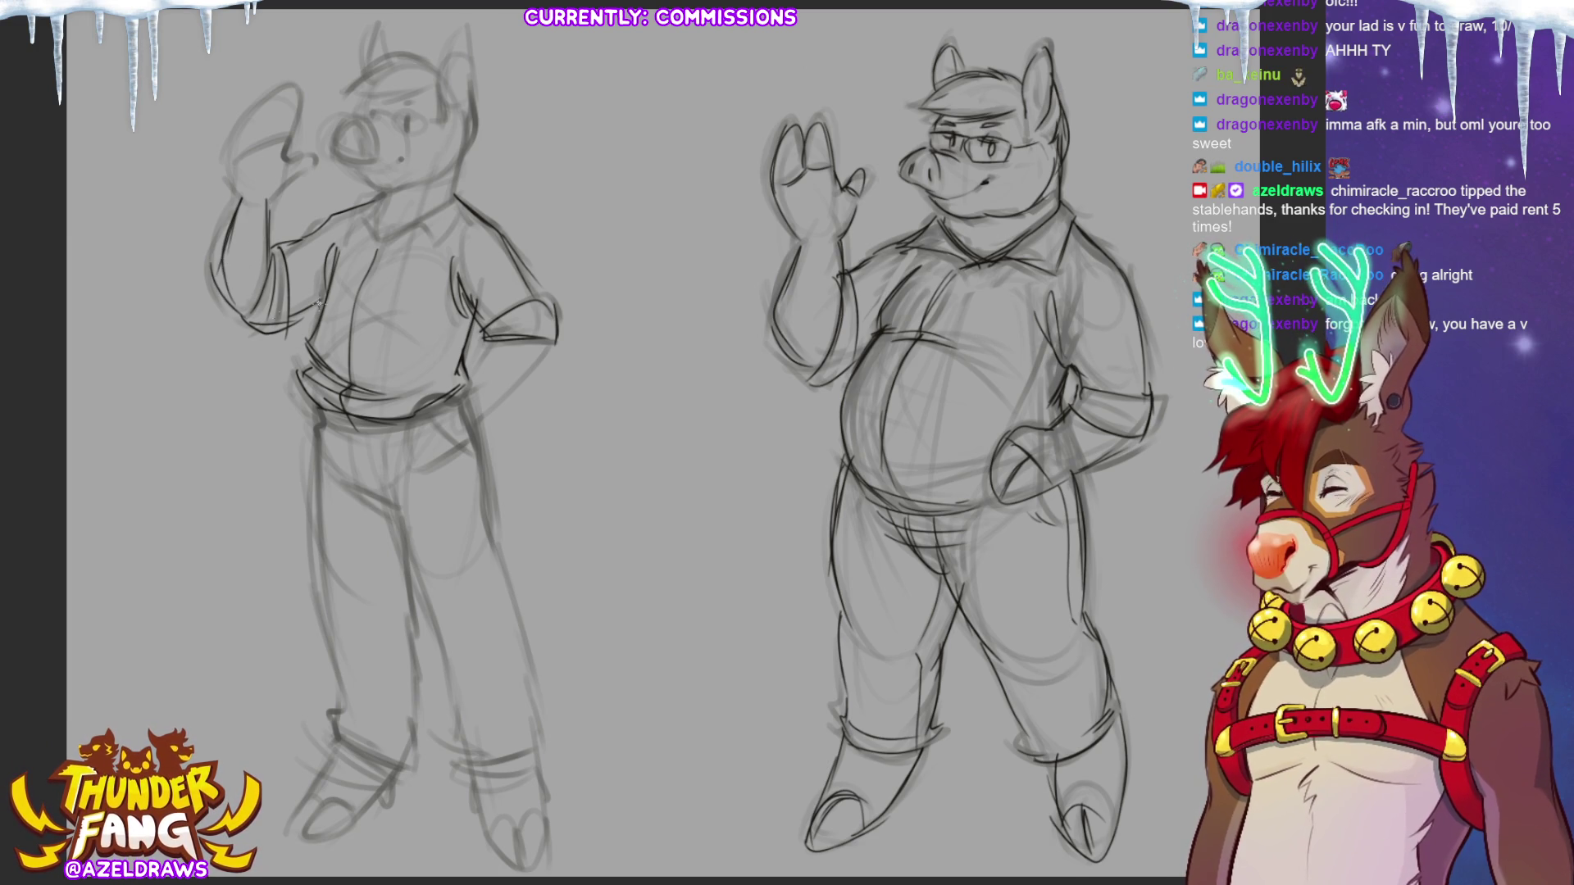
# Outline the hip with its resting hand and the raised waving hand with fingers.
pyautogui.moveTo(471, 390)
pyautogui.mouseDown()
pyautogui.moveTo(488, 344)
pyautogui.moveTo(467, 392)
pyautogui.moveTo(553, 336)
pyautogui.mouseUp()
pyautogui.moveTo(479, 421); pyautogui.dragTo(541, 349)
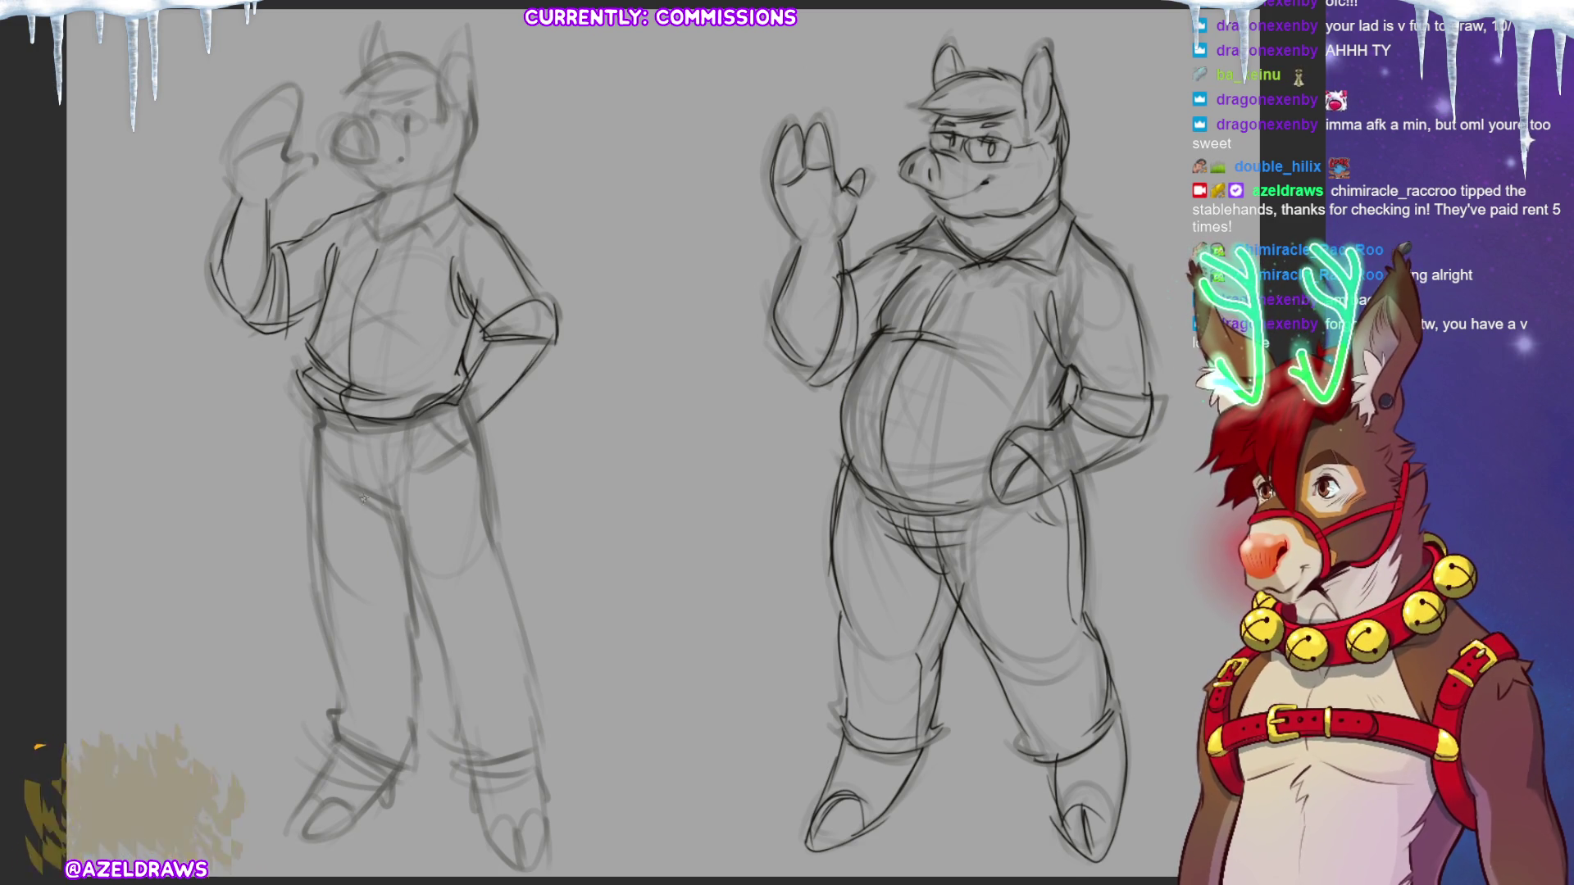
pyautogui.moveTo(234, 189); pyautogui.dragTo(266, 90)
pyautogui.moveTo(225, 156); pyautogui.dragTo(297, 92)
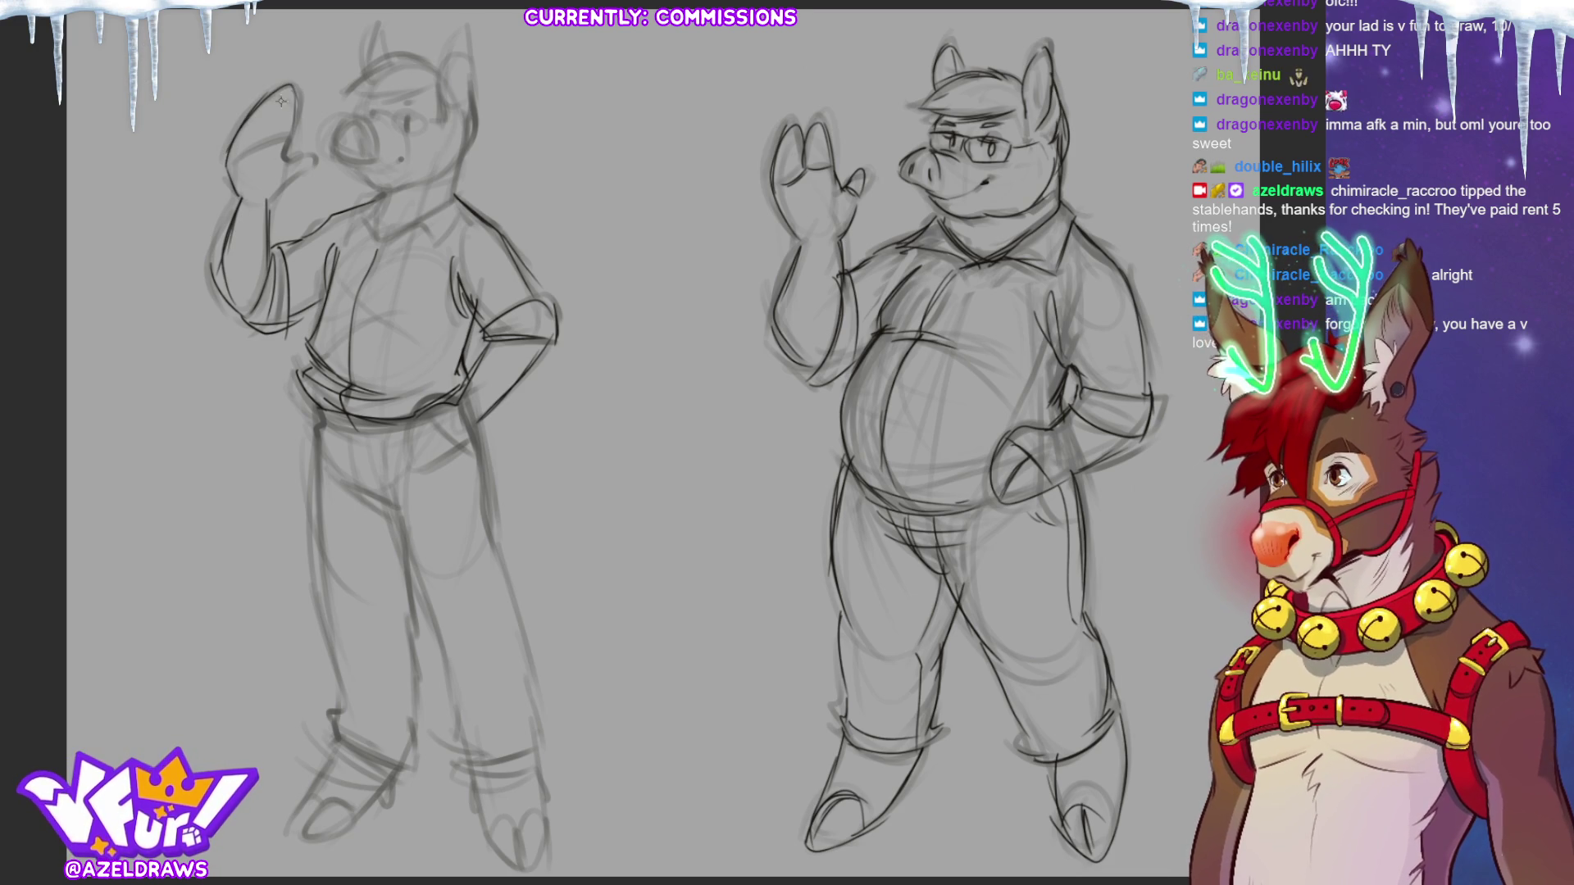
pyautogui.moveTo(268, 147)
pyautogui.mouseDown()
pyautogui.moveTo(290, 92)
pyautogui.moveTo(281, 139)
pyautogui.moveTo(252, 139)
pyautogui.moveTo(244, 160)
pyautogui.moveTo(315, 164)
pyautogui.mouseUp()
# Undo the last finger strokes, then draw the hand tucked at the hip and the belt with loops.
pyautogui.hotkey('ctrl', 'z')
pyautogui.hotkey('ctrl', 'z')
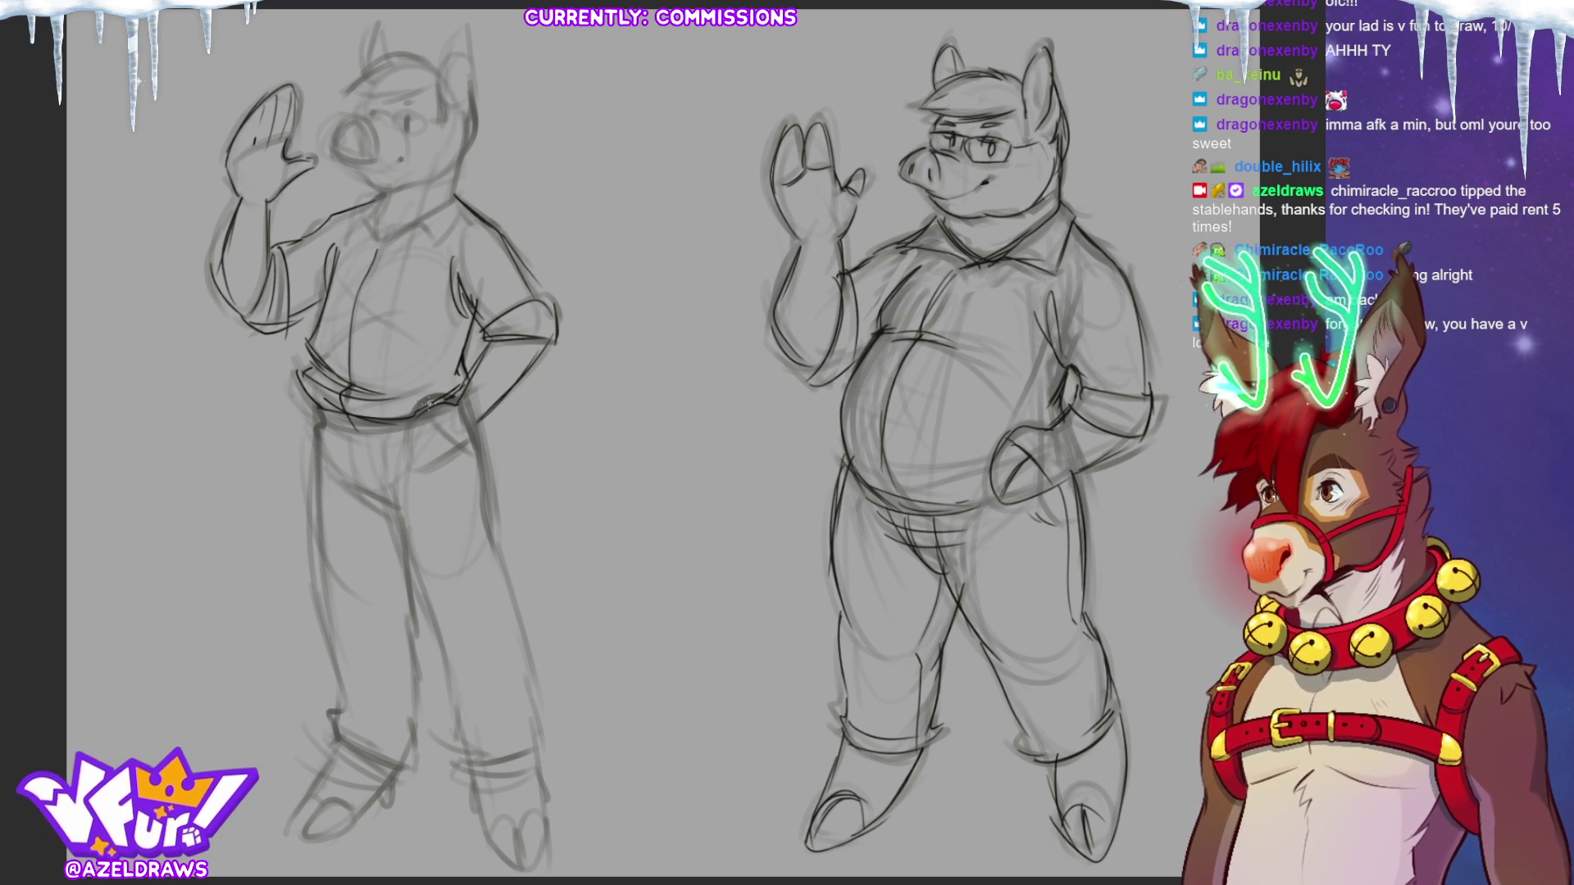
pyautogui.moveTo(412, 422)
pyautogui.mouseDown()
pyautogui.moveTo(406, 456)
pyautogui.moveTo(471, 435)
pyautogui.moveTo(407, 474)
pyautogui.moveTo(449, 459)
pyautogui.mouseUp()
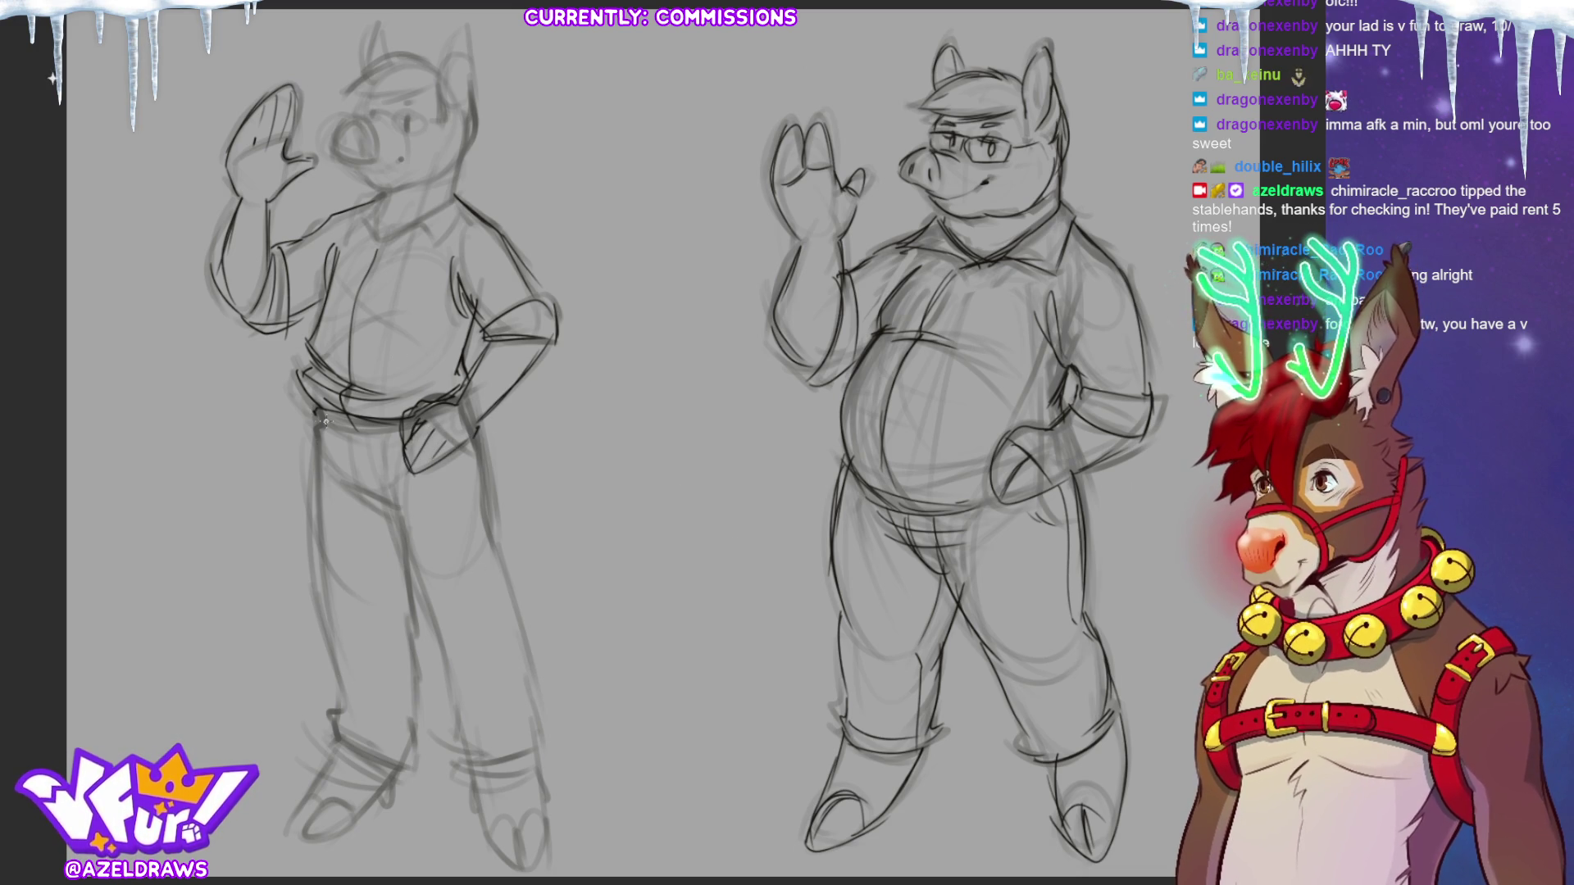
pyautogui.moveTo(315, 410); pyautogui.dragTo(393, 428)
pyautogui.moveTo(337, 412)
pyautogui.mouseDown()
pyautogui.moveTo(349, 431)
pyautogui.moveTo(369, 431)
pyautogui.moveTo(332, 418)
pyautogui.moveTo(406, 424)
pyautogui.moveTo(359, 497)
pyautogui.moveTo(374, 506)
pyautogui.mouseUp()
# Draw the trousers below the belt and both legs down to the ankle cuffs.
pyautogui.moveTo(379, 427); pyautogui.dragTo(385, 497)
pyautogui.moveTo(339, 485); pyautogui.dragTo(390, 515)
pyautogui.moveTo(316, 435); pyautogui.dragTo(323, 570)
pyautogui.moveTo(397, 515); pyautogui.dragTo(423, 664)
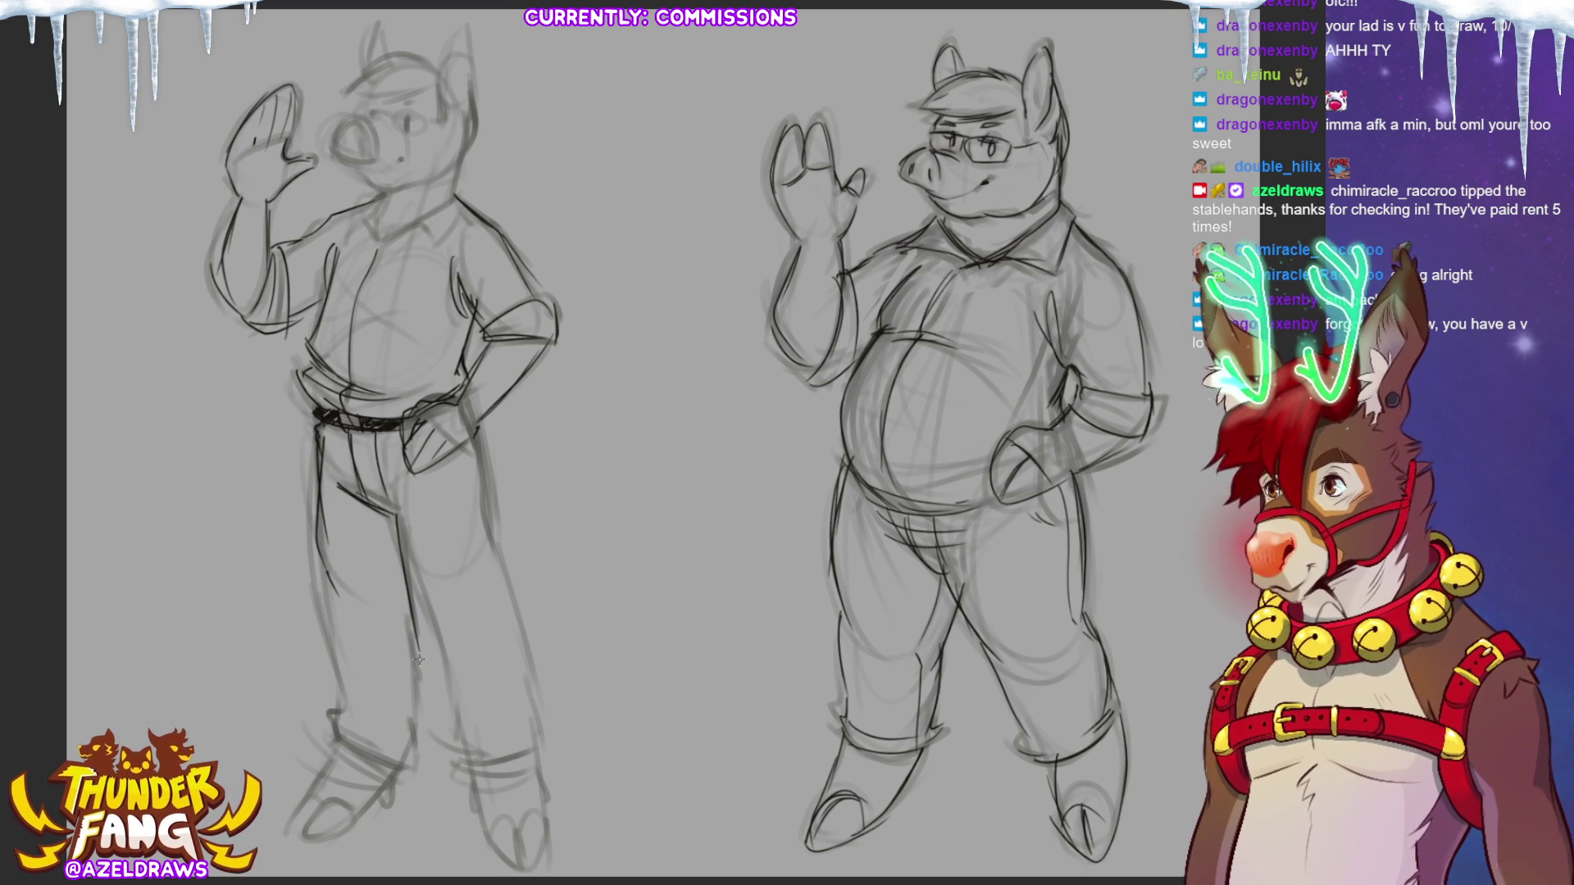
pyautogui.moveTo(322, 575)
pyautogui.mouseDown()
pyautogui.moveTo(331, 721)
pyautogui.moveTo(406, 769)
pyautogui.moveTo(415, 628)
pyautogui.mouseUp()
pyautogui.moveTo(389, 516); pyautogui.dragTo(426, 621)
pyautogui.moveTo(443, 681)
pyautogui.mouseDown()
pyautogui.moveTo(423, 620)
pyautogui.moveTo(456, 778)
pyautogui.moveTo(534, 779)
pyautogui.mouseUp()
pyautogui.moveTo(476, 433); pyautogui.dragTo(534, 669)
pyautogui.moveTo(502, 583)
pyautogui.mouseDown()
pyautogui.moveTo(543, 777)
pyautogui.moveTo(500, 769)
pyautogui.mouseUp()
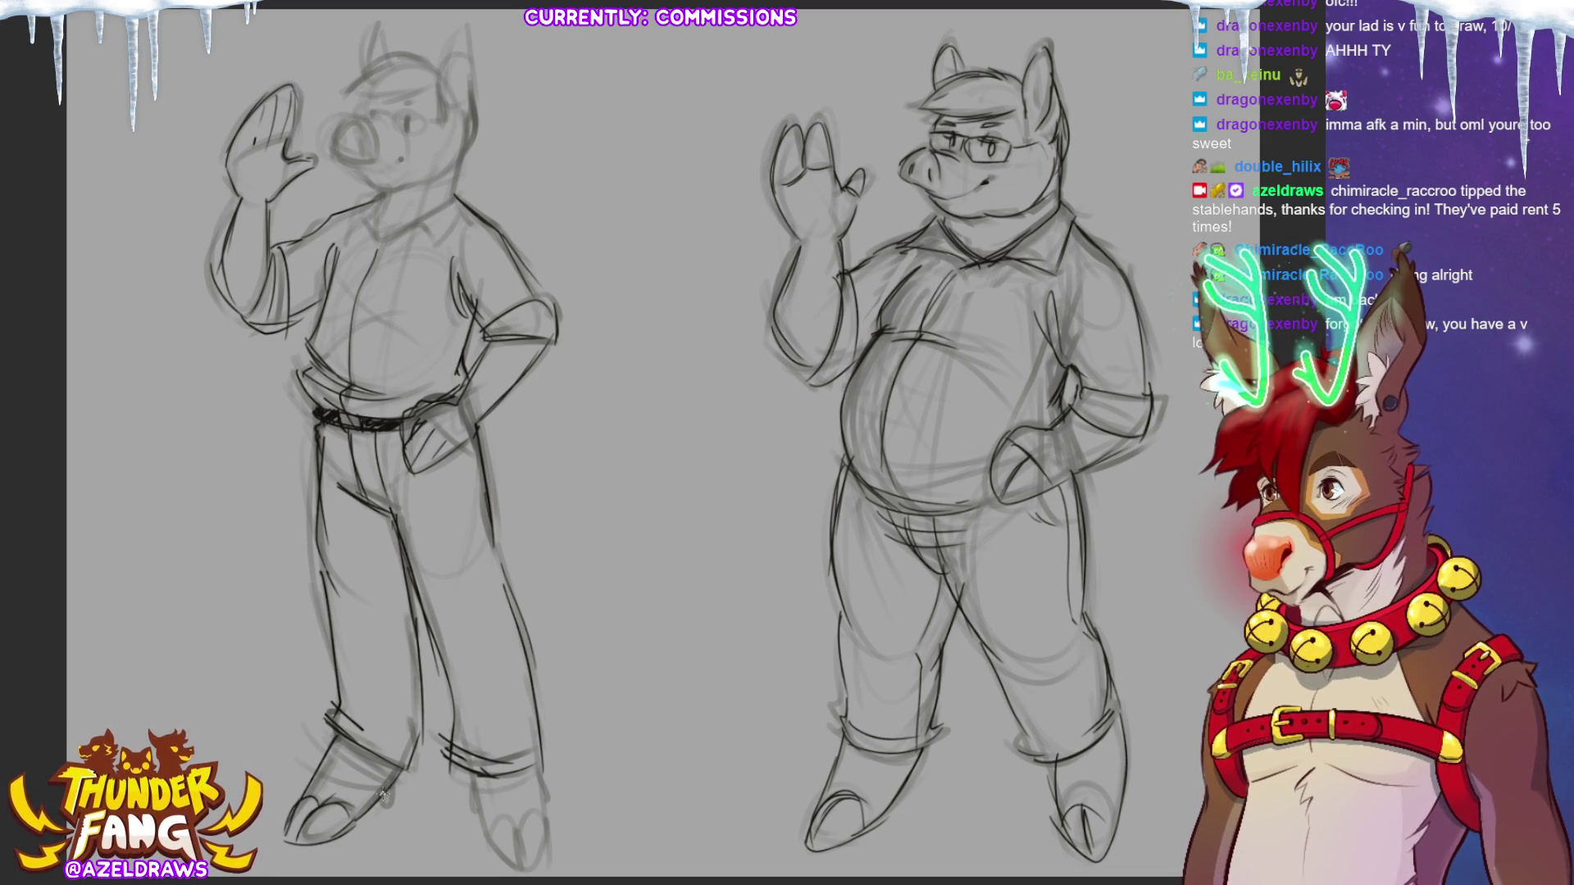
# Redraw and refine the left figure's right foot outline.
pyautogui.moveTo(474, 769)
pyautogui.mouseDown()
pyautogui.moveTo(501, 861)
pyautogui.moveTo(506, 813)
pyautogui.moveTo(525, 869)
pyautogui.mouseUp()
pyautogui.moveTo(528, 808); pyautogui.dragTo(516, 832)
pyautogui.moveTo(541, 772); pyautogui.dragTo(547, 824)
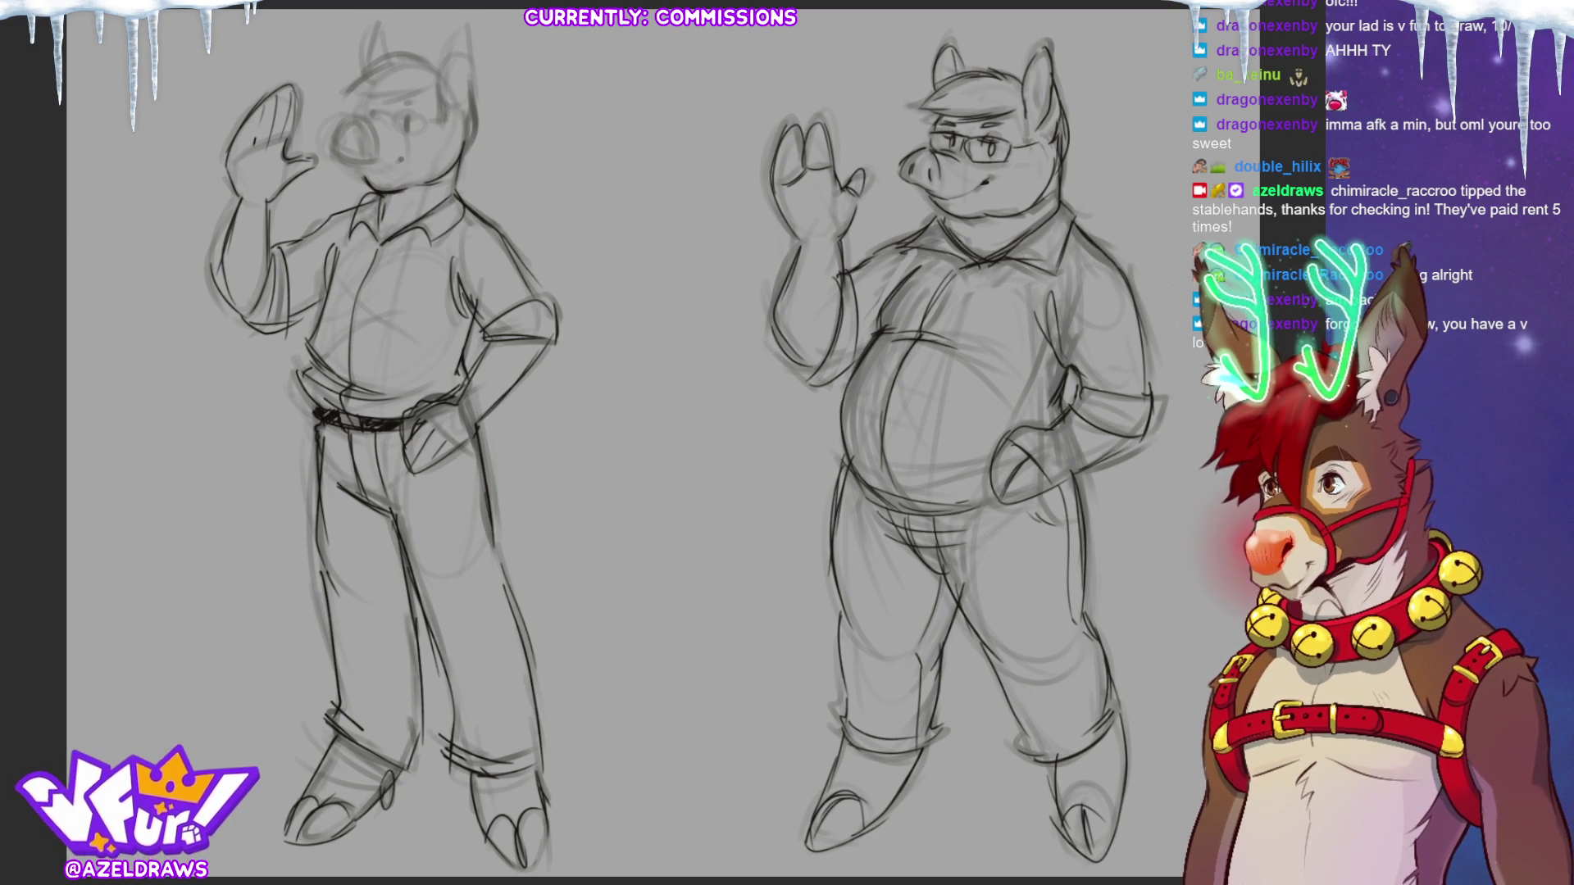
pyautogui.scroll(2, 392, 101)
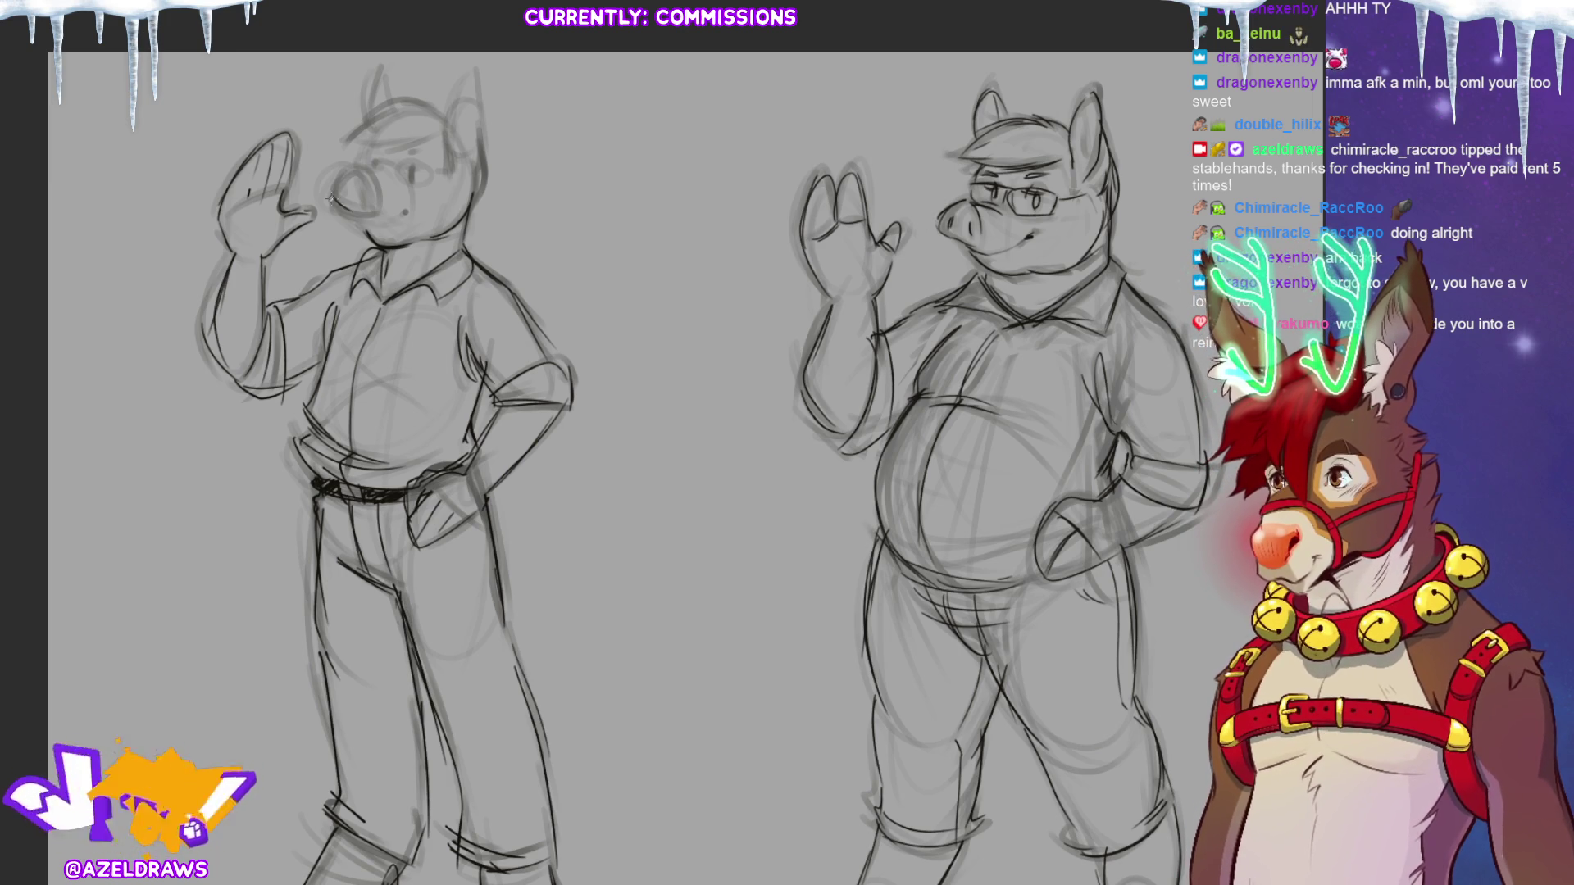
# Darken the left pig's snout and its top edge, and add the eye.
pyautogui.moveTo(351, 191)
pyautogui.mouseDown()
pyautogui.moveTo(332, 187)
pyautogui.moveTo(369, 196)
pyautogui.mouseUp()
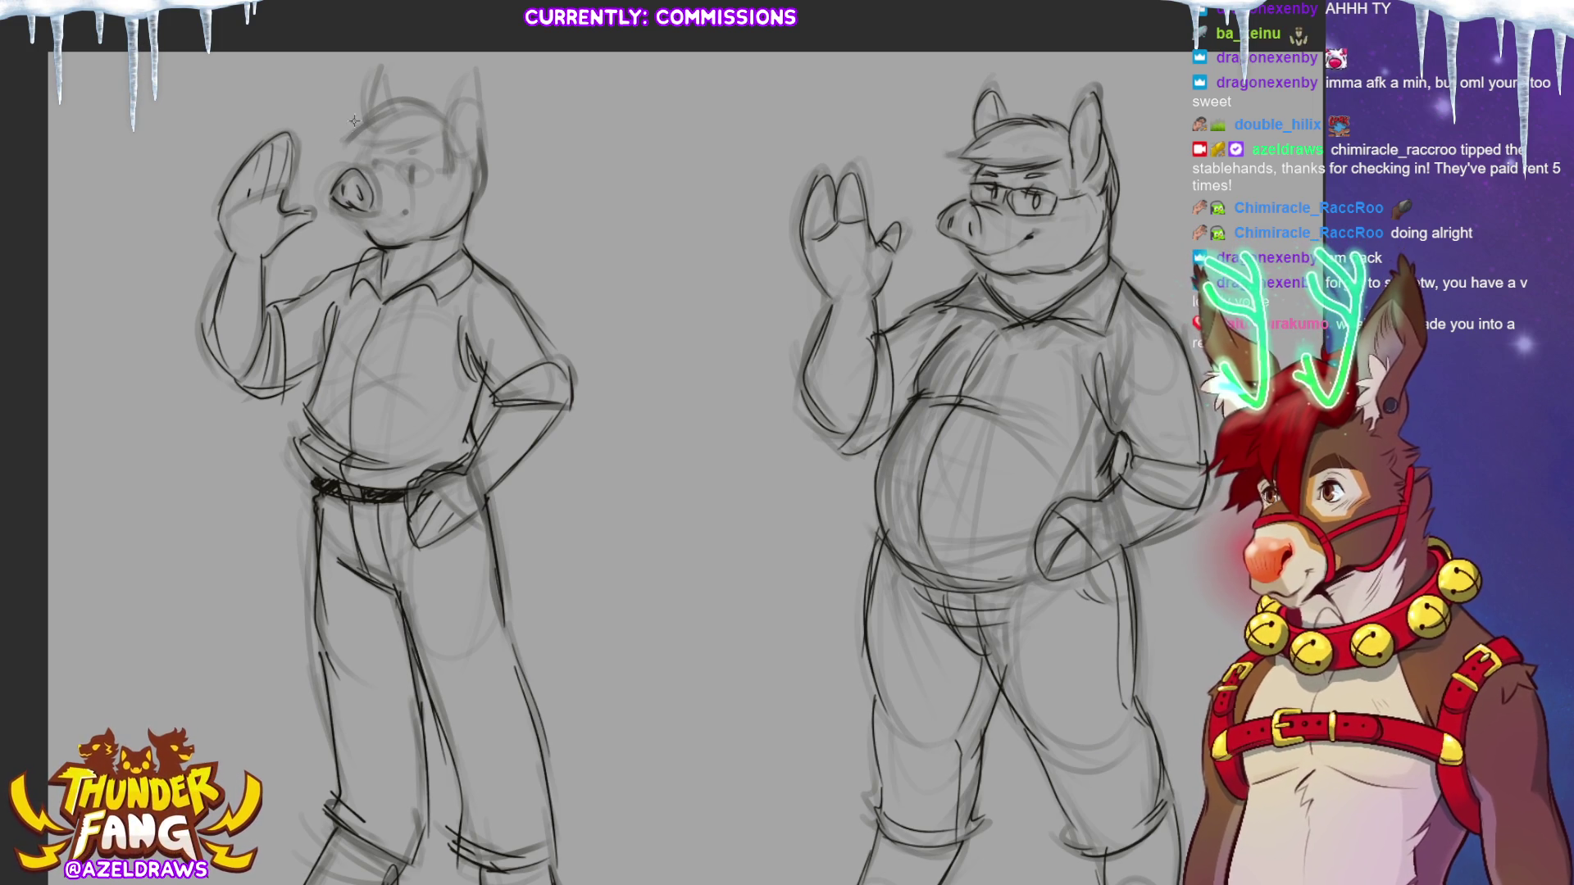
pyautogui.moveTo(360, 172); pyautogui.dragTo(400, 172)
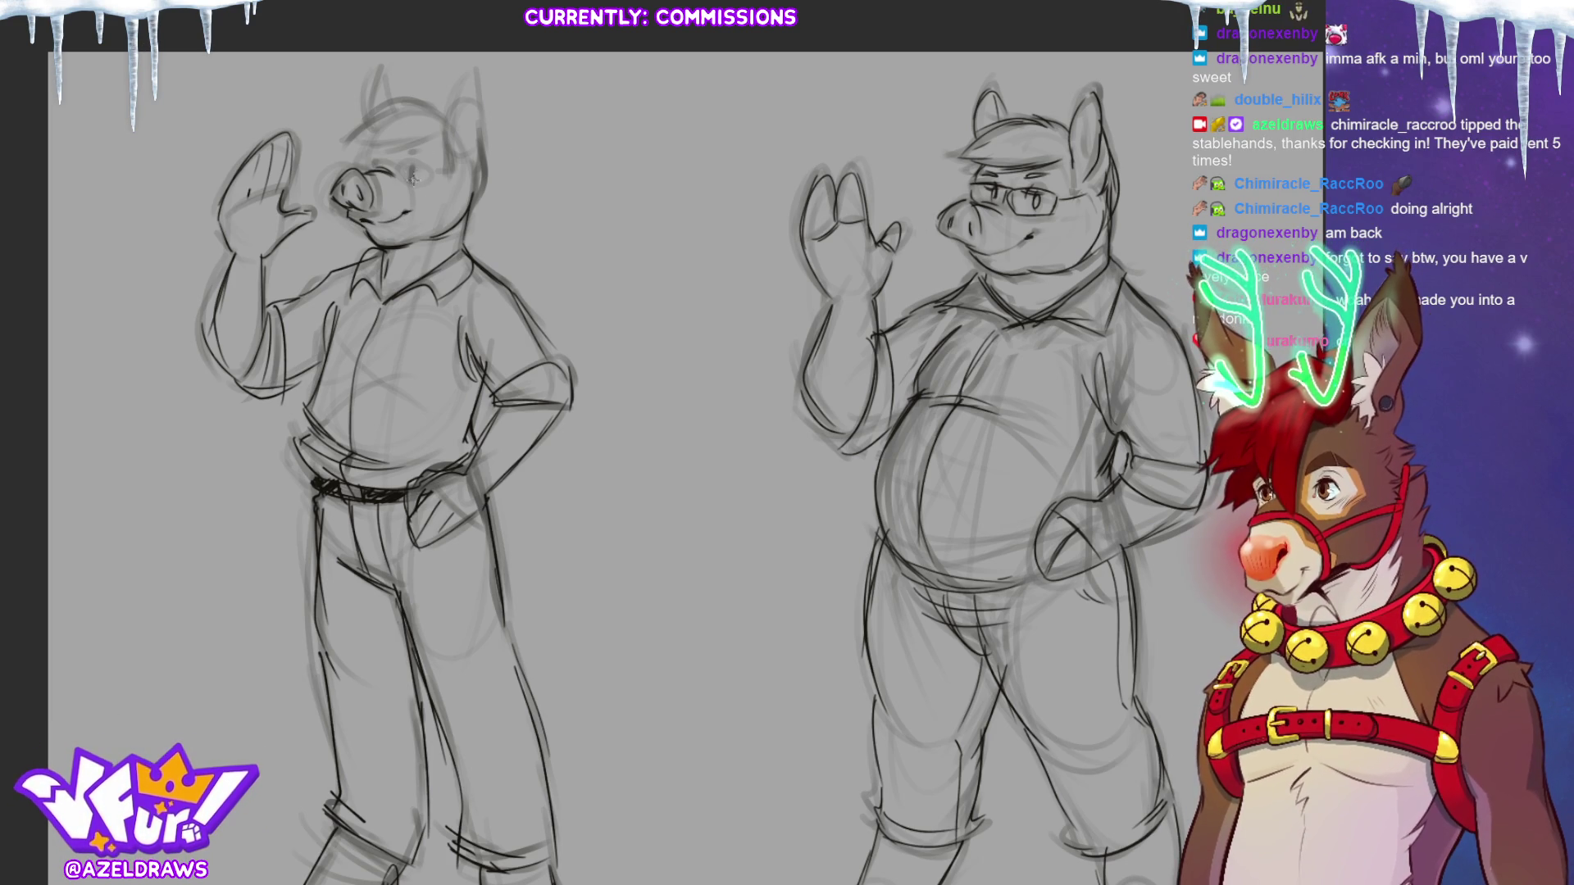
pyautogui.moveTo(411, 170); pyautogui.dragTo(422, 167)
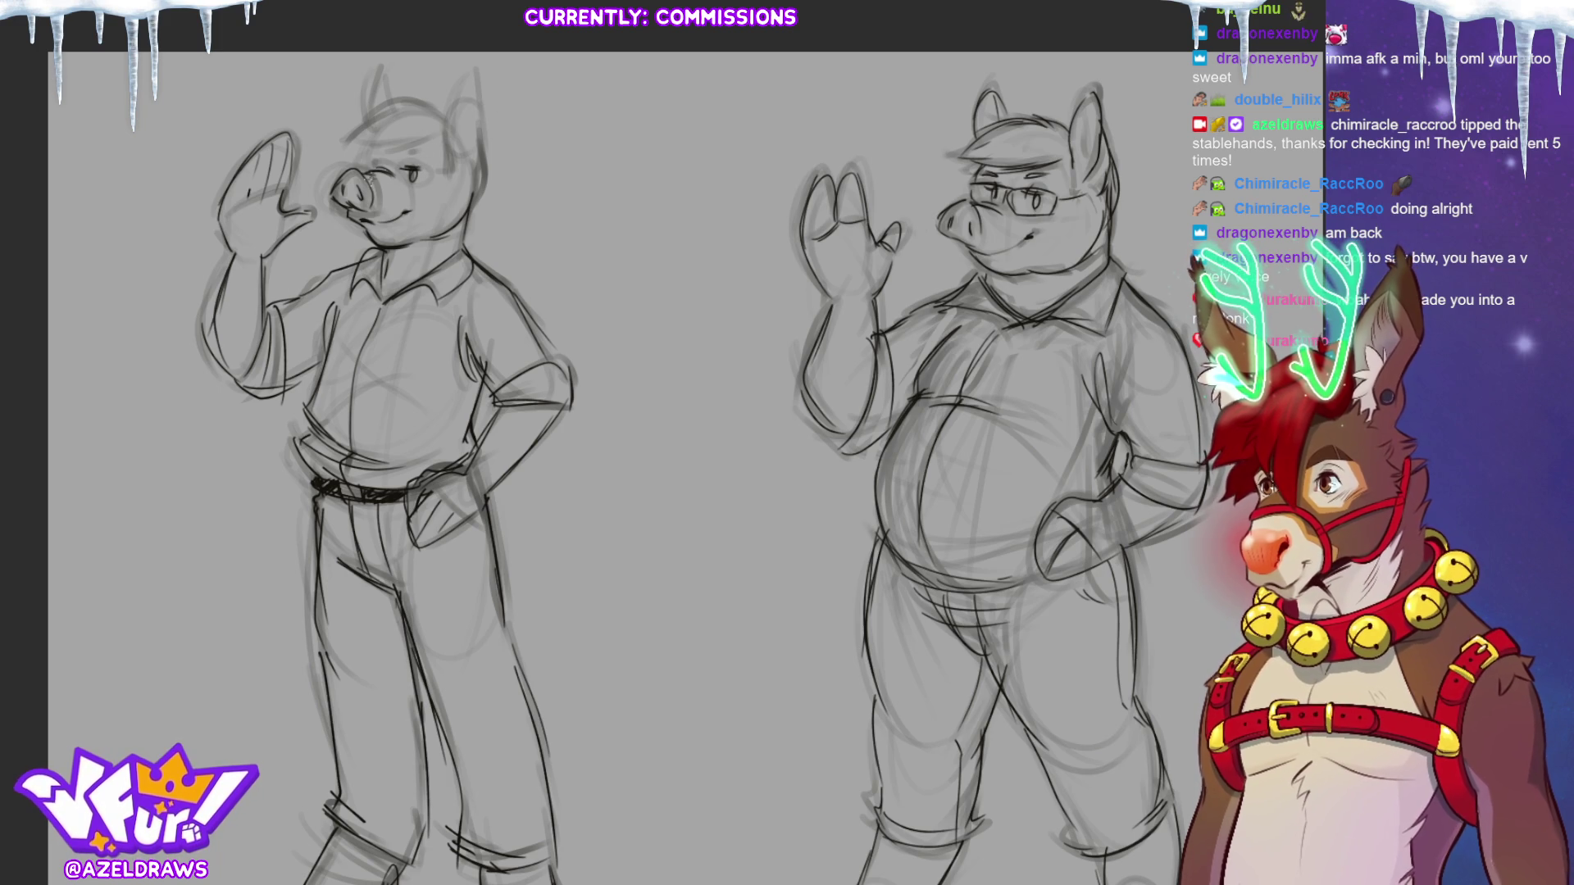
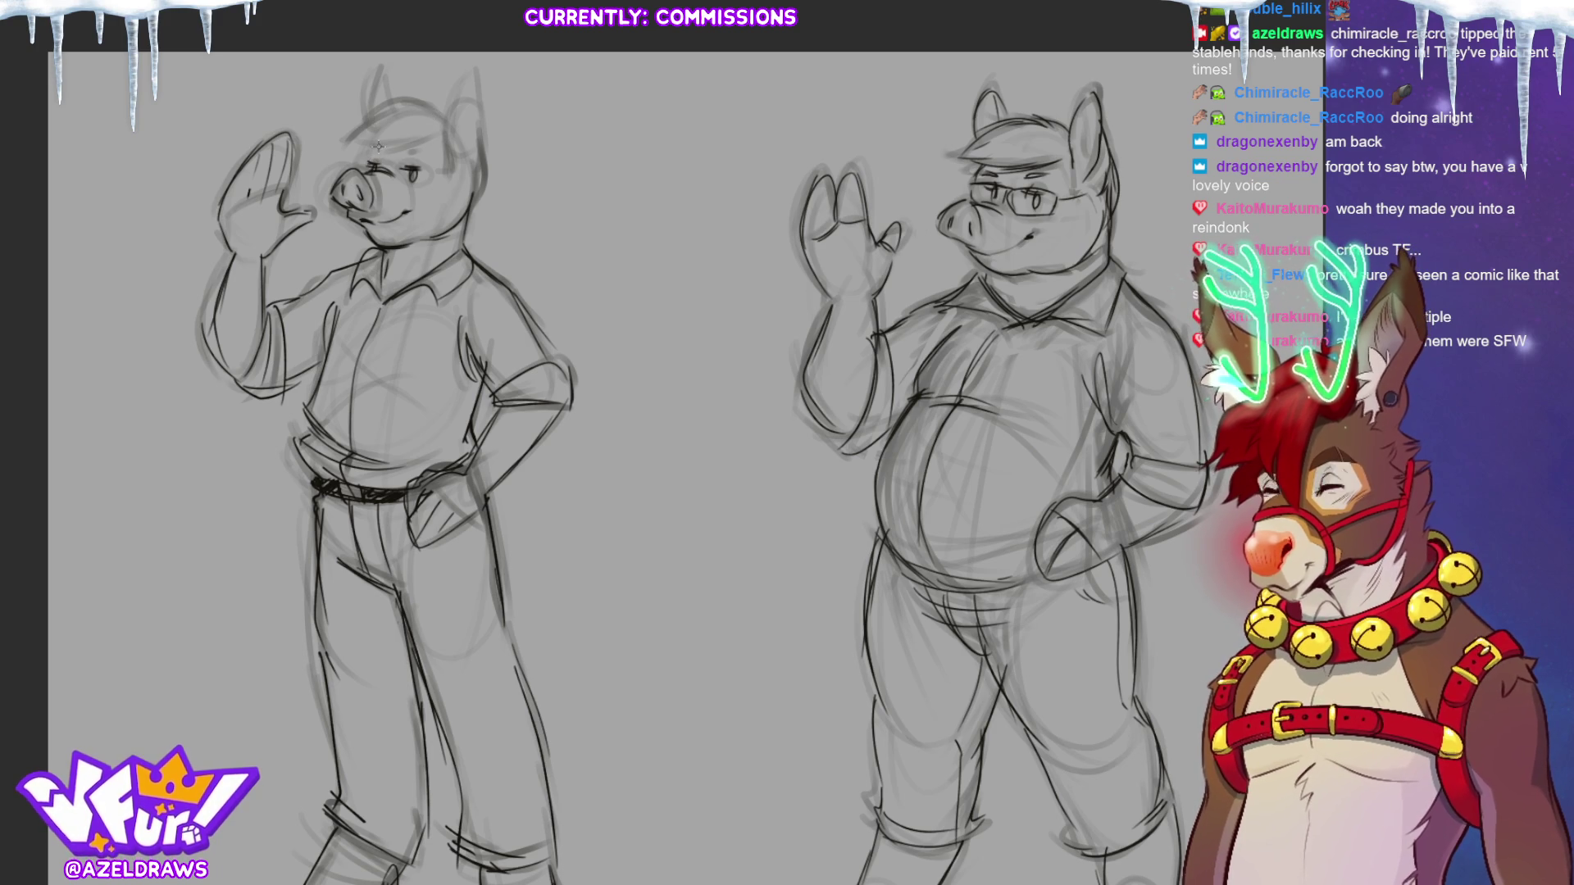
# Darken the left pig's eye line, hairline and hair in pencil, undo a stray stroke, and start its right ear.
pyautogui.moveTo(368, 162); pyautogui.dragTo(382, 163)
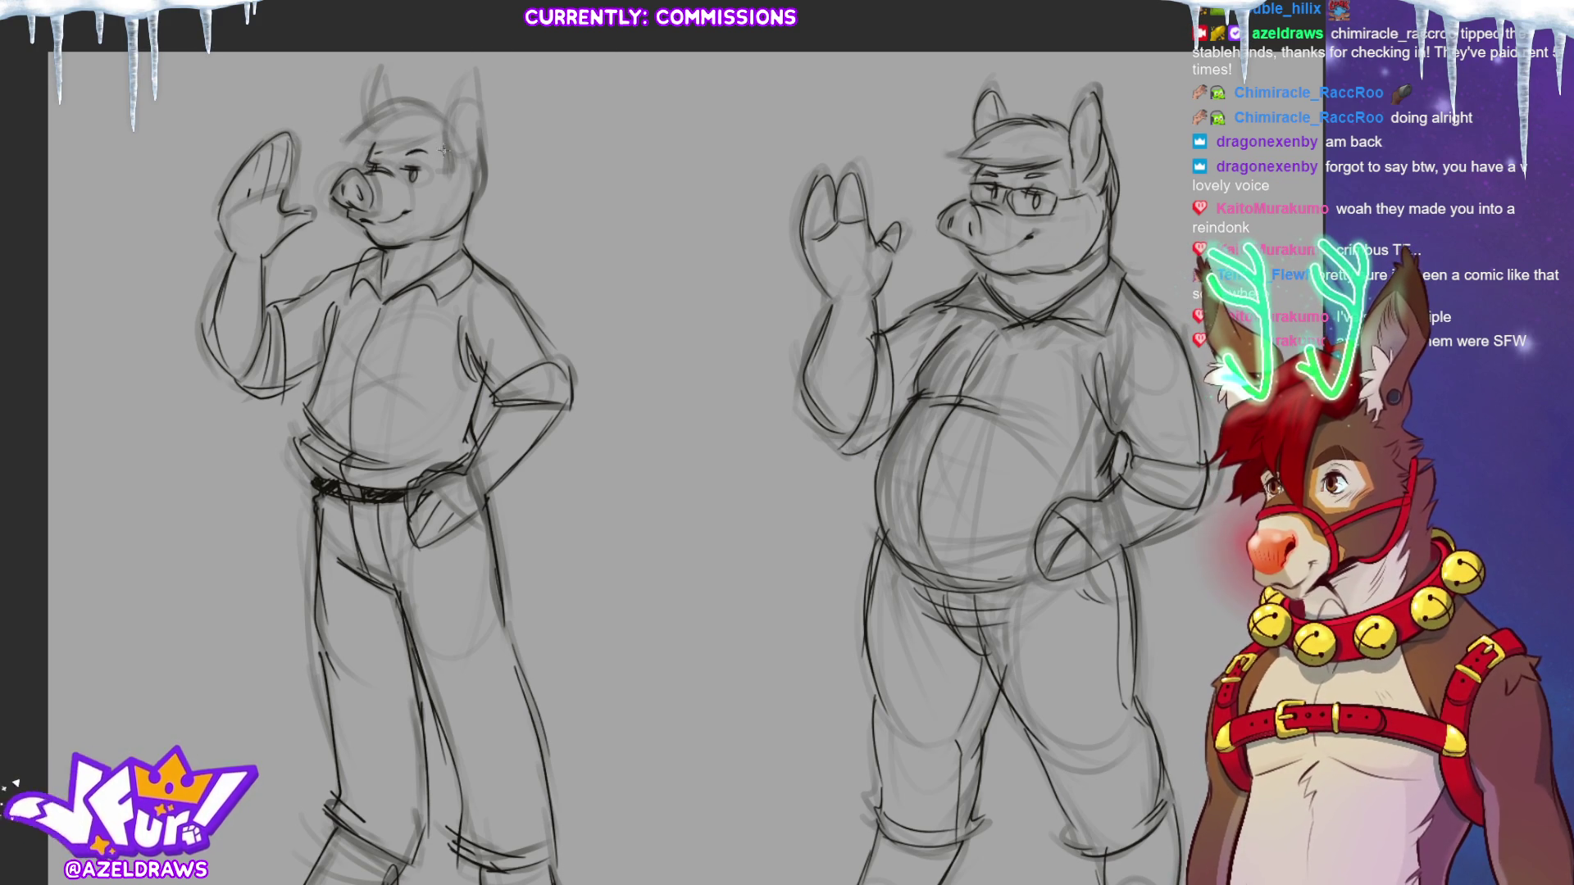
pyautogui.moveTo(360, 149)
pyautogui.mouseDown()
pyautogui.moveTo(442, 129)
pyautogui.moveTo(447, 160)
pyautogui.mouseUp()
pyautogui.moveTo(373, 114)
pyautogui.mouseDown()
pyautogui.moveTo(447, 115)
pyautogui.moveTo(451, 138)
pyautogui.moveTo(474, 82)
pyautogui.moveTo(479, 152)
pyautogui.moveTo(451, 165)
pyautogui.mouseUp()
pyautogui.moveTo(478, 100); pyautogui.dragTo(451, 164)
pyautogui.moveTo(361, 132)
pyautogui.mouseDown()
pyautogui.moveTo(392, 86)
pyautogui.moveTo(394, 135)
pyautogui.mouseUp()
pyautogui.hotkey('ctrl', 'z')
pyautogui.hotkey('ctrl', 'z')
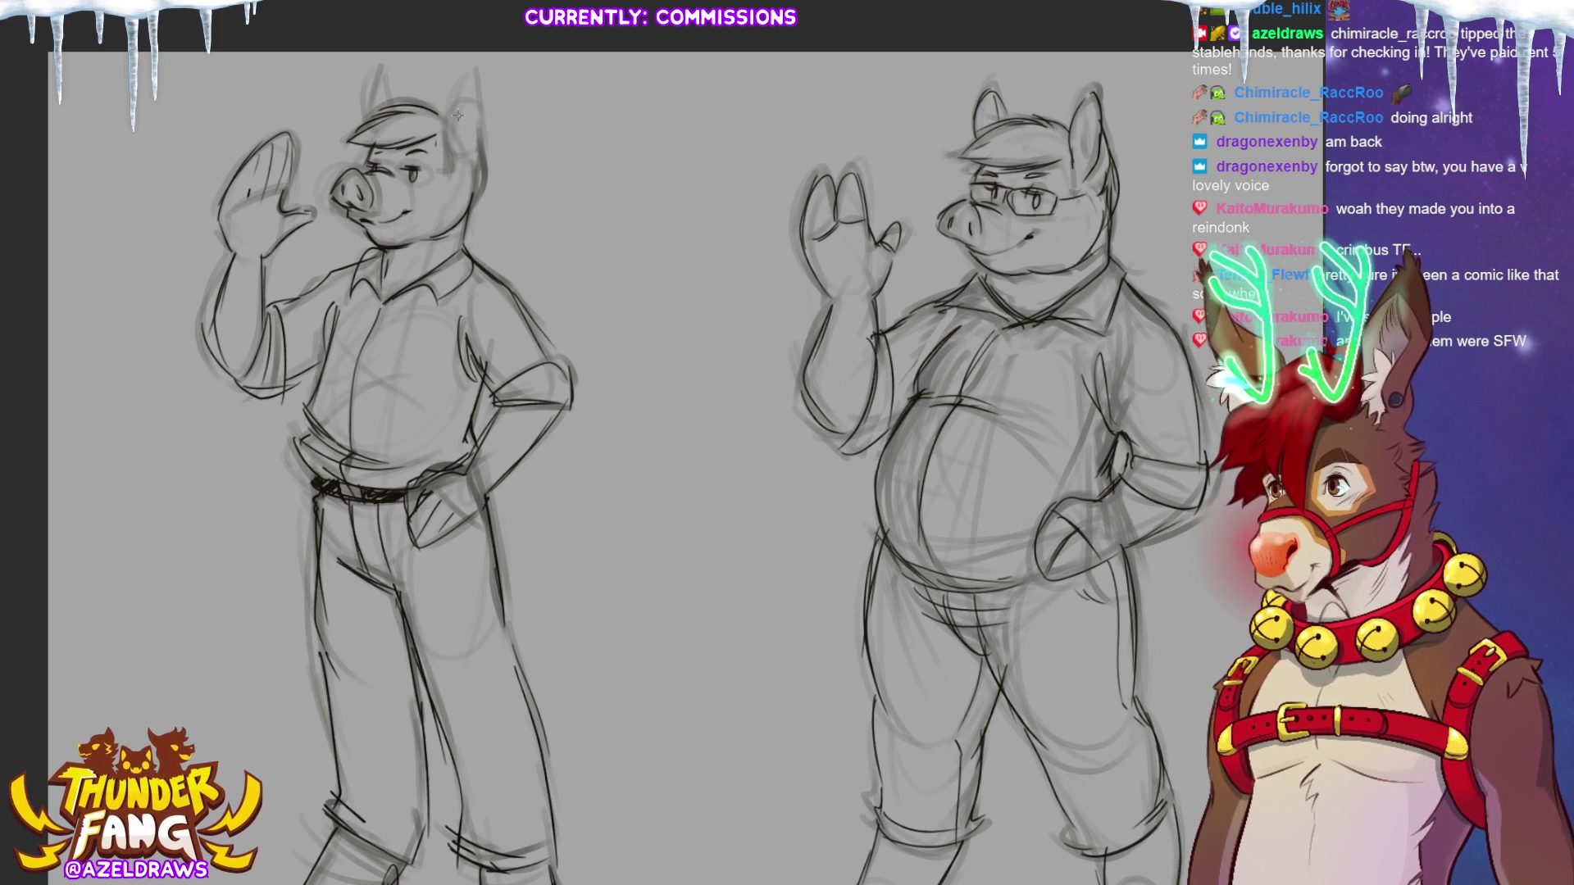
pyautogui.moveTo(432, 105)
pyautogui.mouseDown()
pyautogui.moveTo(461, 123)
pyautogui.moveTo(477, 212)
pyautogui.mouseUp()
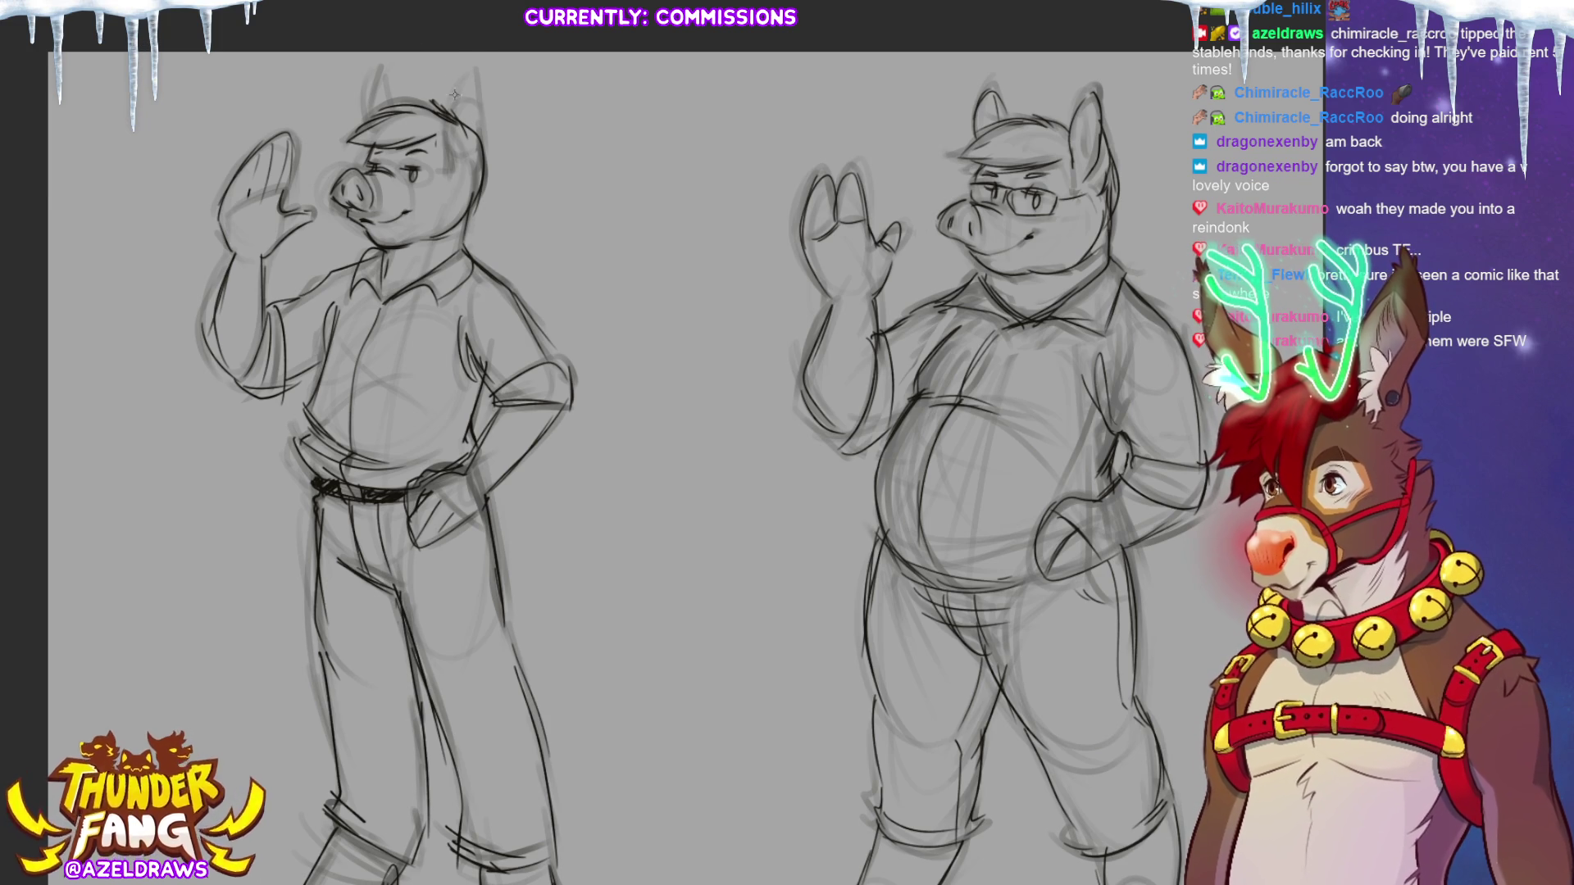
pyautogui.moveTo(449, 133)
pyautogui.mouseDown()
pyautogui.moveTo(496, 75)
pyautogui.moveTo(500, 138)
pyautogui.mouseUp()
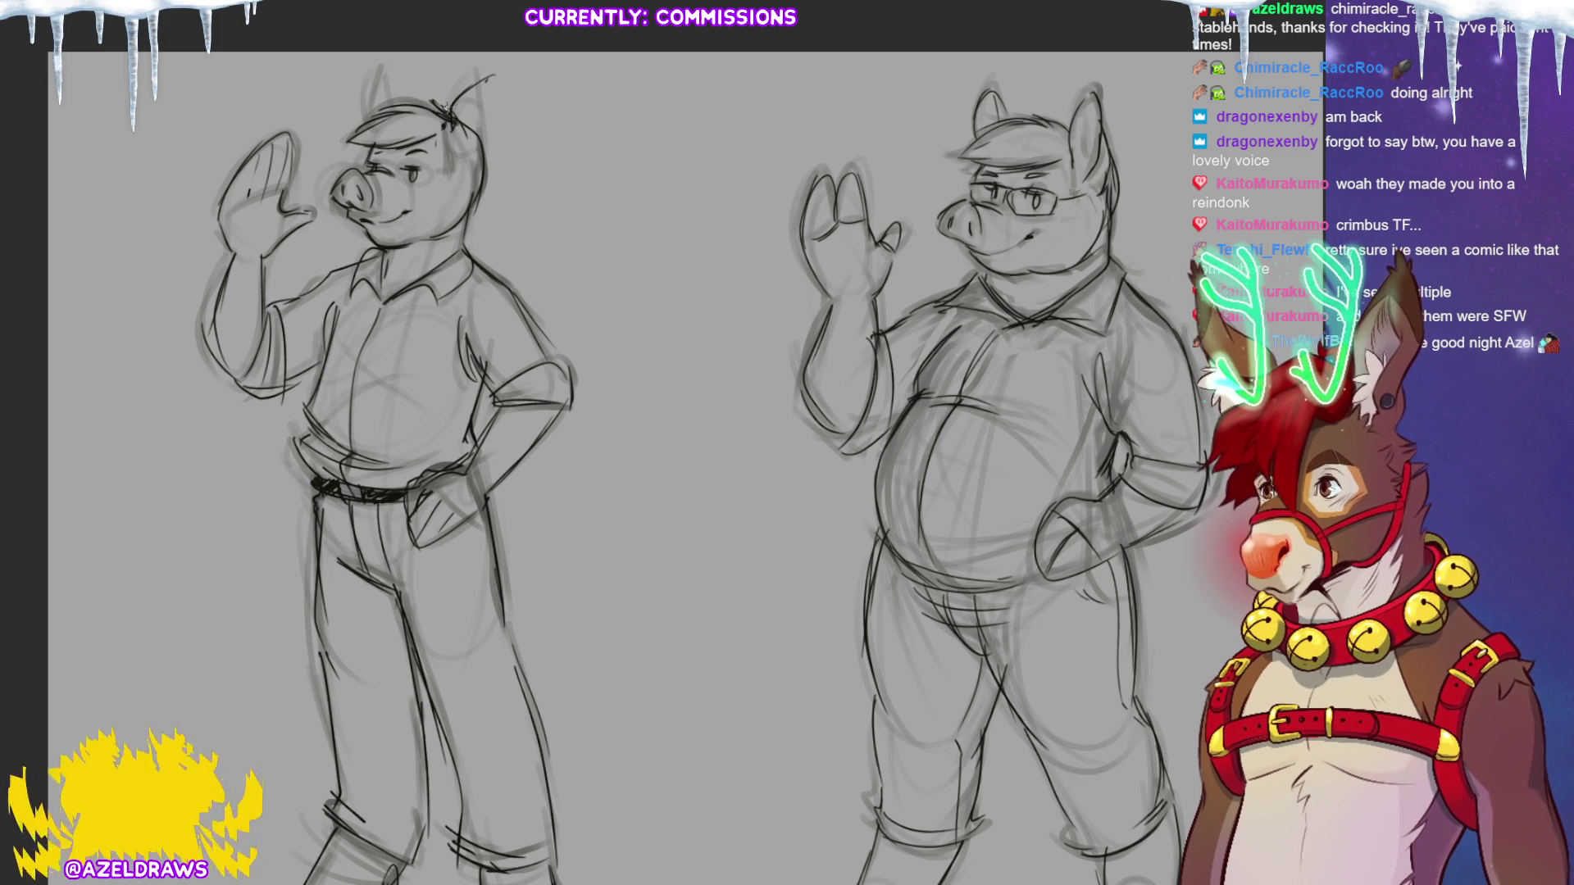
# Trace both of the left pig's ears darker and sketch glasses over its eyes.
pyautogui.moveTo(450, 122)
pyautogui.mouseDown()
pyautogui.moveTo(463, 95)
pyautogui.moveTo(503, 115)
pyautogui.moveTo(455, 125)
pyautogui.mouseUp()
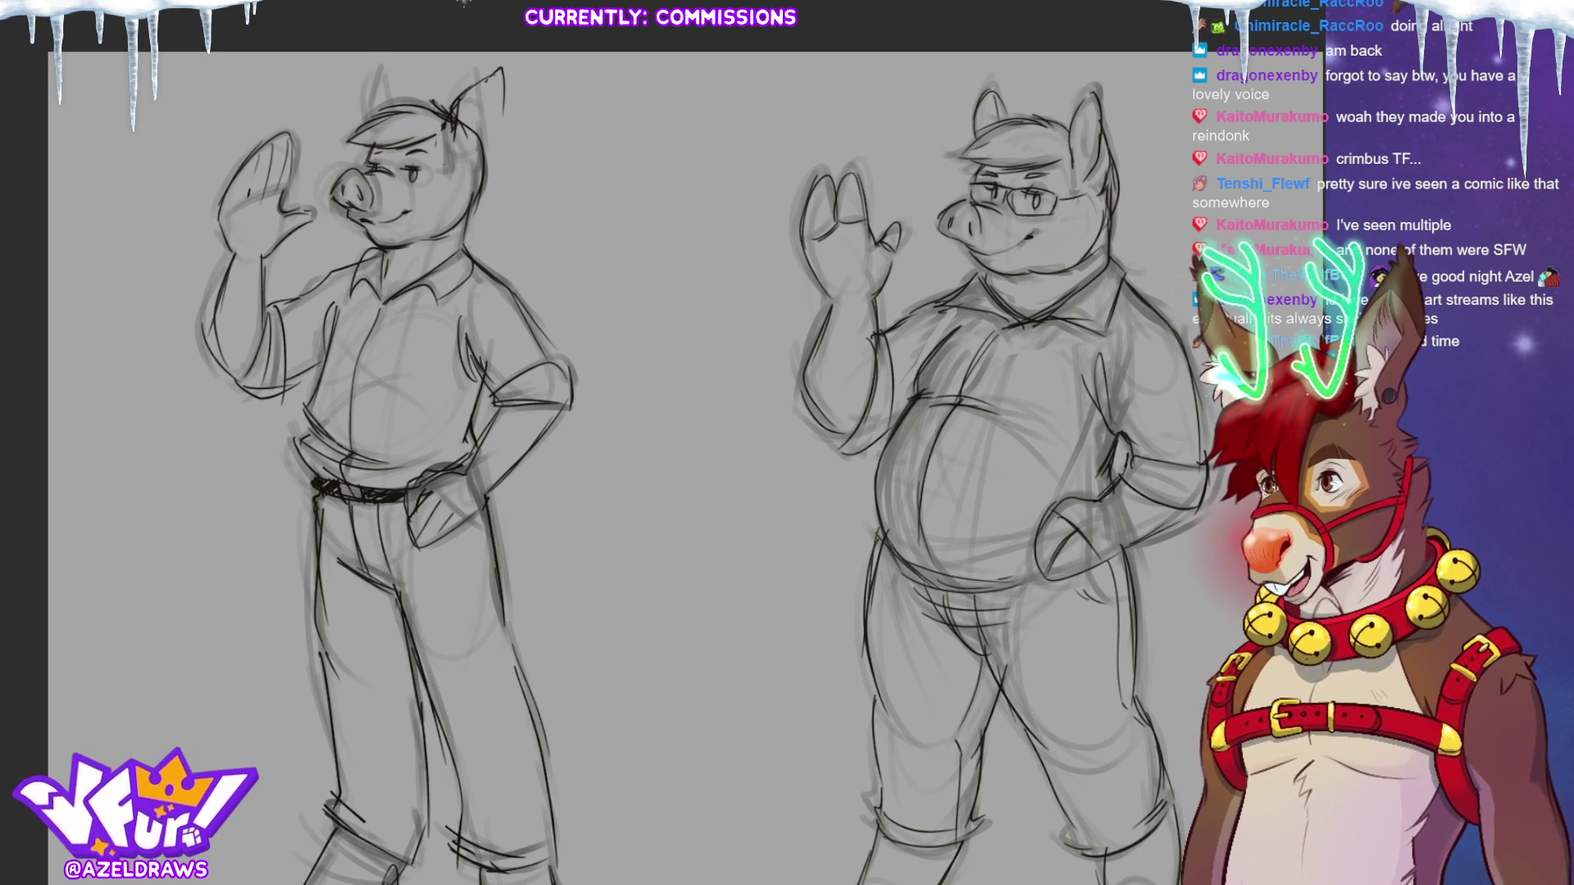
pyautogui.moveTo(457, 145)
pyautogui.mouseDown()
pyautogui.moveTo(507, 55)
pyautogui.moveTo(473, 156)
pyautogui.mouseUp()
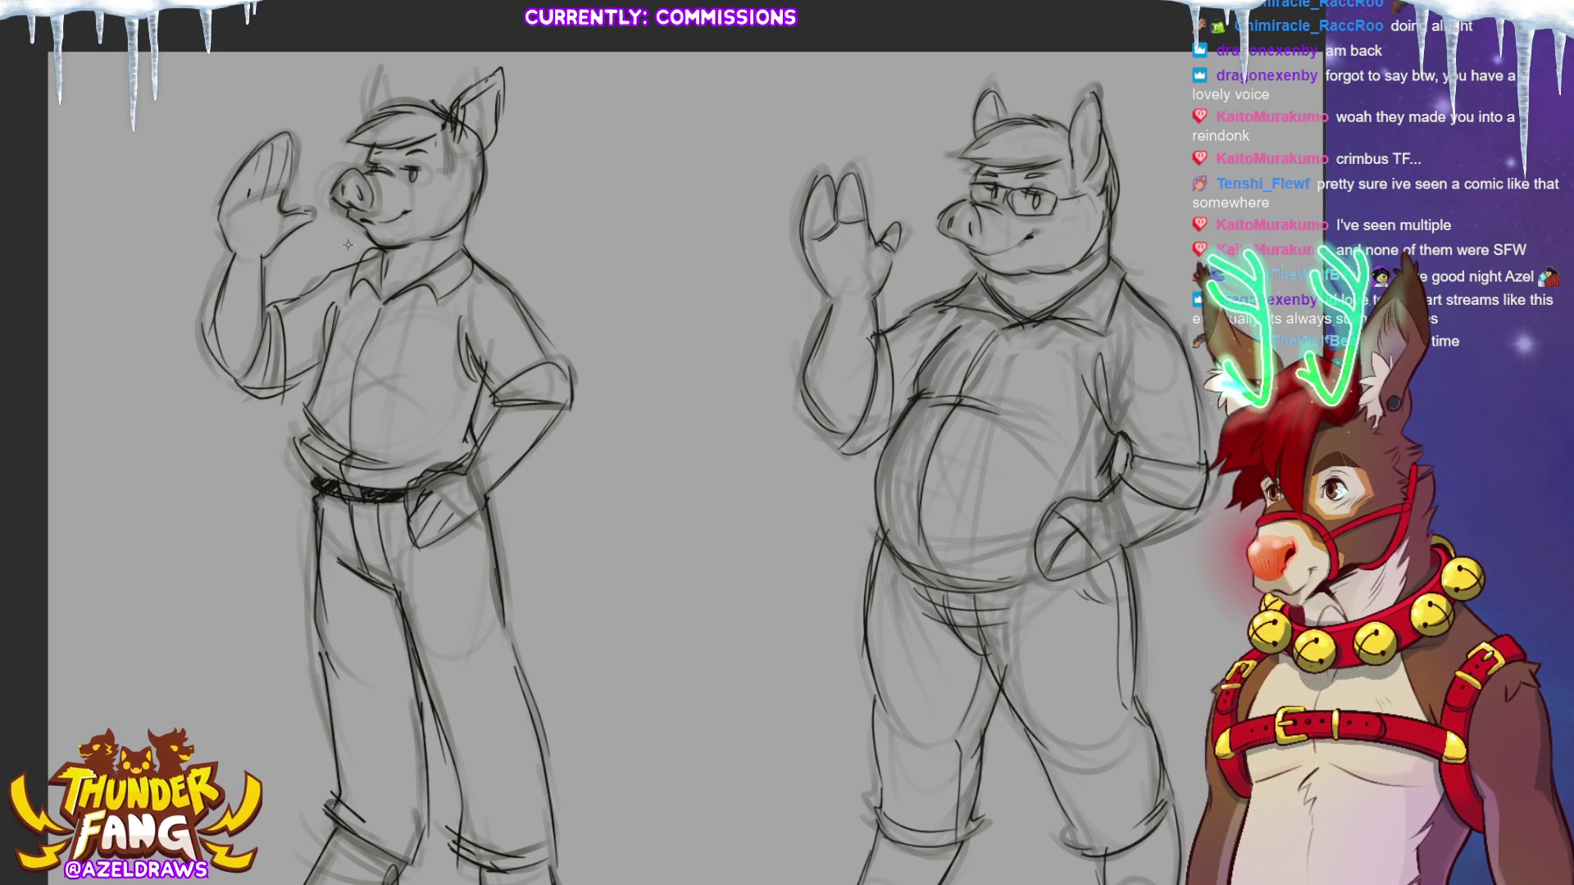
pyautogui.moveTo(386, 96)
pyautogui.mouseDown()
pyautogui.moveTo(358, 72)
pyautogui.moveTo(390, 119)
pyautogui.moveTo(352, 117)
pyautogui.moveTo(352, 138)
pyautogui.mouseUp()
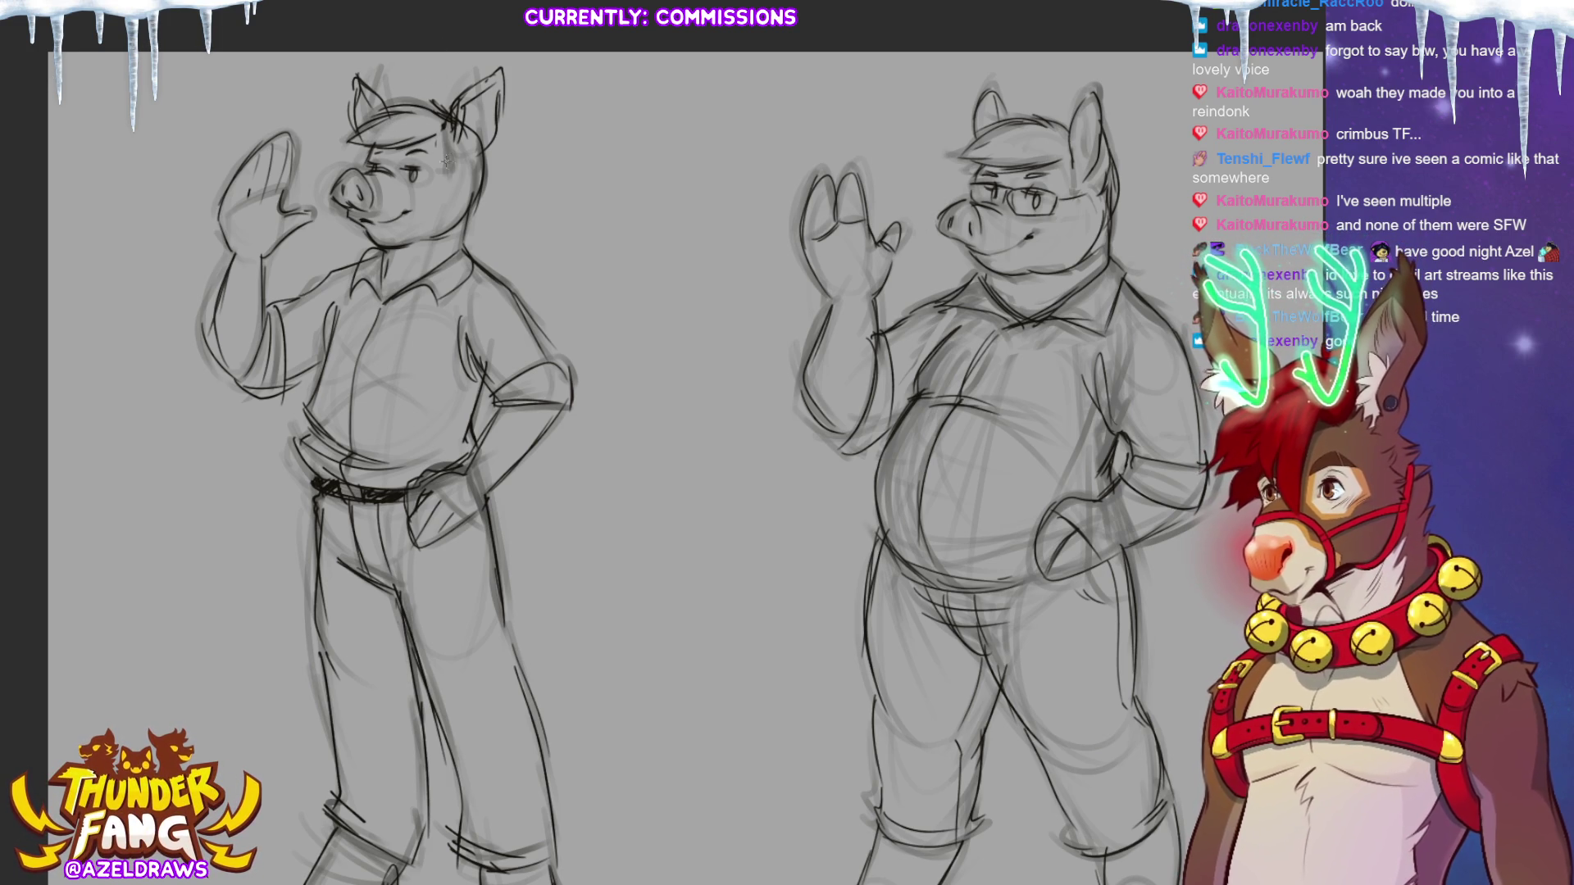
pyautogui.moveTo(403, 166)
pyautogui.mouseDown()
pyautogui.moveTo(436, 171)
pyautogui.moveTo(394, 180)
pyautogui.moveTo(420, 185)
pyautogui.moveTo(353, 175)
pyautogui.moveTo(480, 160)
pyautogui.moveTo(456, 182)
pyautogui.mouseUp()
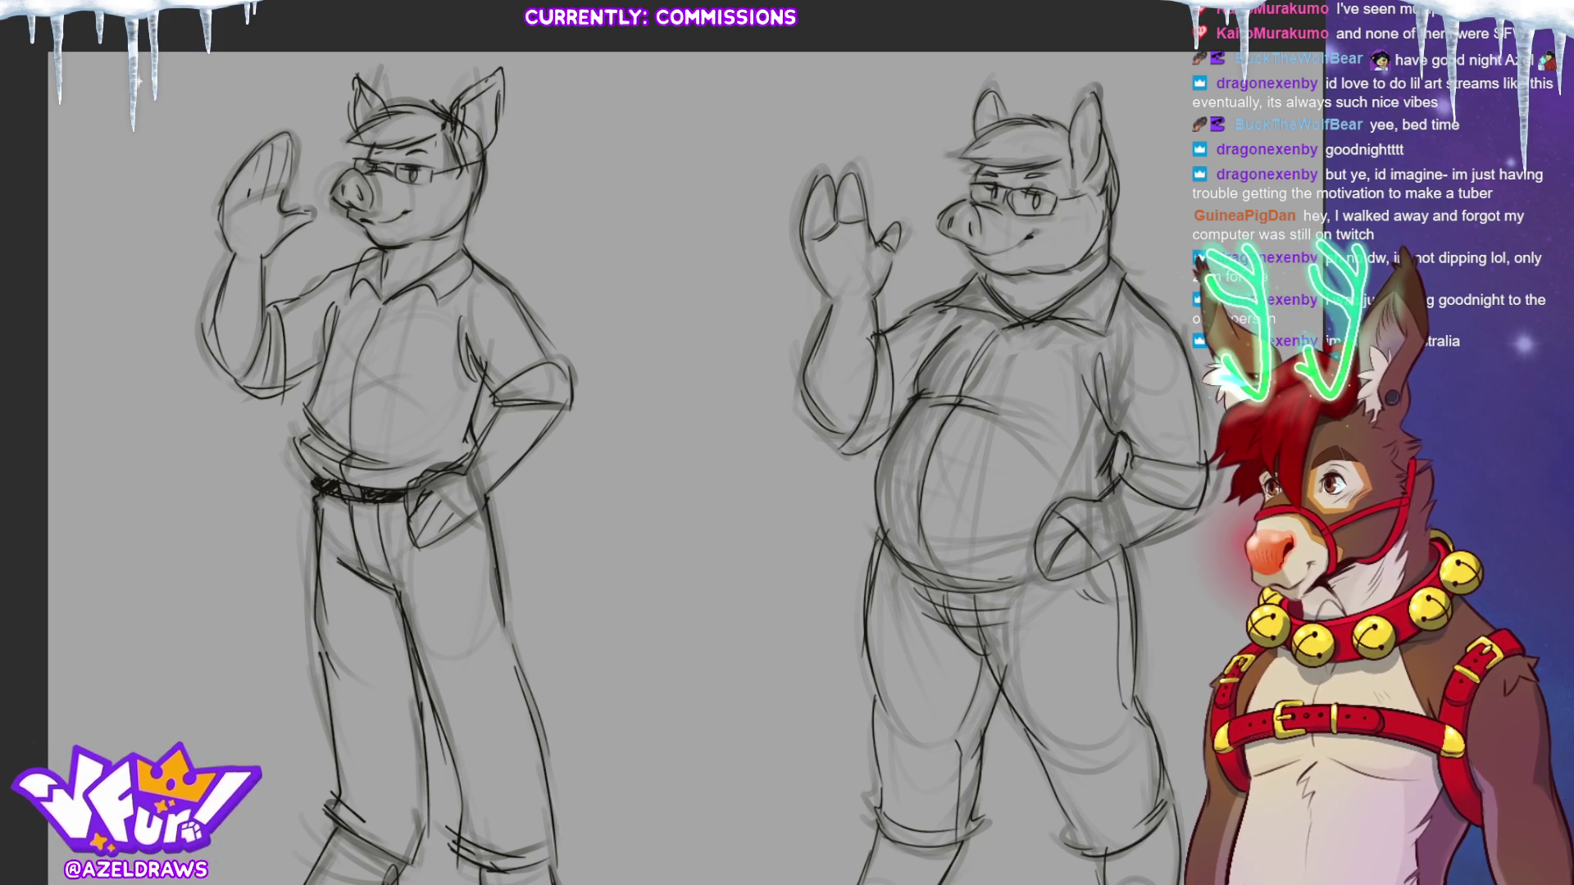
pyautogui.hotkey('ctrl', '-')
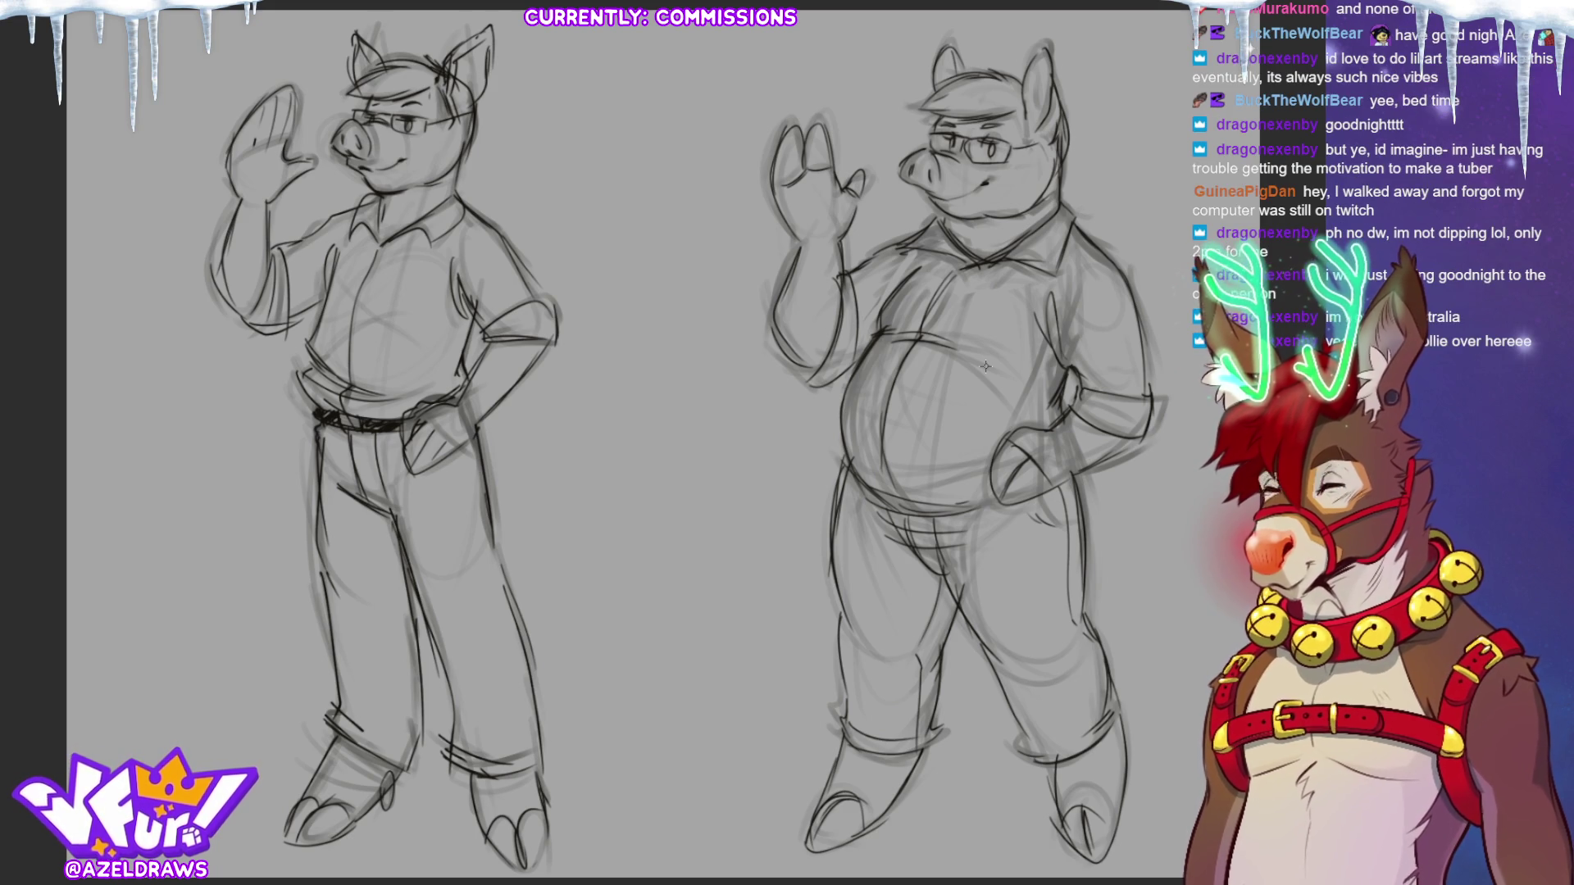
# Pencil in the hands resting on the hips of both pigs.
pyautogui.moveTo(514, 405)
pyautogui.mouseDown()
pyautogui.moveTo(507, 427)
pyautogui.moveTo(525, 436)
pyautogui.moveTo(503, 423)
pyautogui.mouseUp()
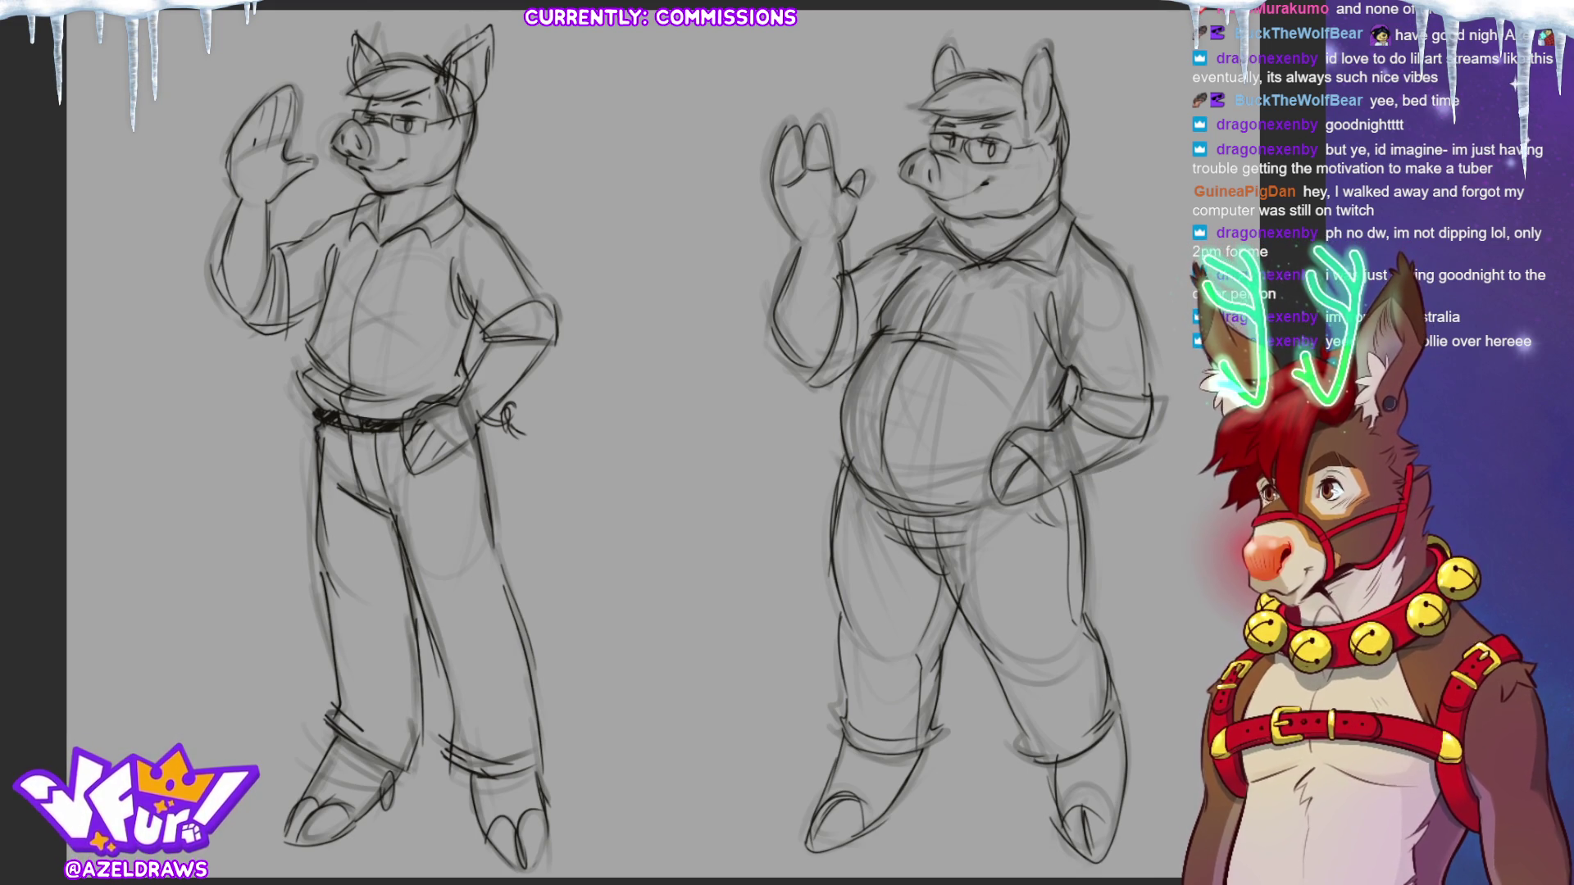
pyautogui.moveTo(1116, 474)
pyautogui.mouseDown()
pyautogui.moveTo(1074, 481)
pyautogui.moveTo(1125, 473)
pyautogui.mouseUp()
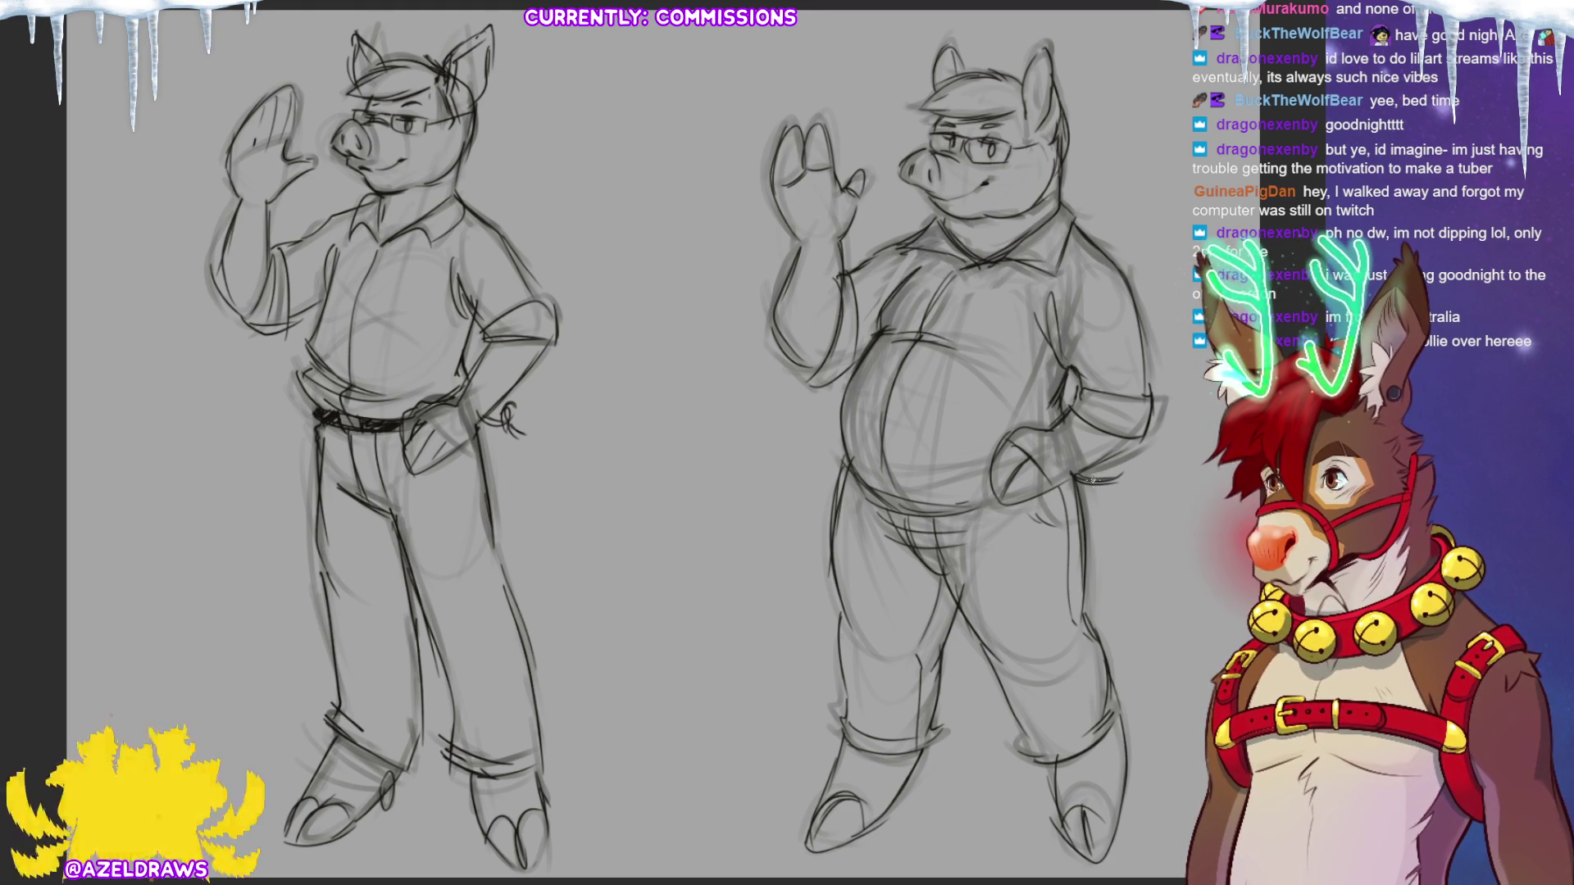
pyautogui.moveTo(1102, 484); pyautogui.dragTo(1128, 480)
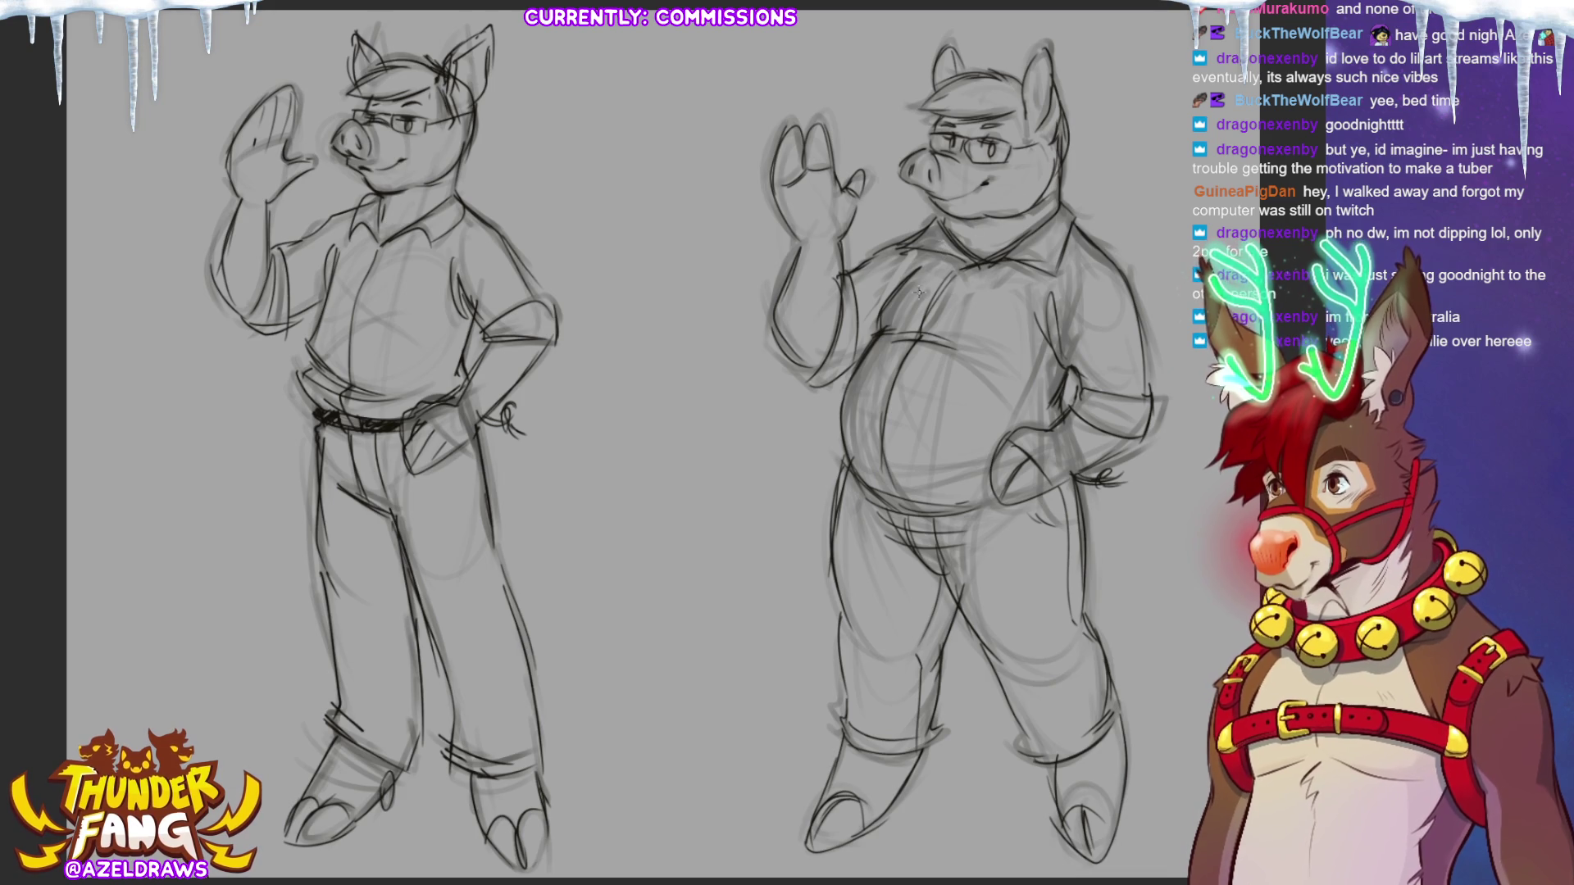
# Add fingers and palm detail to the left pig's raised hand, then erase the right pig's old ears.
pyautogui.moveTo(259, 113); pyautogui.dragTo(229, 188)
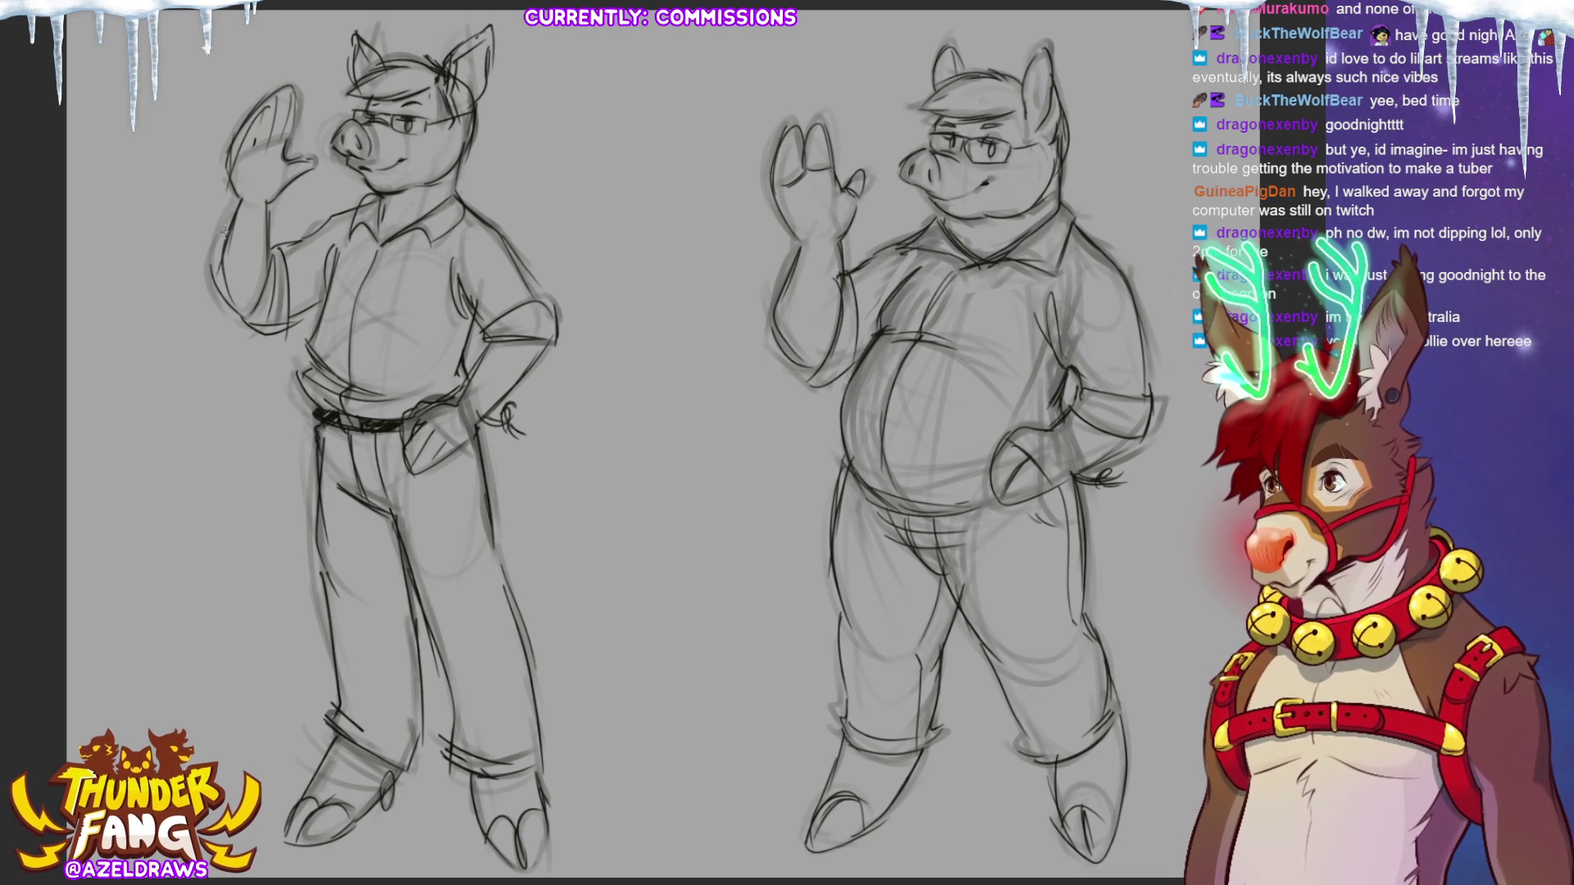
pyautogui.hotkey('ctrl', 'z')
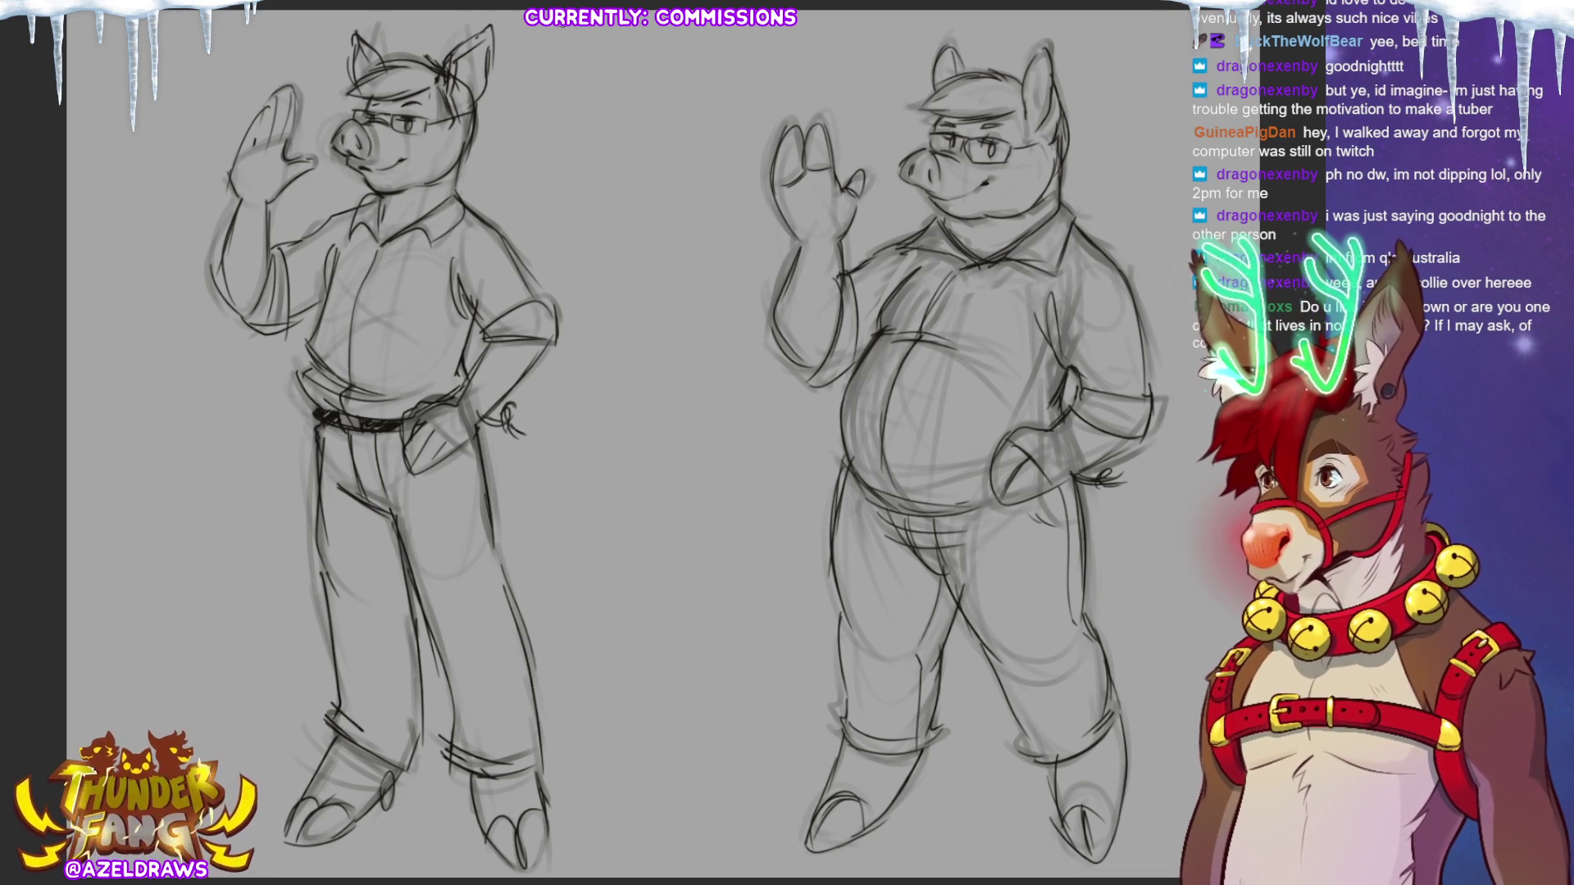
pyautogui.moveTo(270, 111)
pyautogui.mouseDown()
pyautogui.moveTo(254, 139)
pyautogui.moveTo(294, 95)
pyautogui.moveTo(297, 141)
pyautogui.mouseUp()
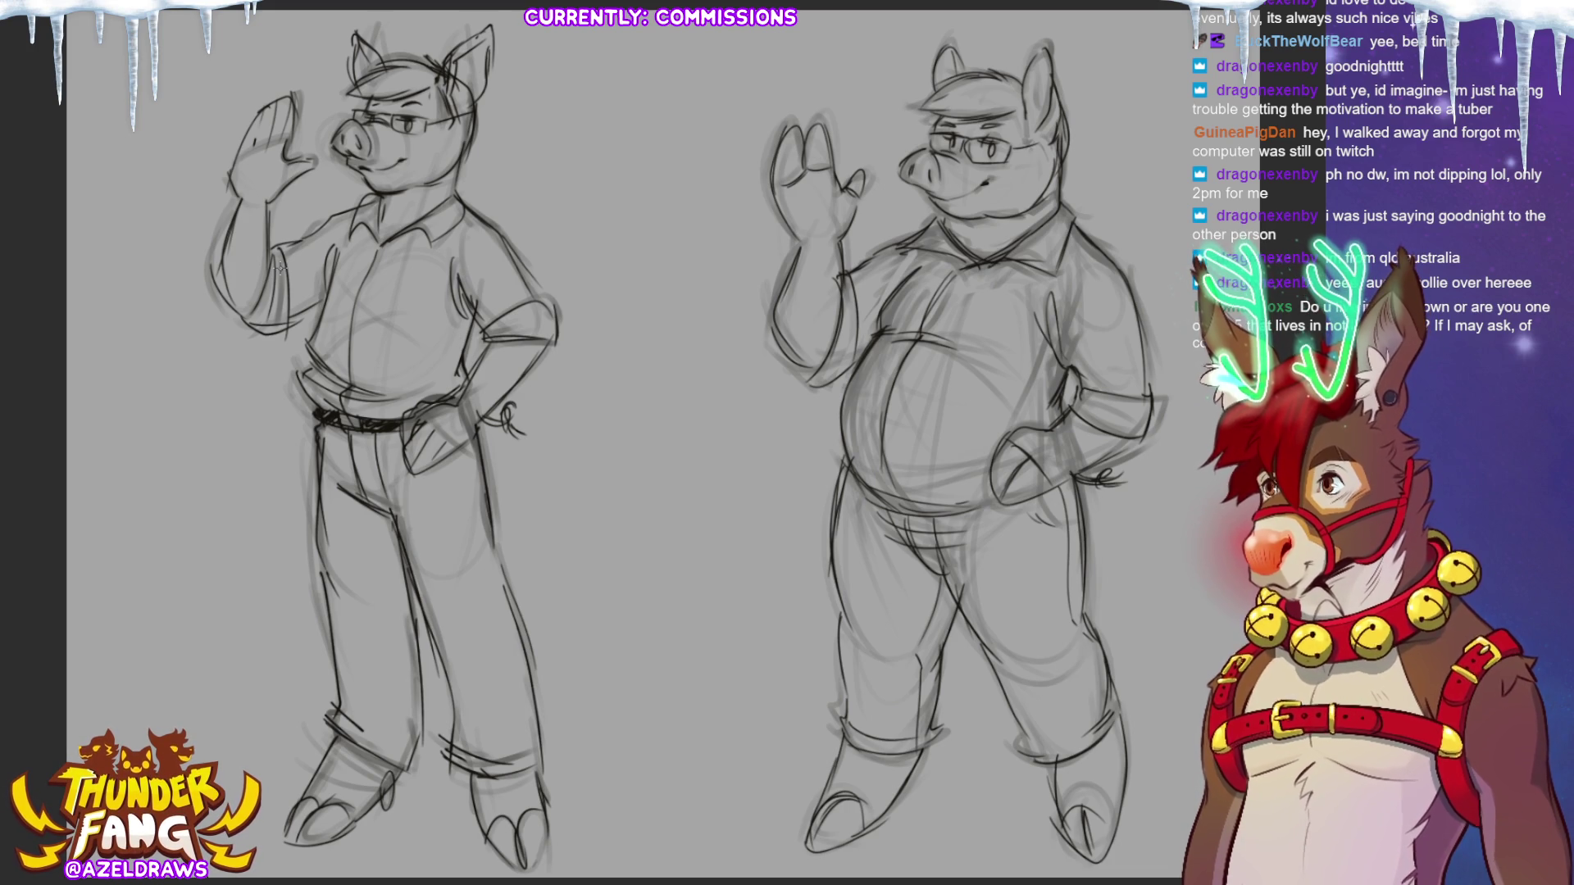
pyautogui.moveTo(264, 149); pyautogui.dragTo(289, 135)
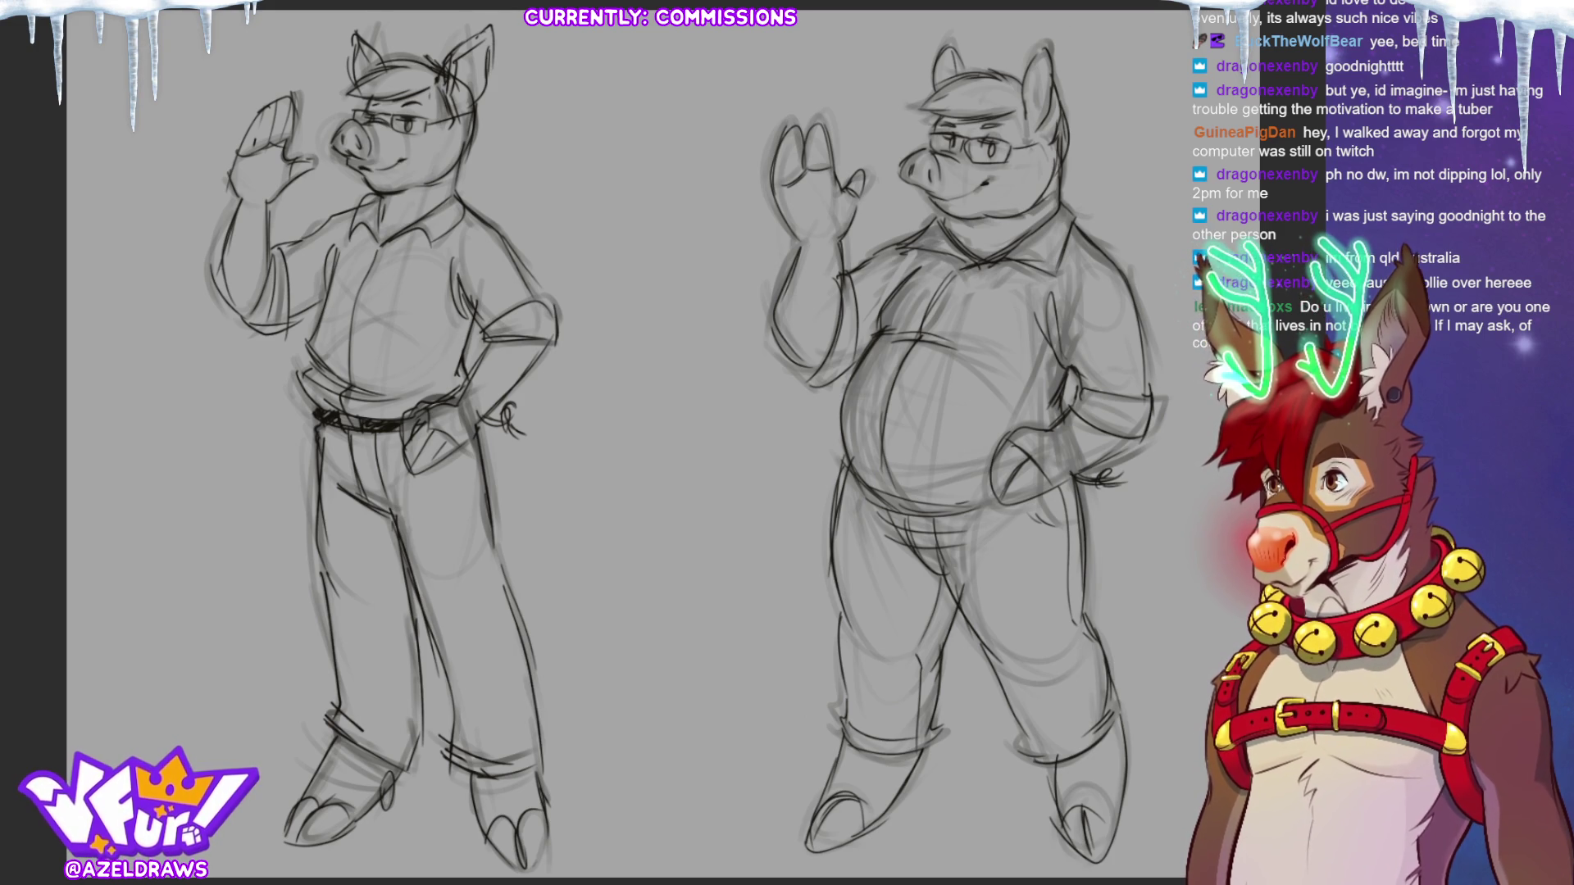
pyautogui.moveTo(1050, 75)
pyautogui.mouseDown()
pyautogui.moveTo(1038, 106)
pyautogui.moveTo(1058, 123)
pyautogui.moveTo(947, 54)
pyautogui.moveTo(972, 47)
pyautogui.mouseUp()
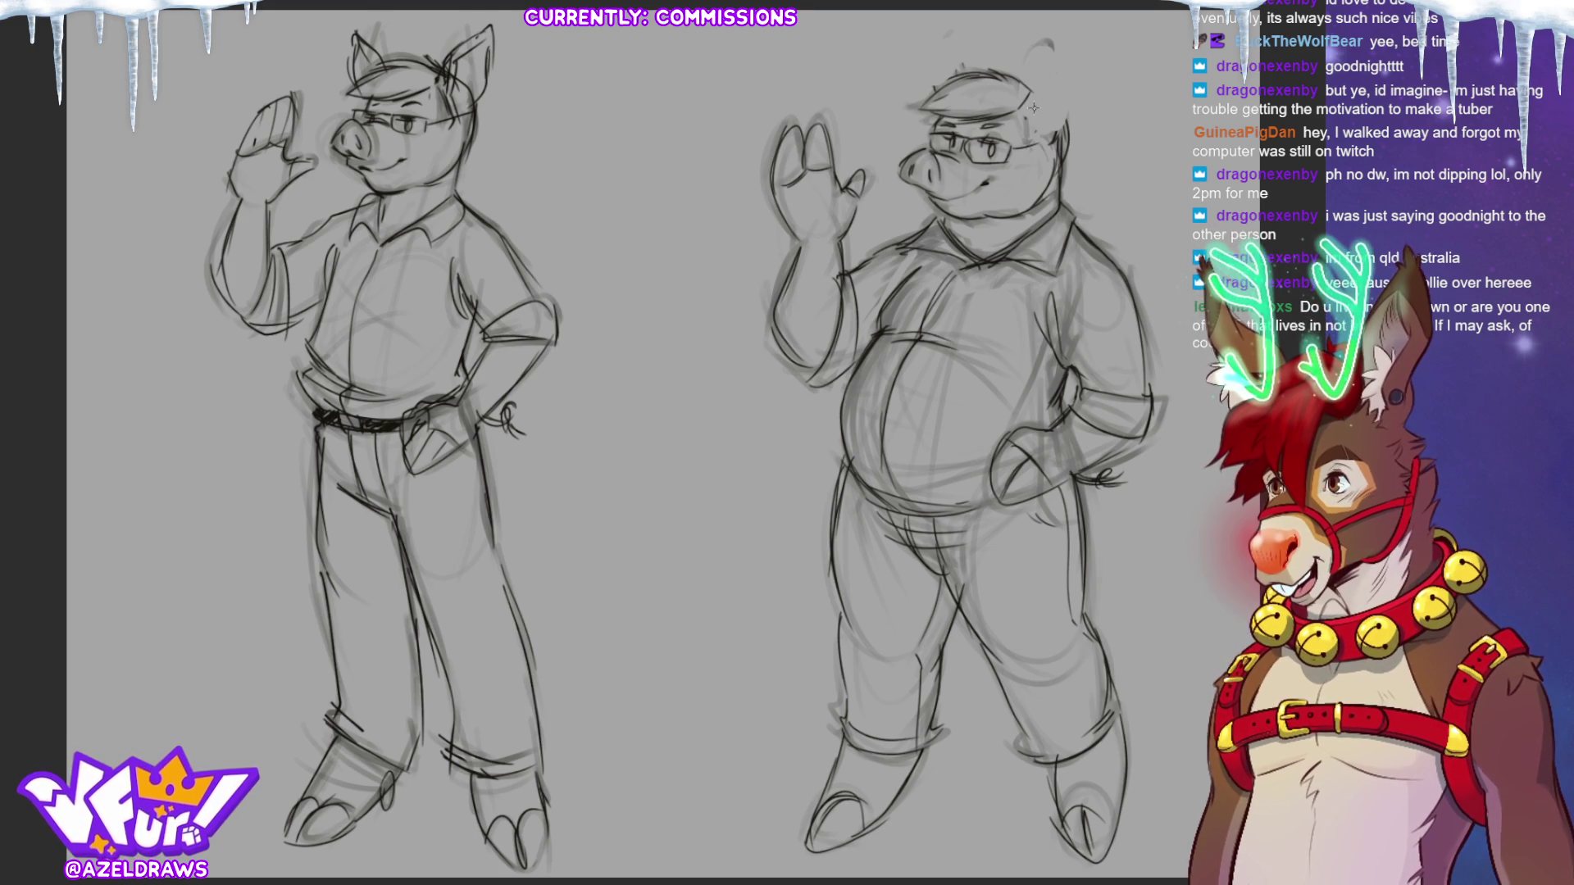
# Redraw both ears on the right pig's head.
pyautogui.moveTo(1025, 56)
pyautogui.mouseDown()
pyautogui.moveTo(1031, 101)
pyautogui.moveTo(1054, 46)
pyautogui.moveTo(1067, 127)
pyautogui.mouseUp()
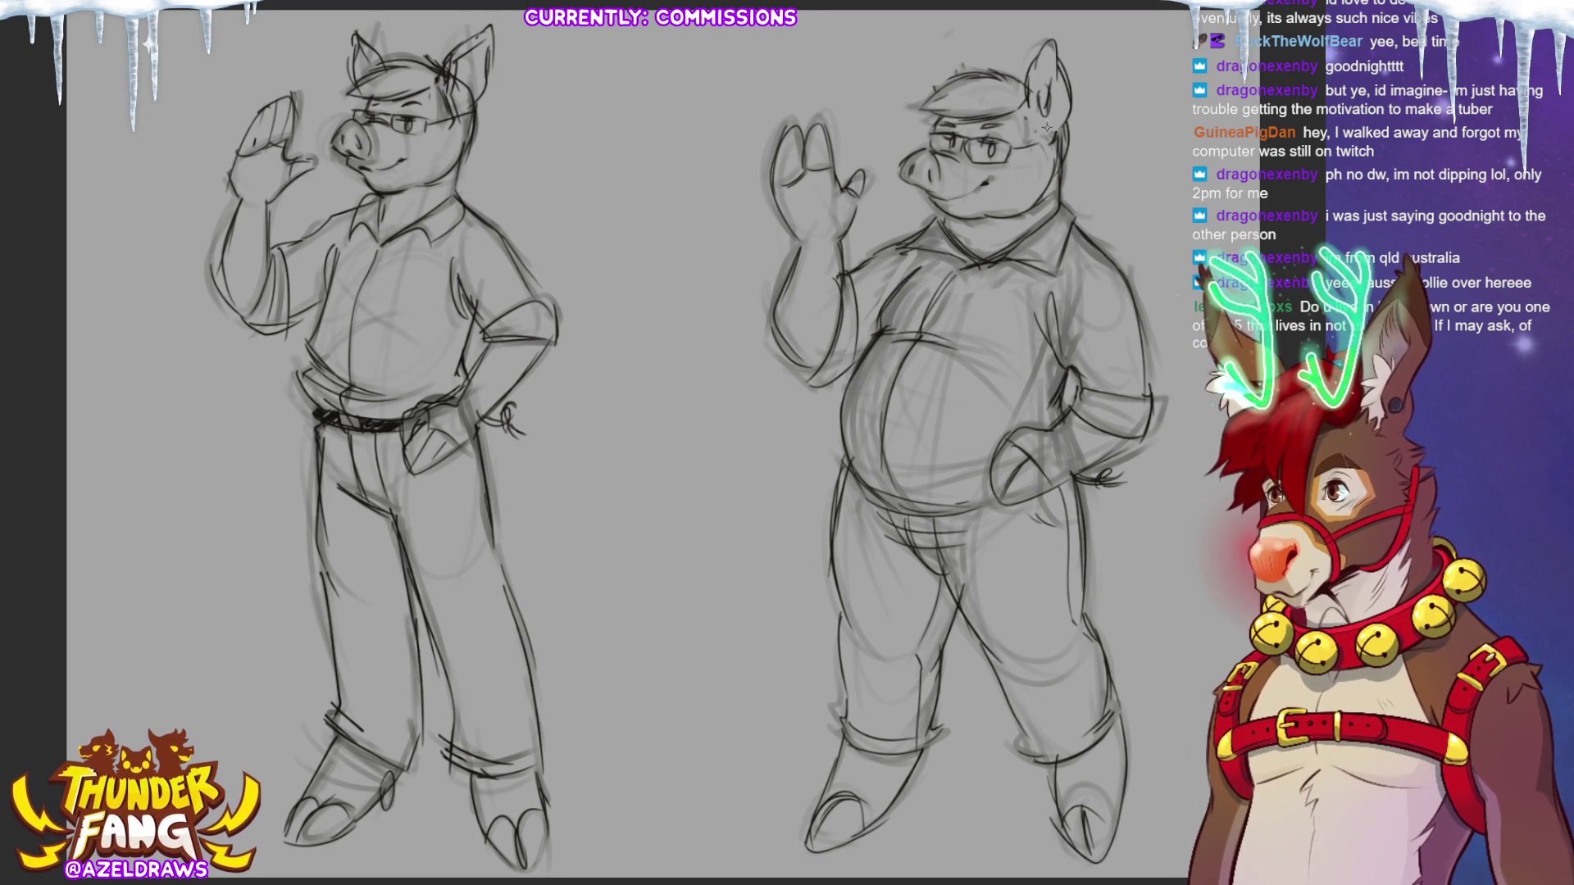
pyautogui.moveTo(1059, 66)
pyautogui.mouseDown()
pyautogui.moveTo(1063, 115)
pyautogui.moveTo(1042, 136)
pyautogui.mouseUp()
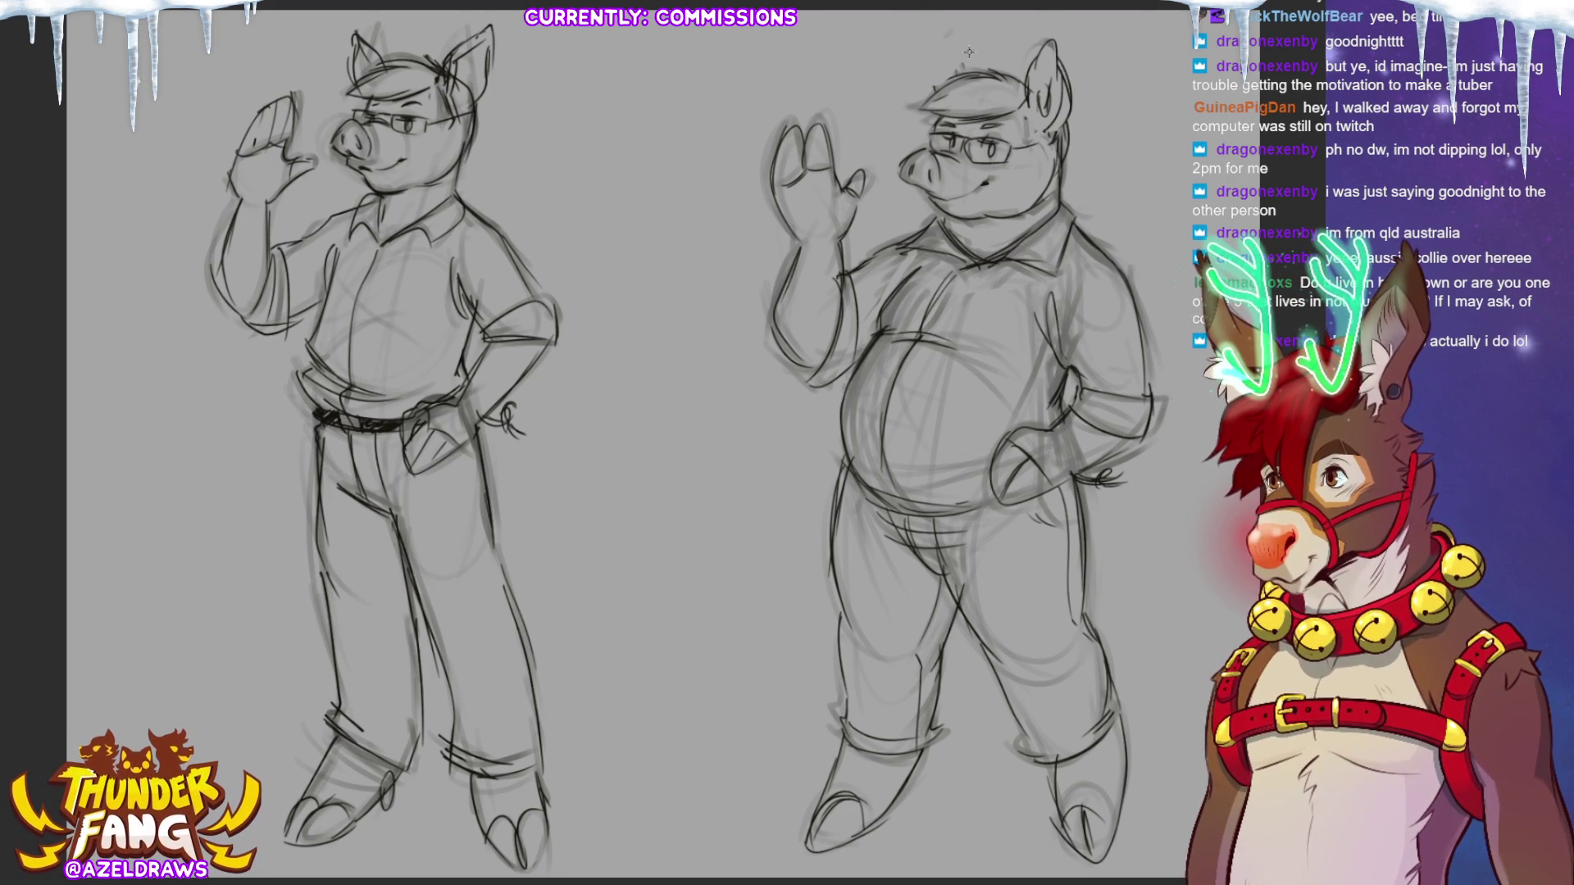
pyautogui.moveTo(917, 48); pyautogui.dragTo(923, 100)
pyautogui.moveTo(933, 57); pyautogui.dragTo(956, 86)
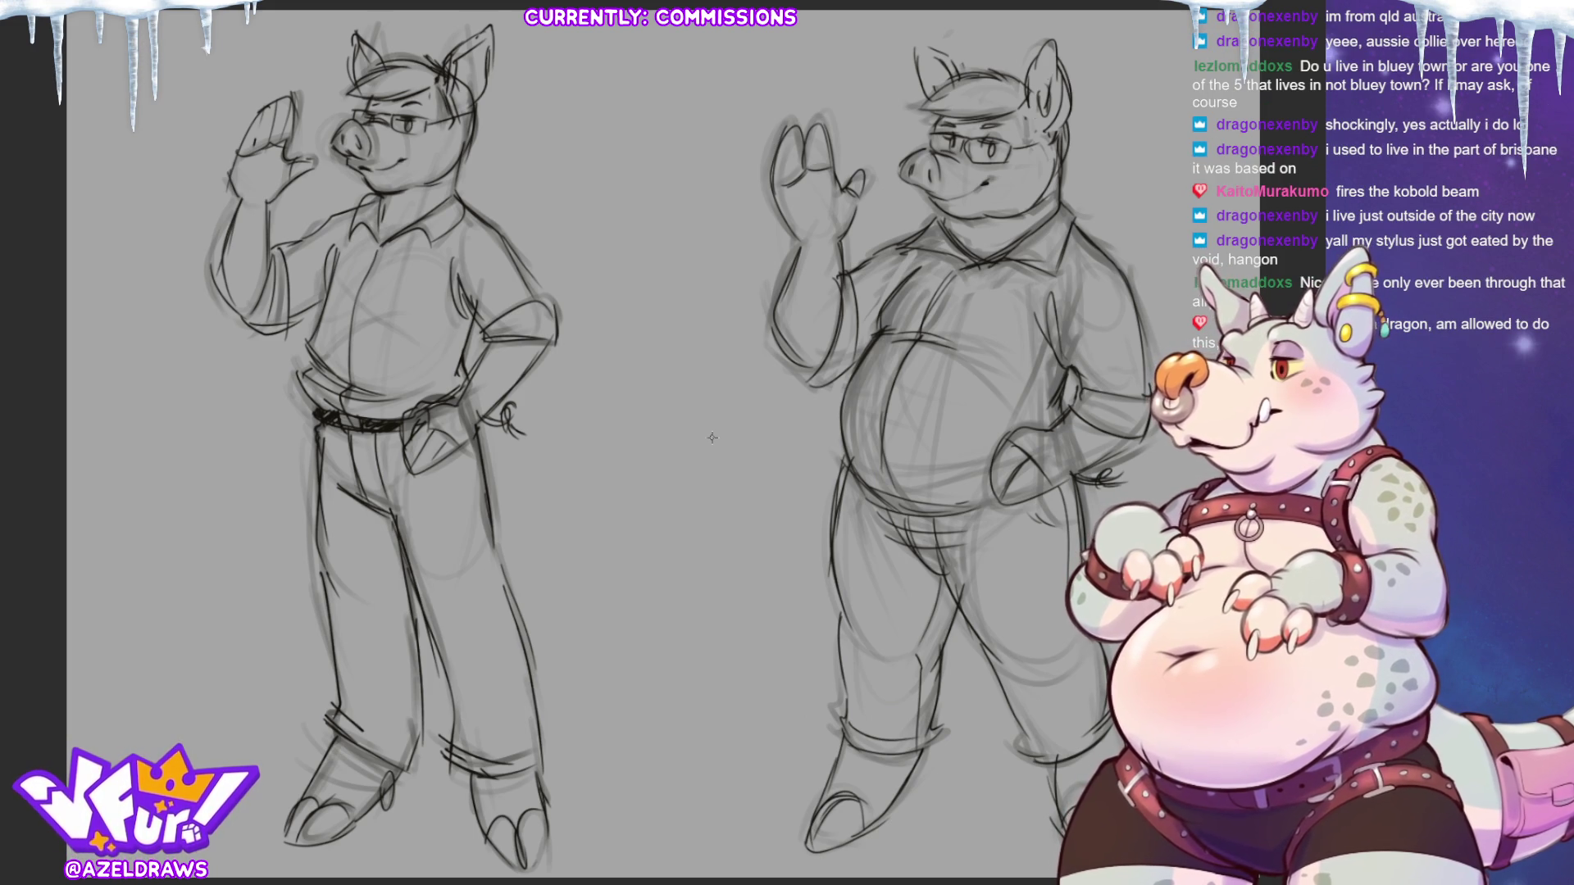
# Lasso and reposition the right pig's head, then label the sketches with circled A and B.
pyautogui.moveTo(953, 220)
pyautogui.mouseDown()
pyautogui.moveTo(930, 209)
pyautogui.moveTo(879, 64)
pyautogui.moveTo(1117, 79)
pyautogui.moveTo(1065, 197)
pyautogui.moveTo(955, 223)
pyautogui.moveTo(992, 232)
pyautogui.moveTo(1003, 219)
pyautogui.mouseUp()
pyautogui.hotkey('ctrl', 't')
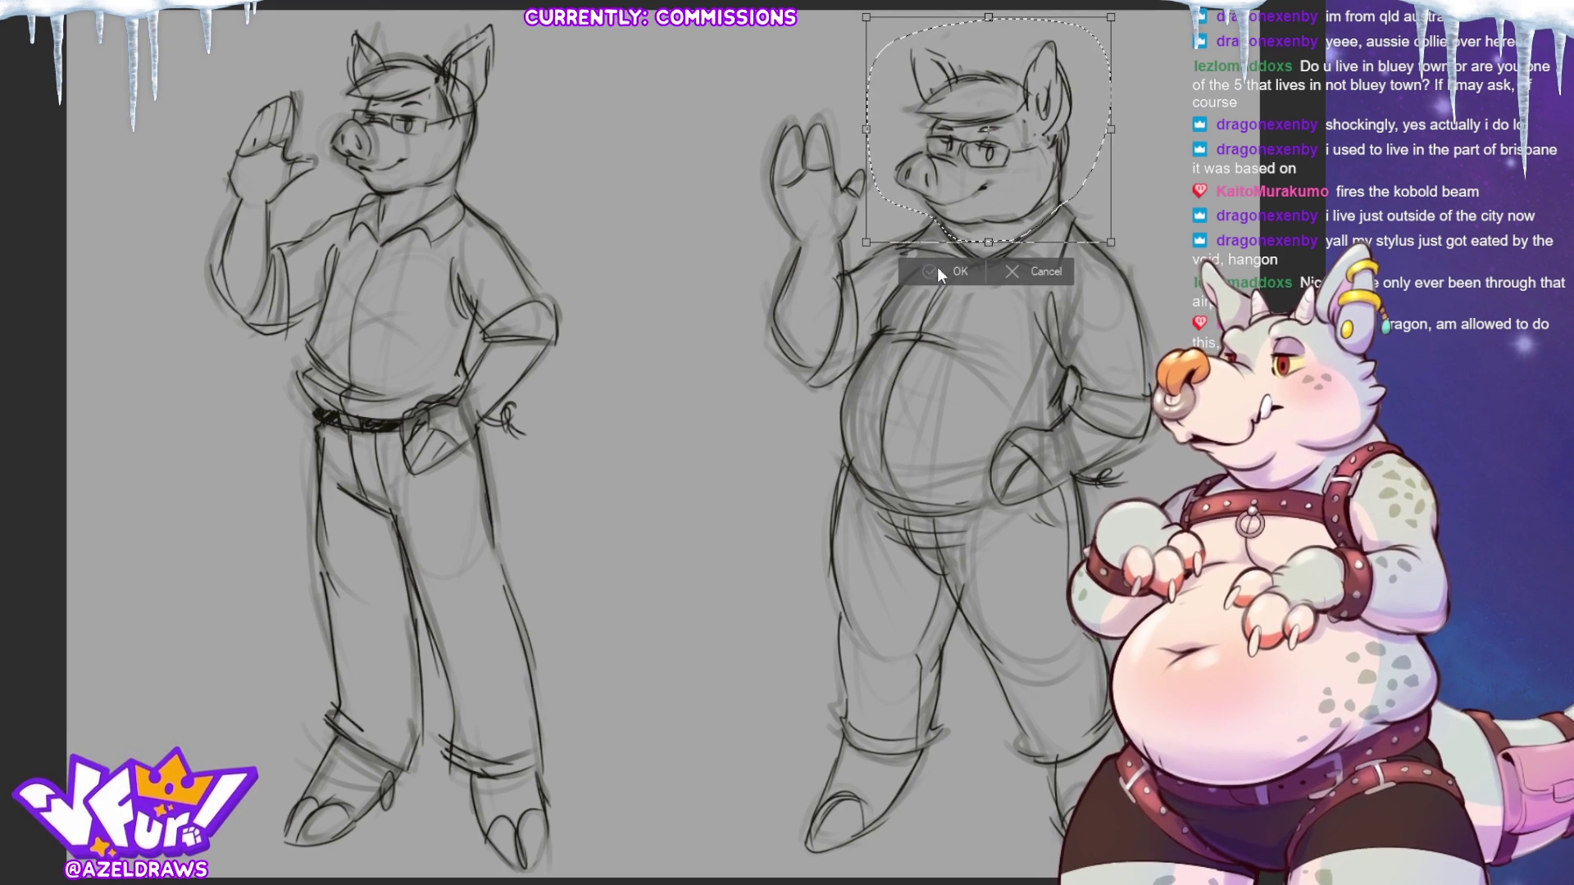
pyautogui.press('Return')
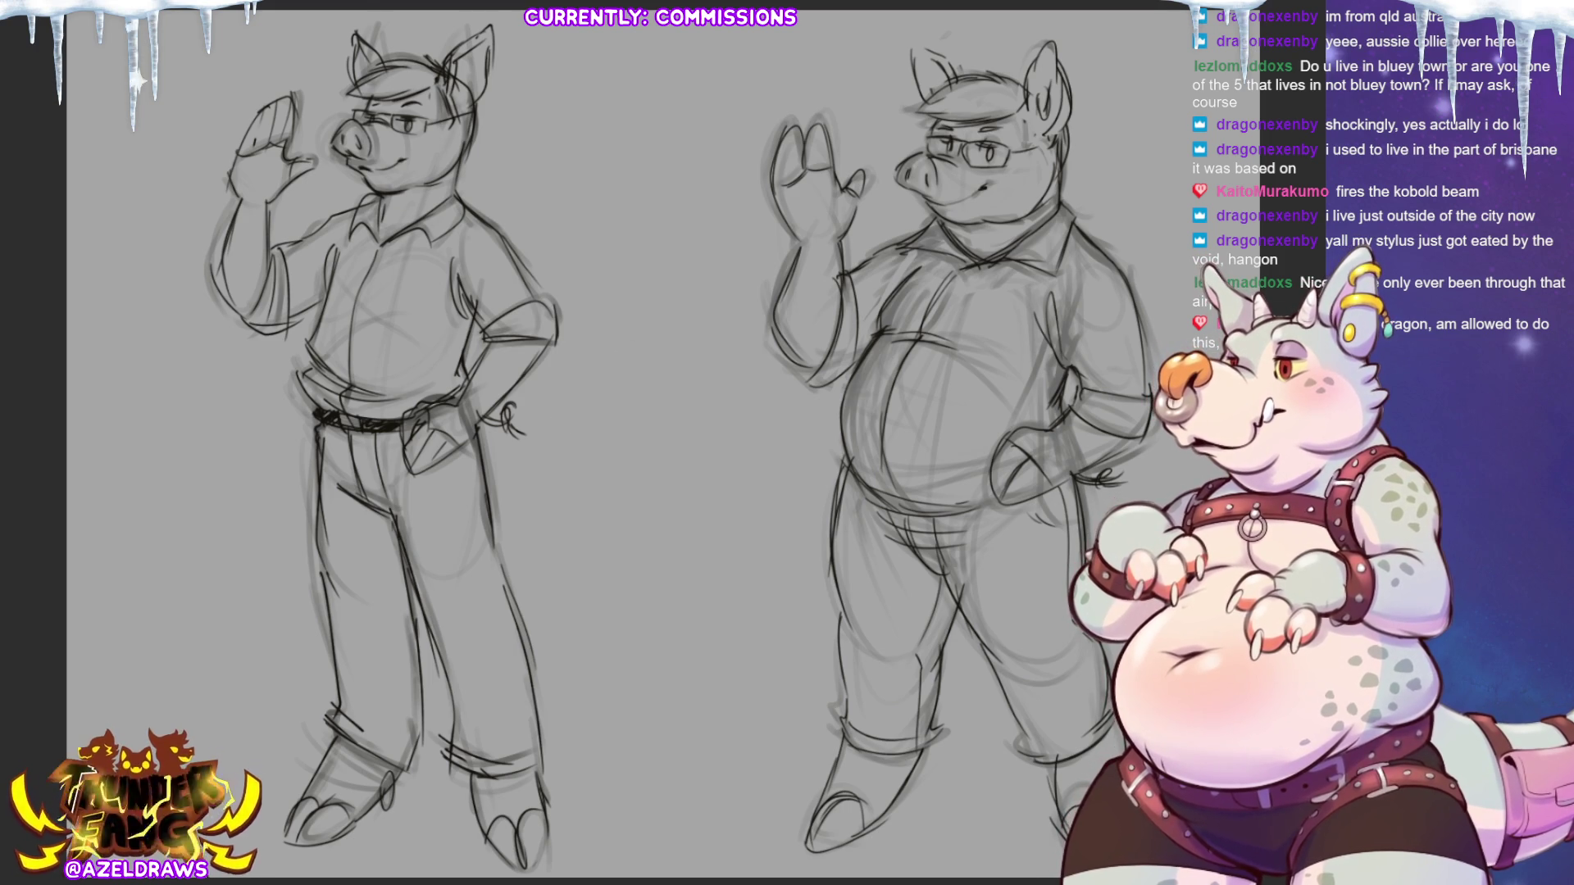
pyautogui.moveTo(140, 193)
pyautogui.mouseDown()
pyautogui.moveTo(163, 186)
pyautogui.moveTo(156, 141)
pyautogui.mouseUp()
pyautogui.moveTo(708, 127)
pyautogui.mouseDown()
pyautogui.moveTo(710, 172)
pyautogui.moveTo(723, 102)
pyautogui.moveTo(746, 131)
pyautogui.mouseUp()
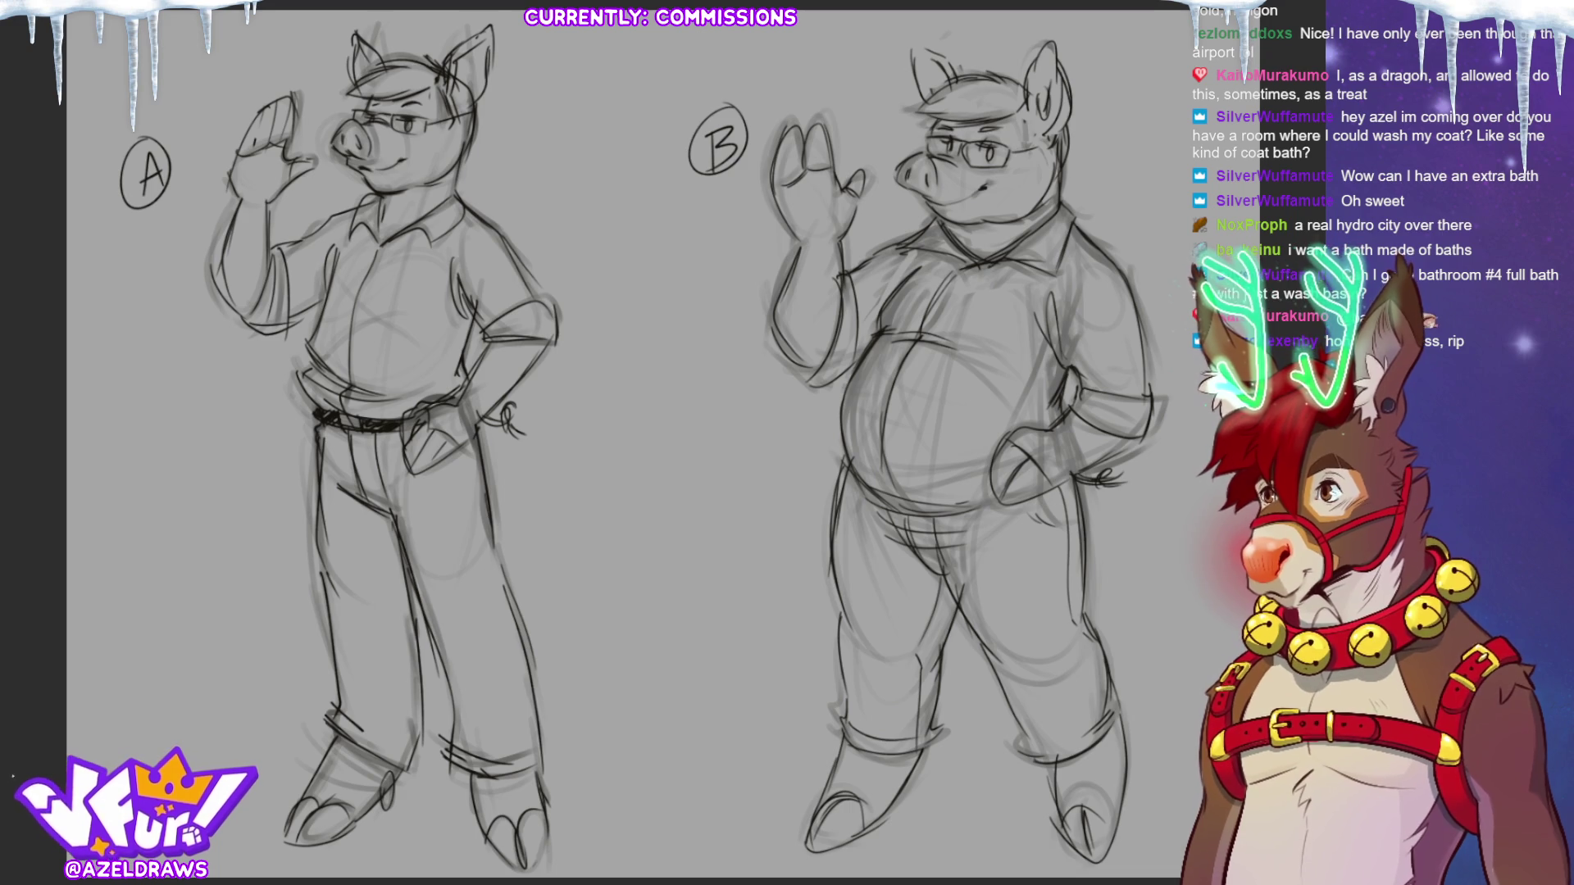
# Paste the copied floor-plan tweet screenshot into the canvas's top-left corner.
pyautogui.hotkey('ctrl', 'v')
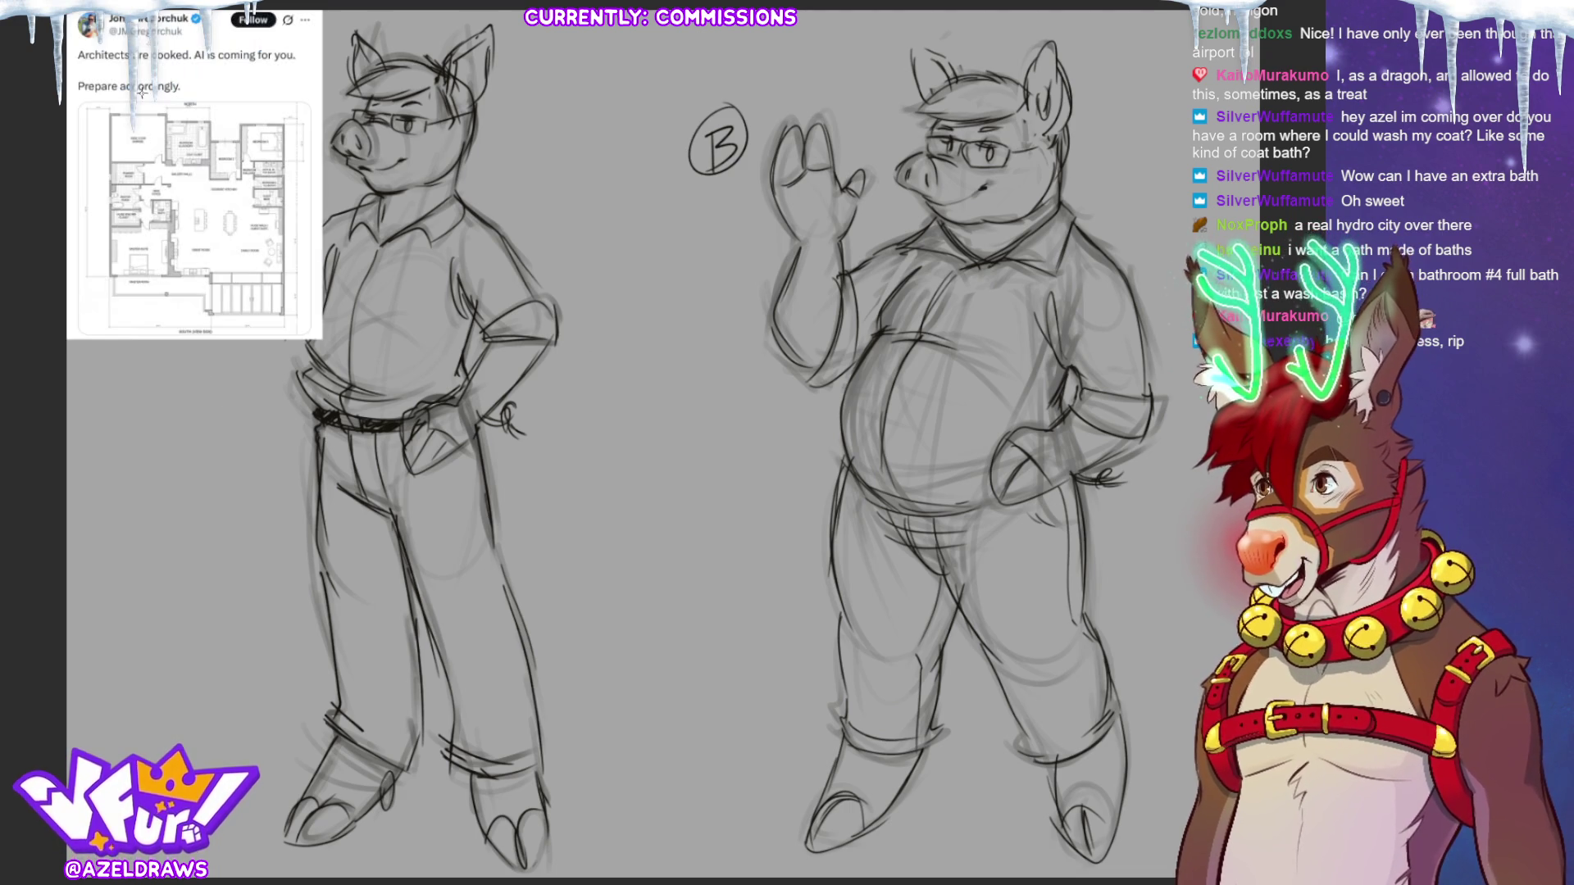
# Inspect the pasted tweet and bring its floor-plan drawing in as a separate layer.
pyautogui.scroll(3, 153, 136)
pyautogui.scroll(-3, 655, 442)
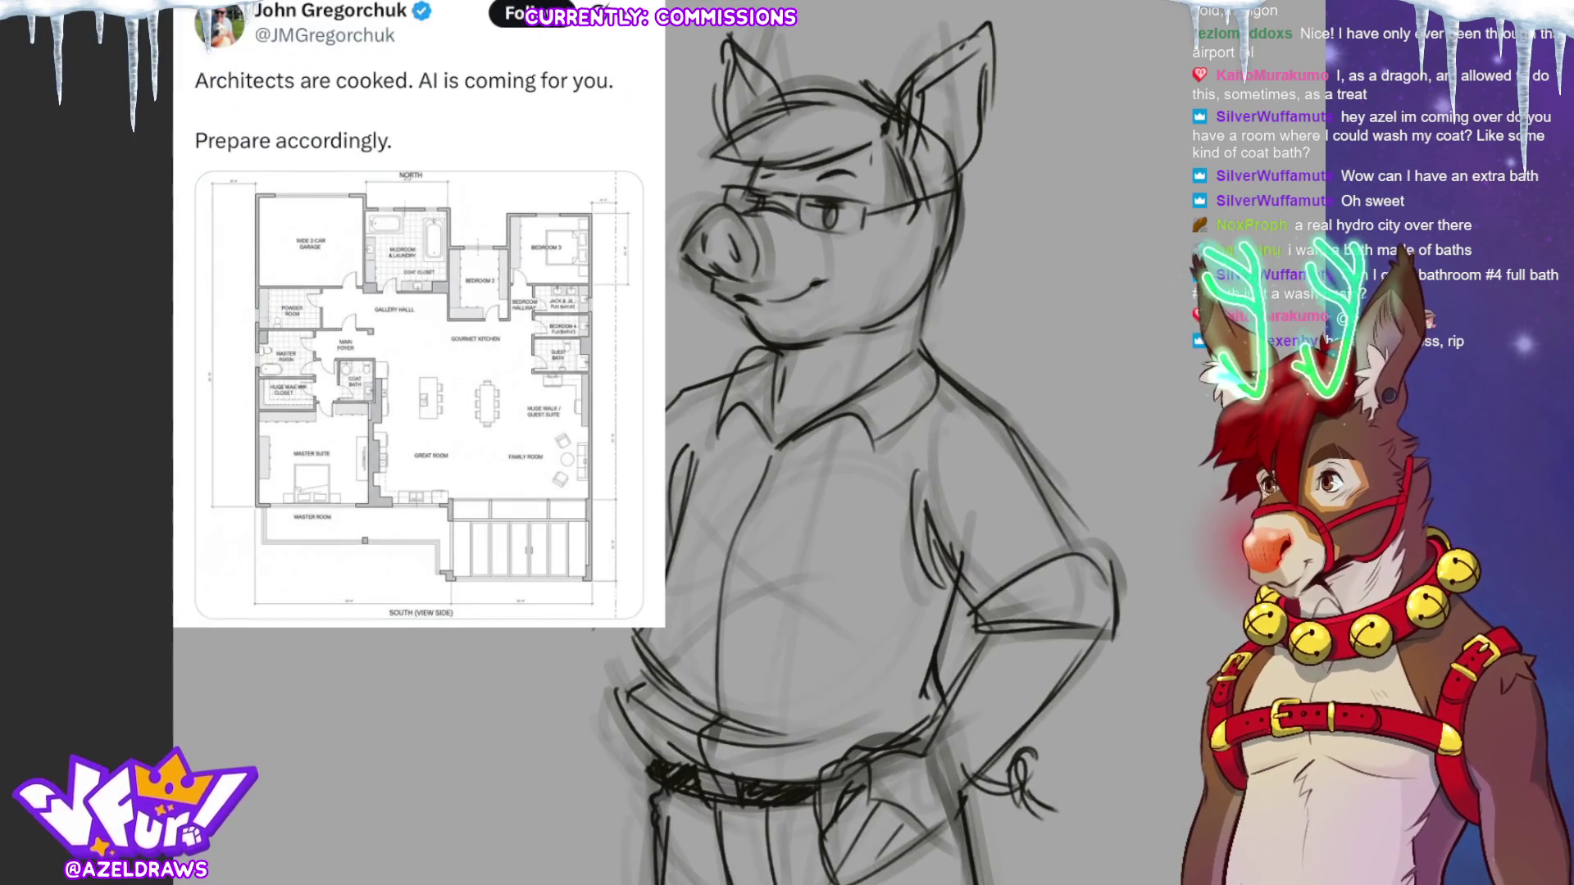
pyautogui.scroll(2, 656, 443)
pyautogui.moveTo(498, 241); pyautogui.dragTo(550, 241)
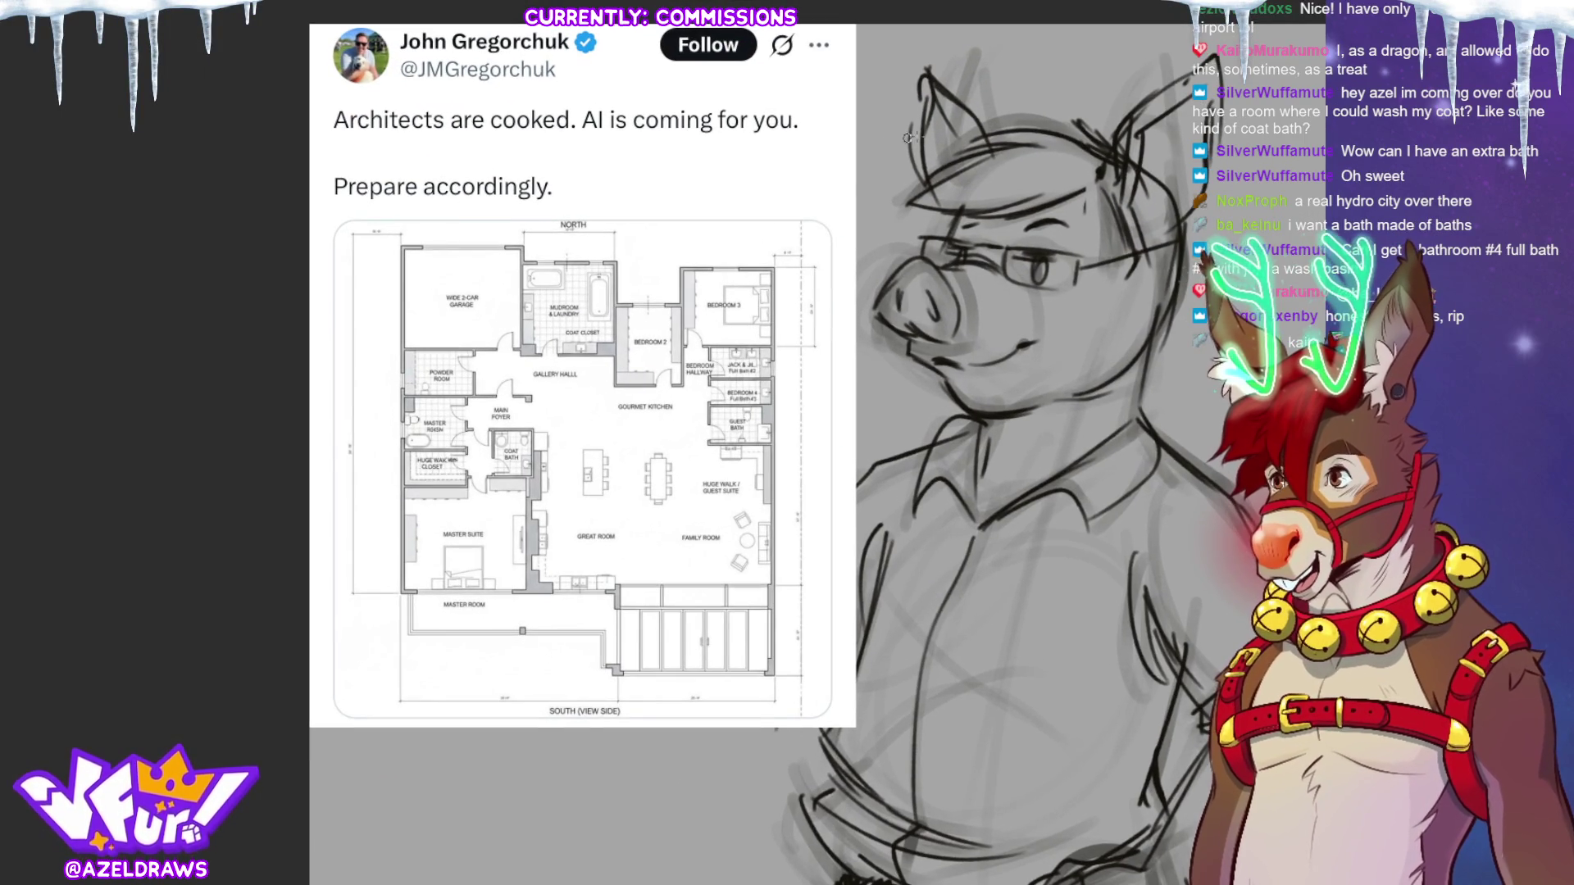
pyautogui.scroll(1, 639, 261)
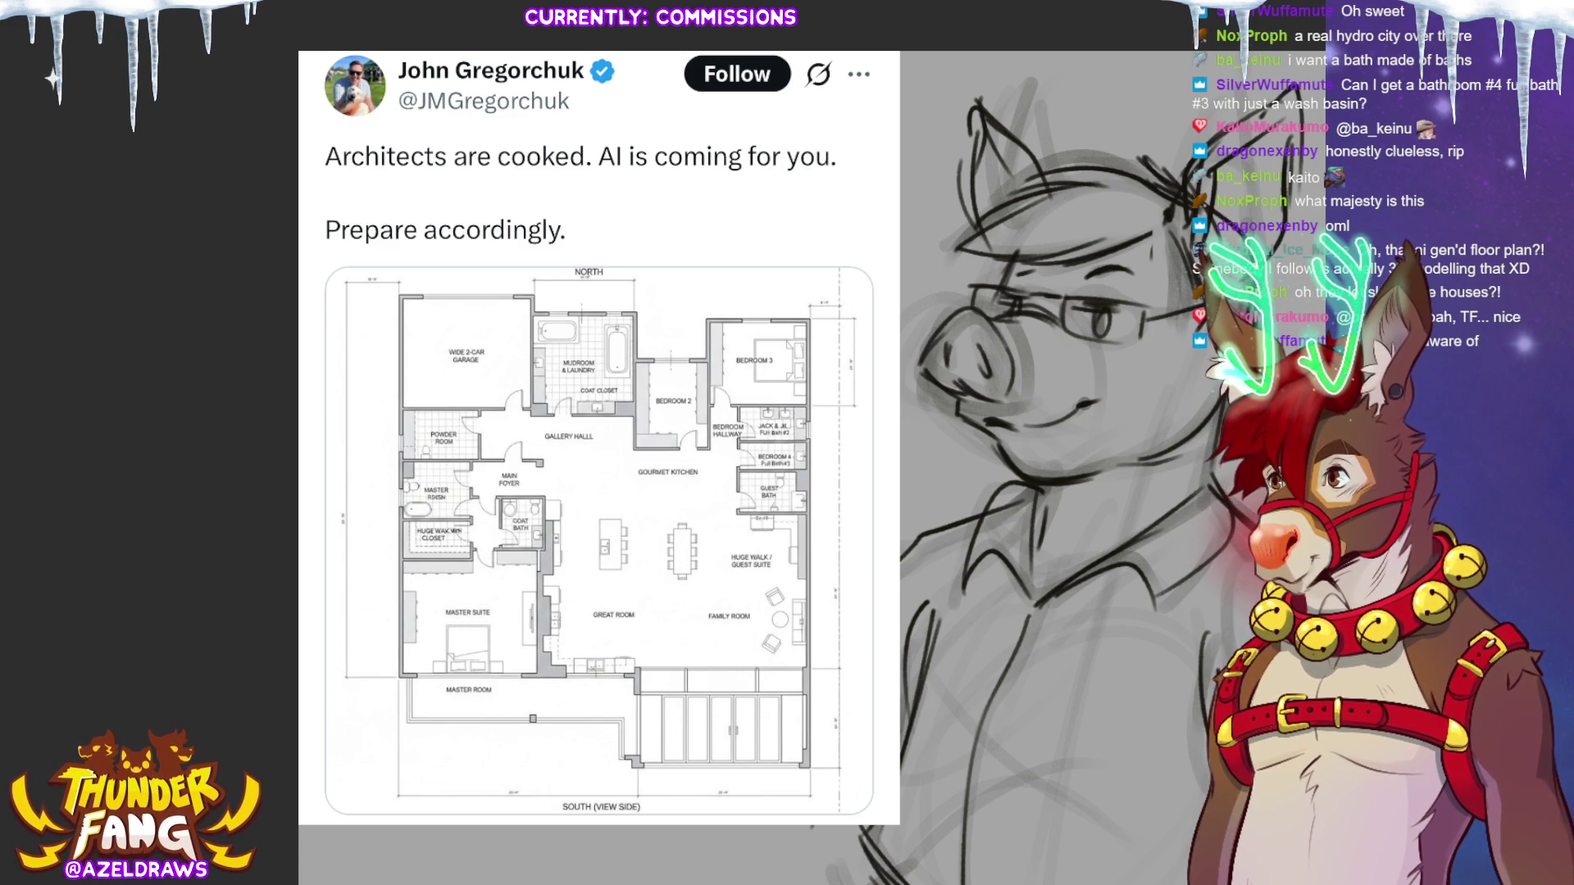
pyautogui.click(721, 481)
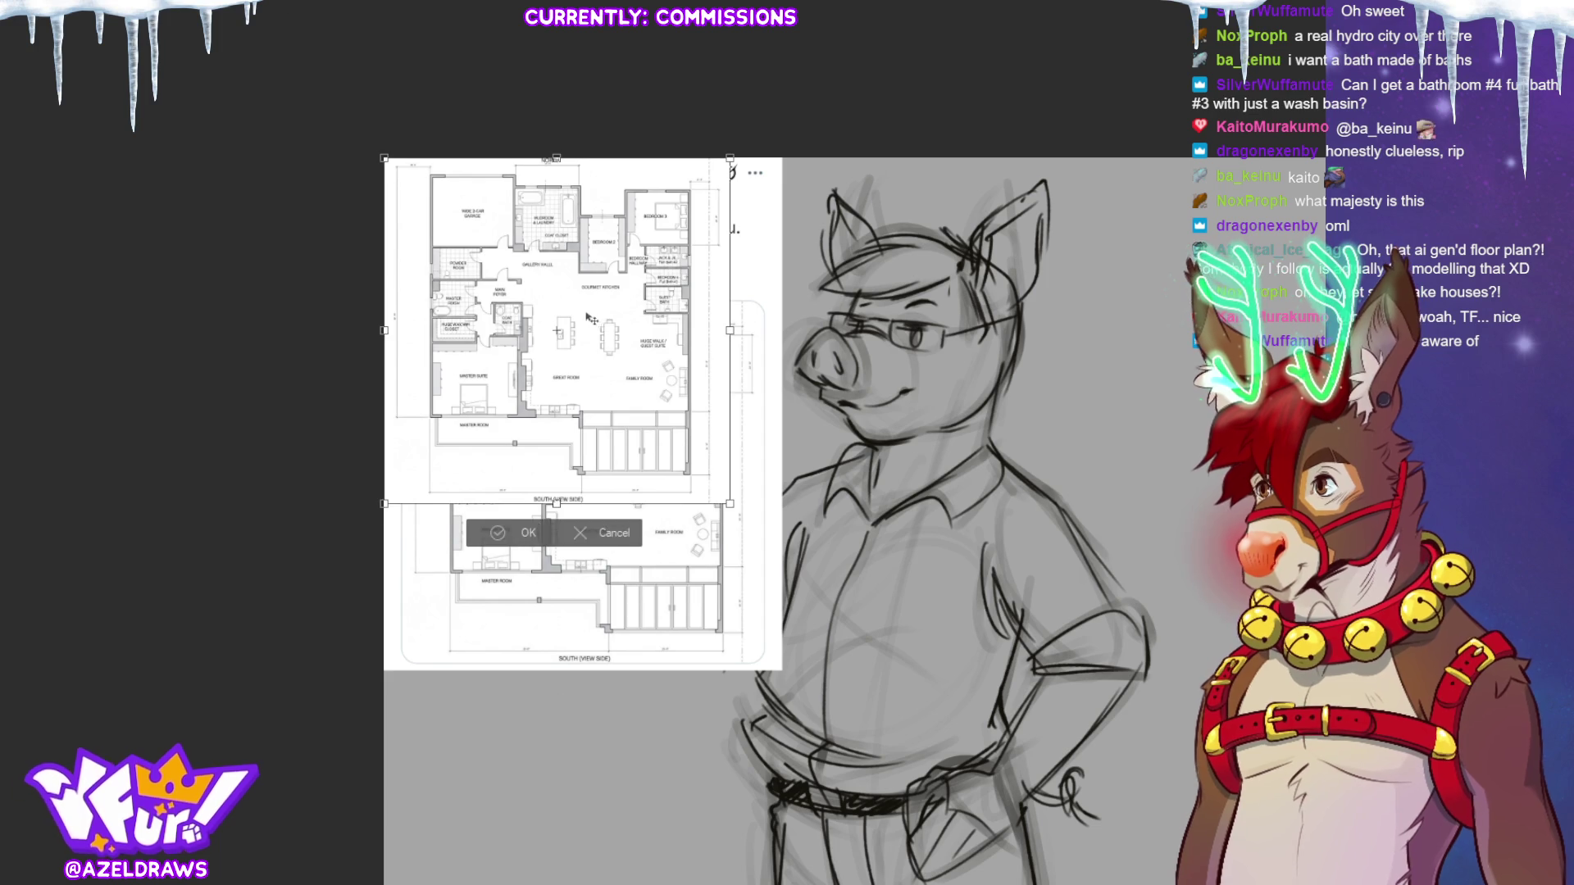
# Scale the floor plan up to cover most of the canvas, confirm the size, and zoom in to inspect it.
pyautogui.hotkey('ctrl', 'v')
pyautogui.hotkey('ctrl', 't')
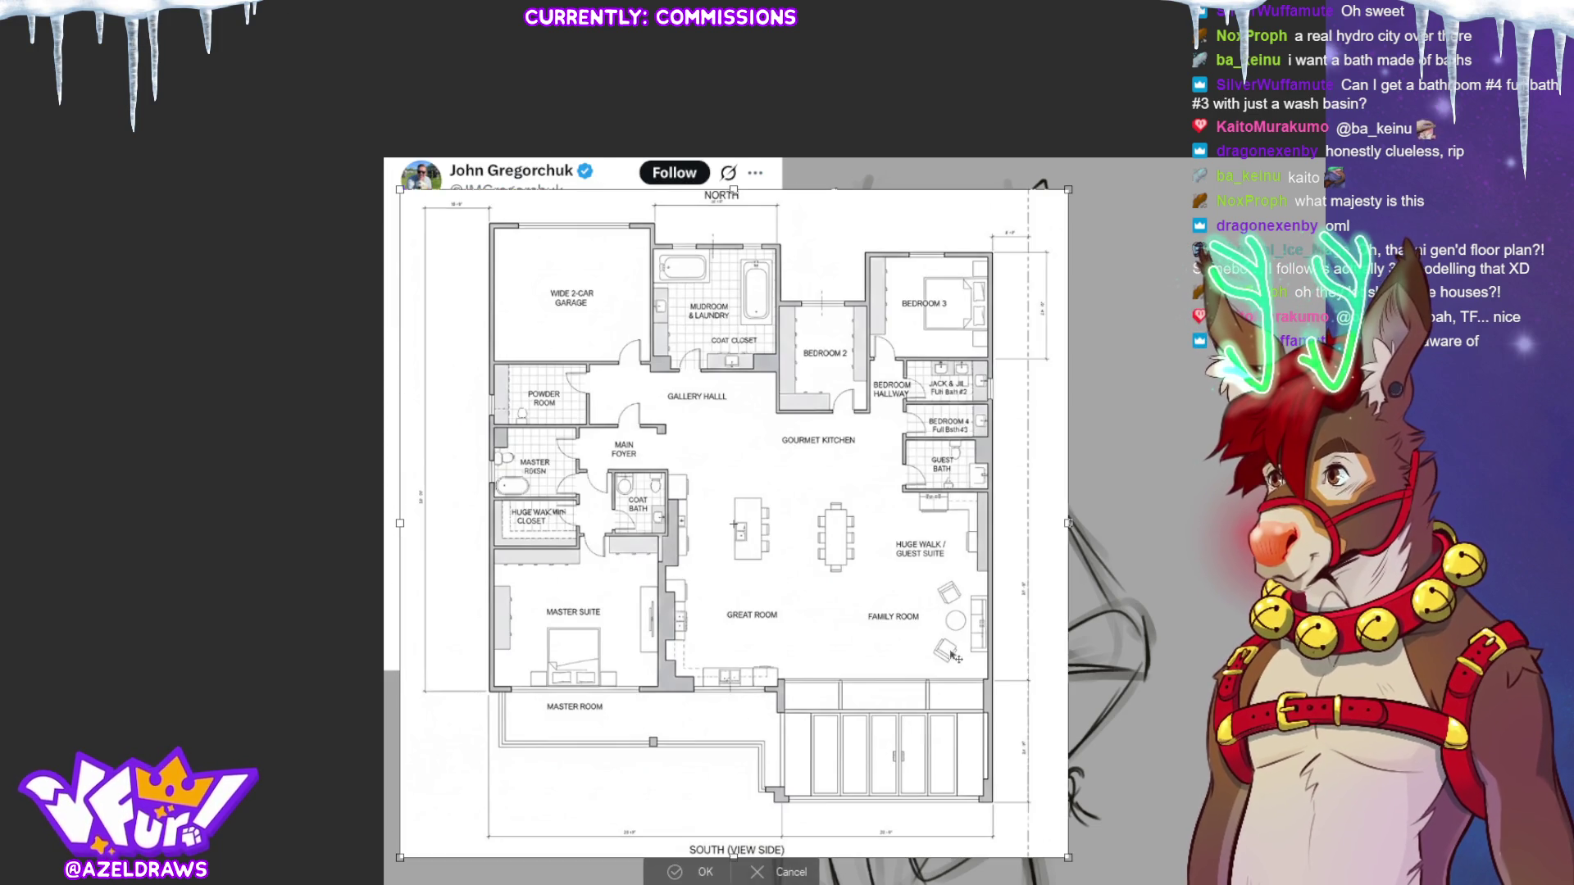
pyautogui.click(687, 872)
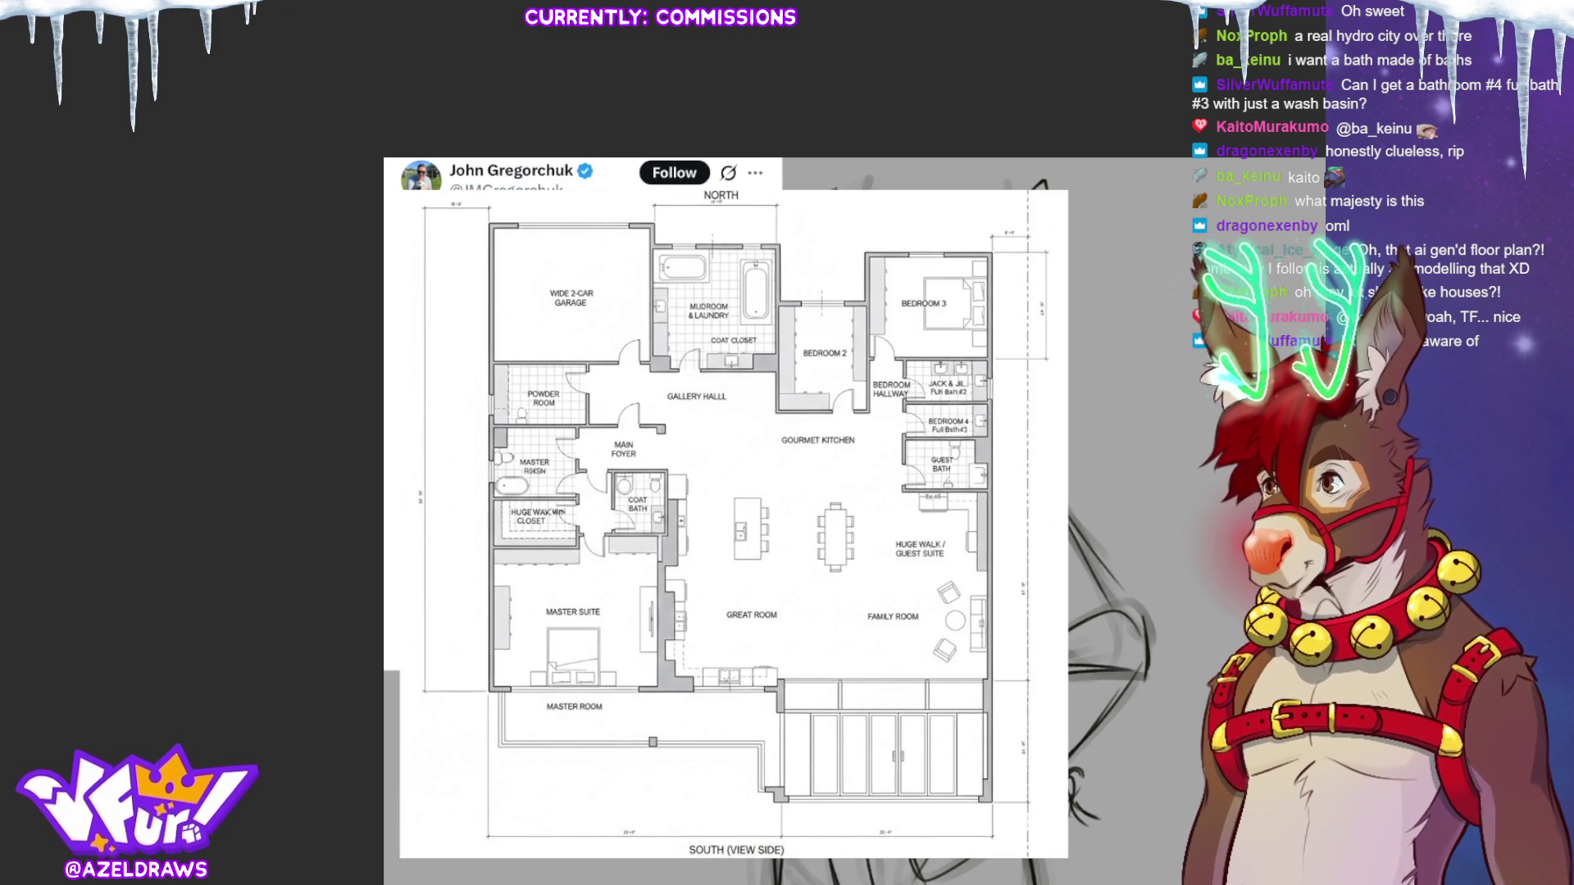
pyautogui.scroll(-3, 262, 166)
pyautogui.scroll(5, 263, 166)
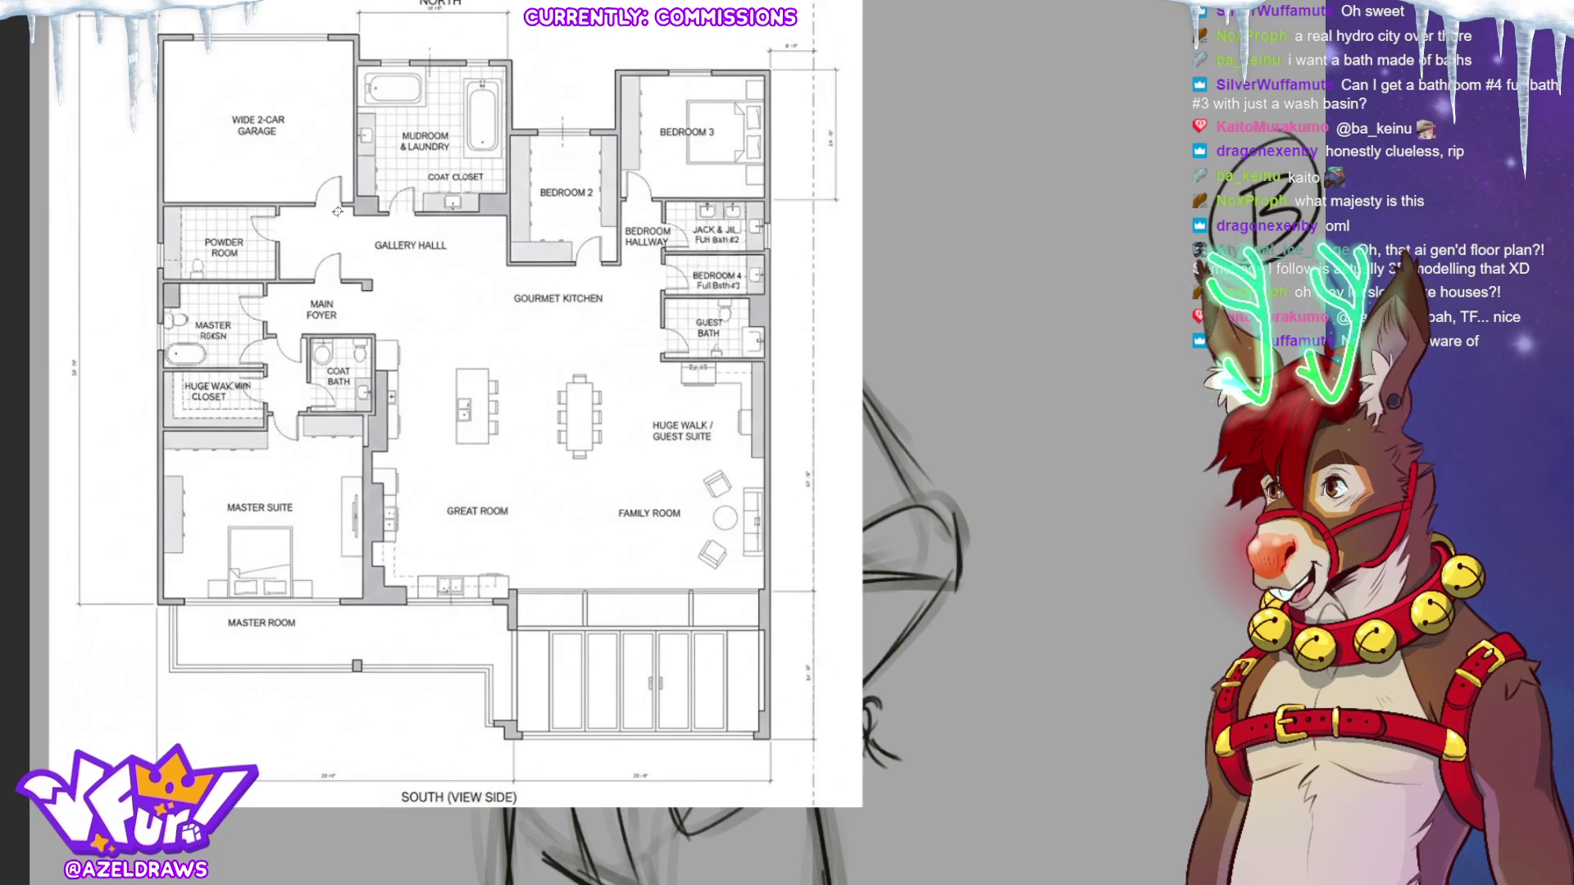
pyautogui.scroll(-2, 262, 166)
pyautogui.scroll(3, 299, 143)
pyautogui.scroll(-1, 299, 142)
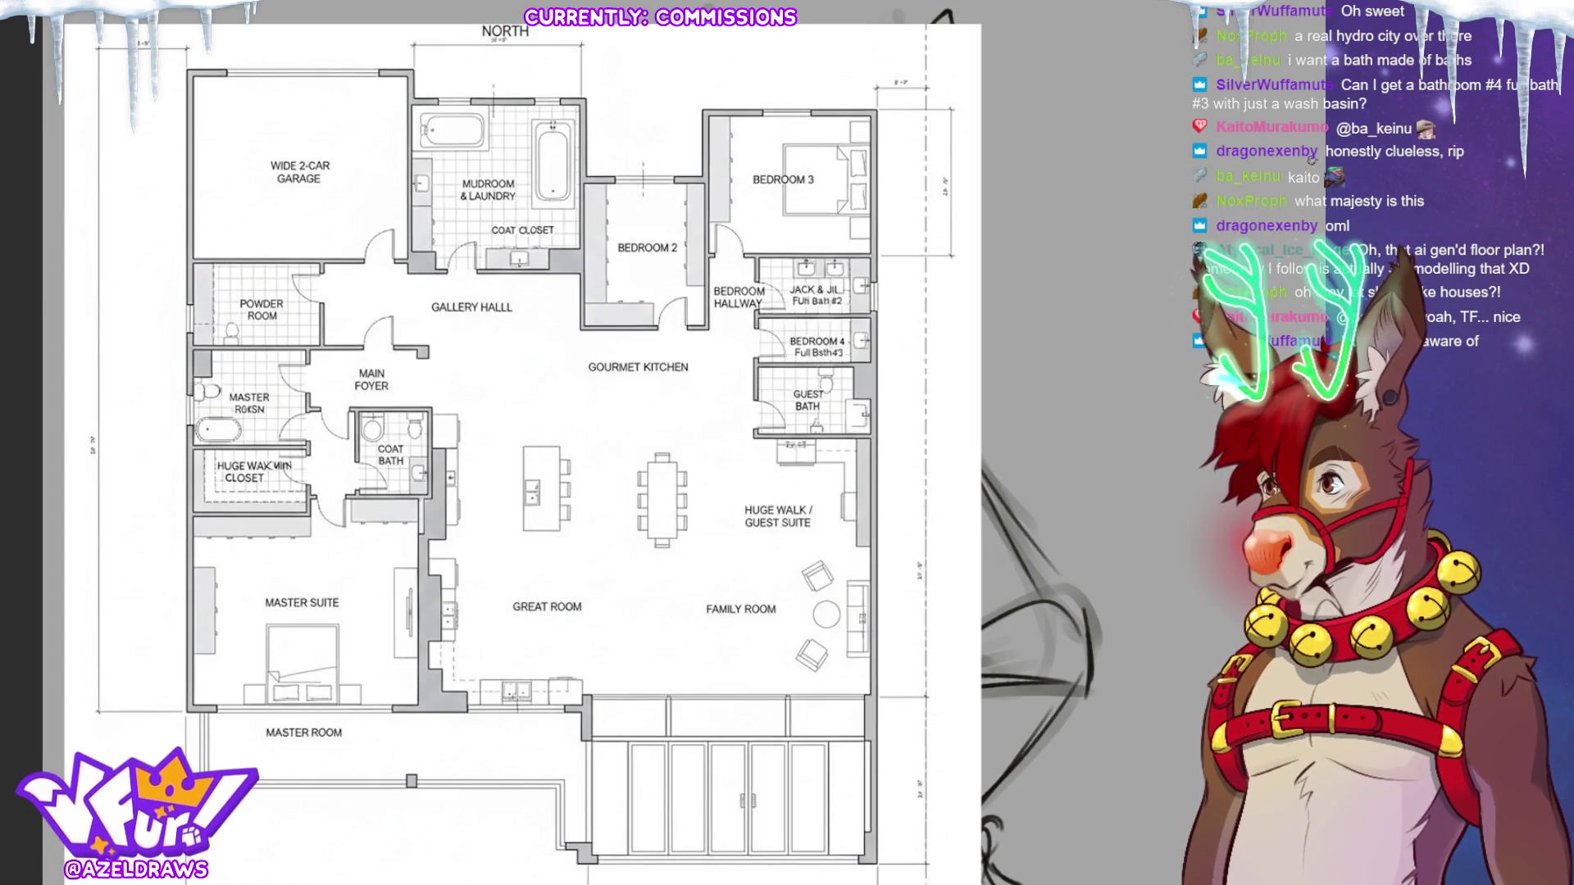
pyautogui.hscroll(-2, 525, 443)
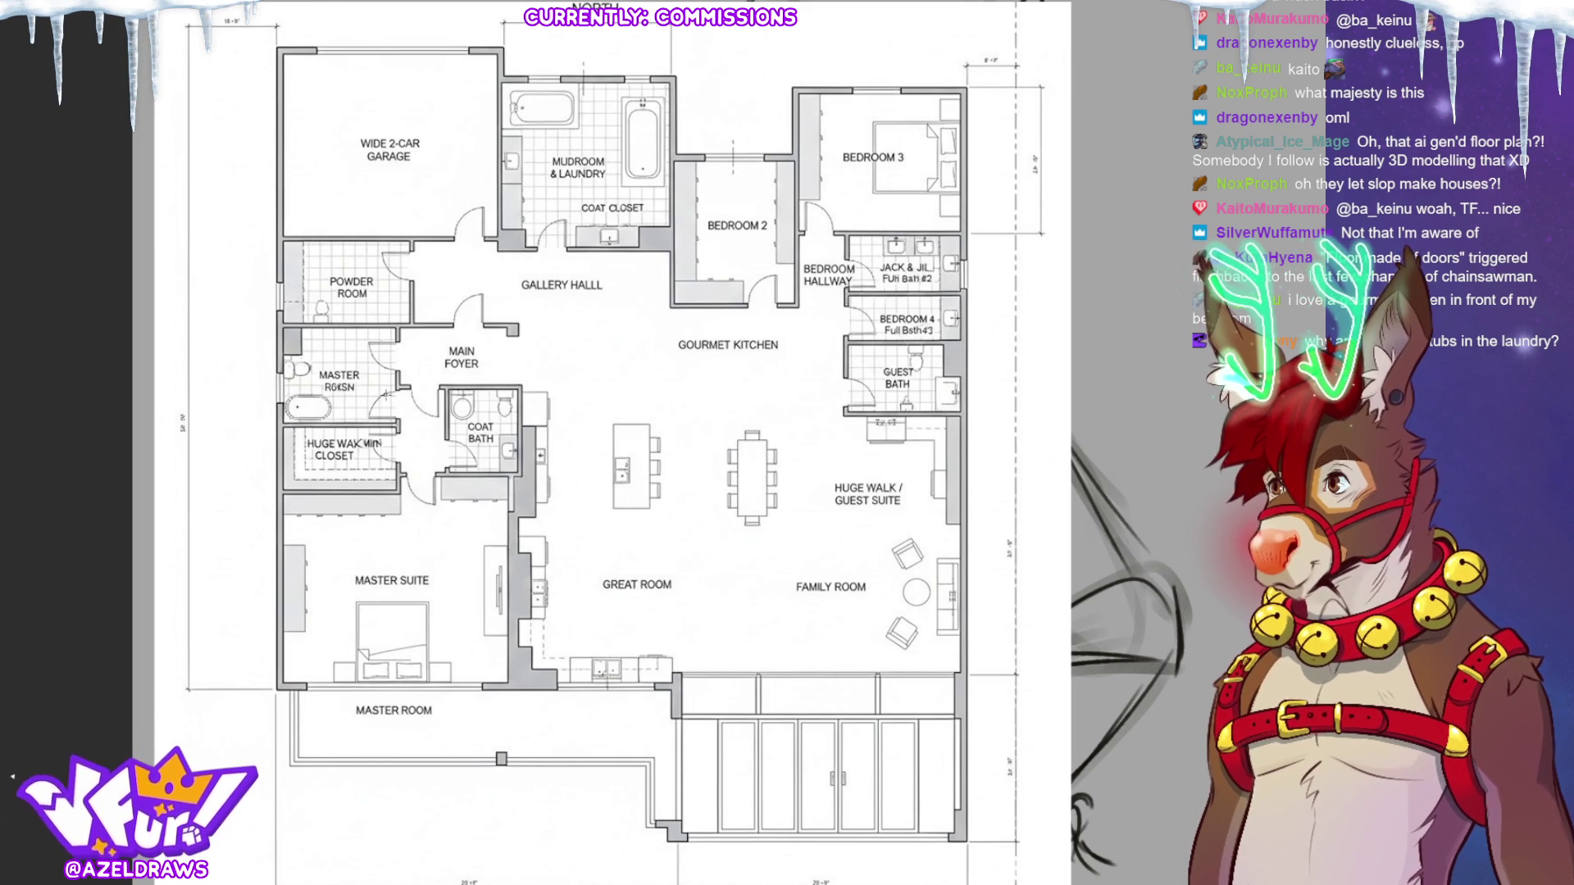
pyautogui.scroll(-2, 332, 140)
pyautogui.scroll(5, 480, 213)
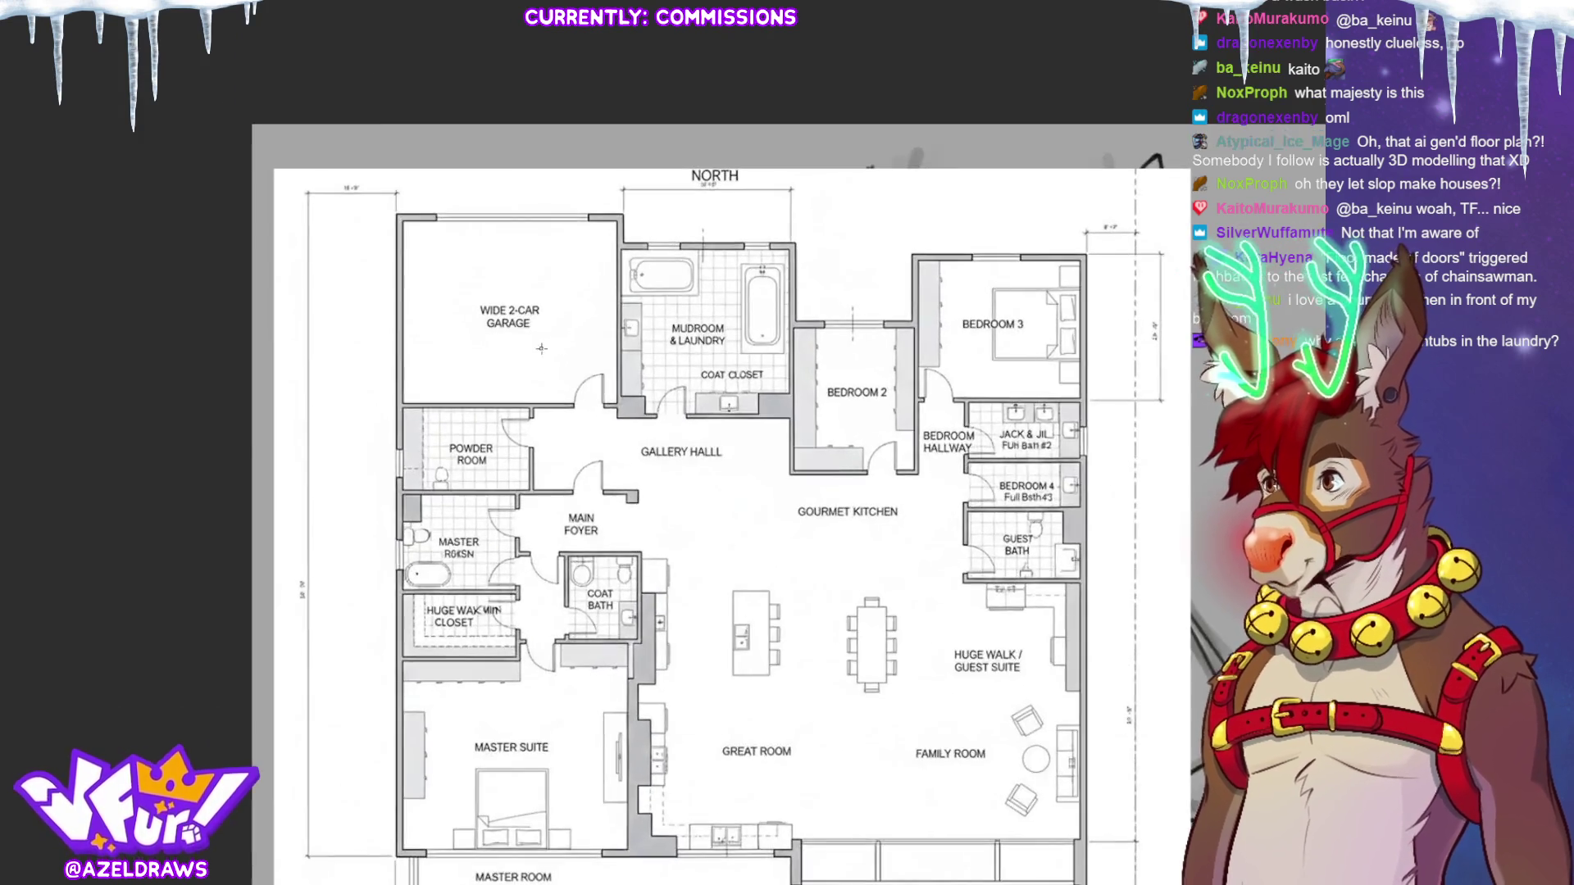
pyautogui.scroll(1, 561, 325)
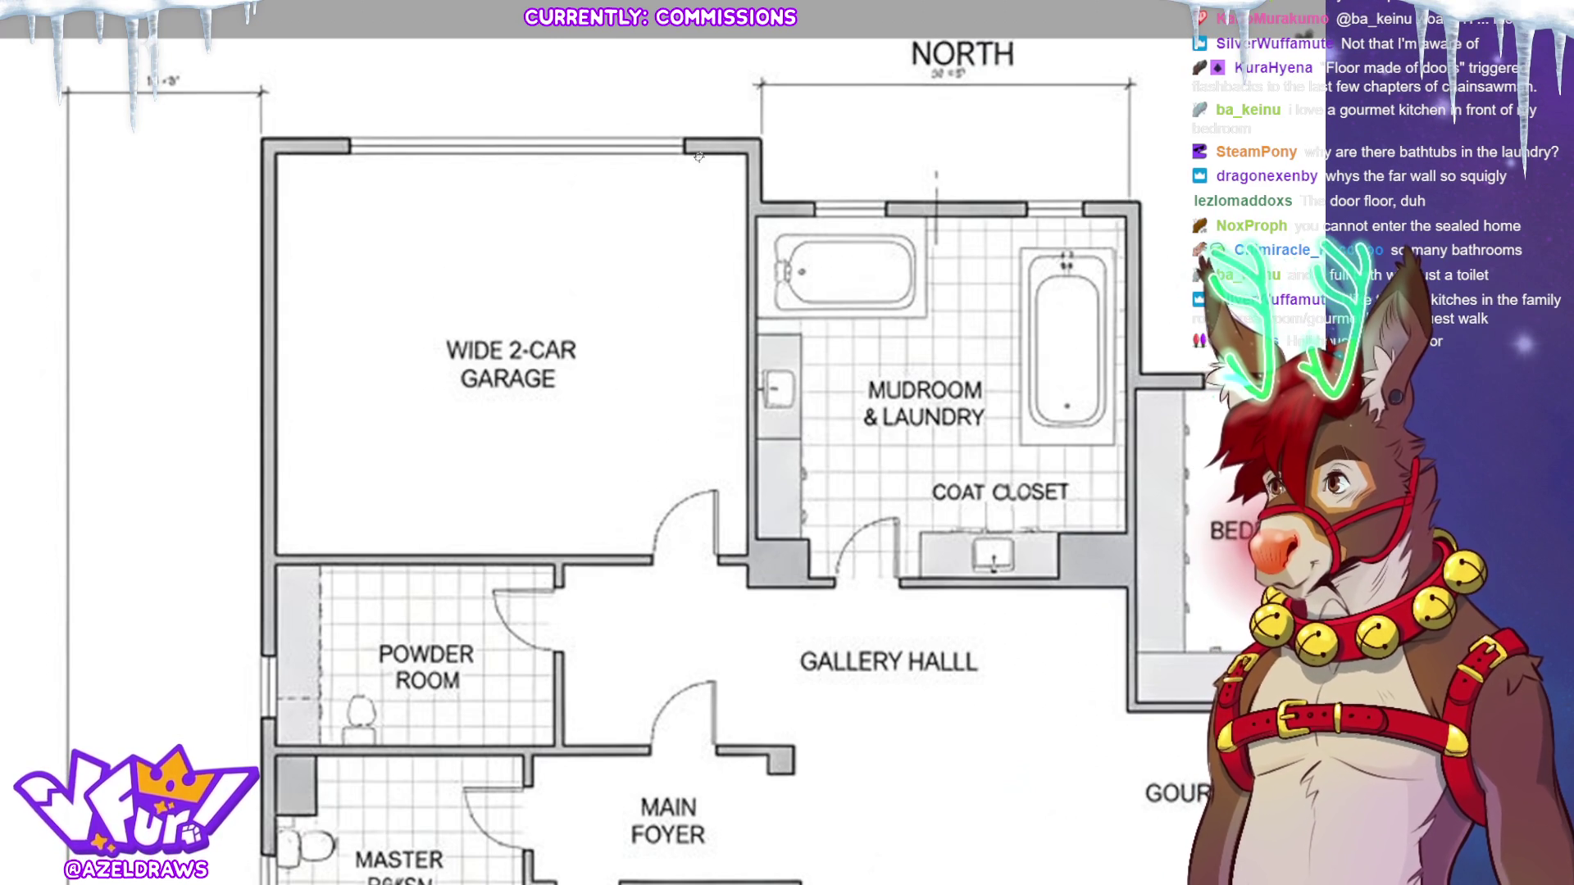
pyautogui.scroll(-1, 299, 241)
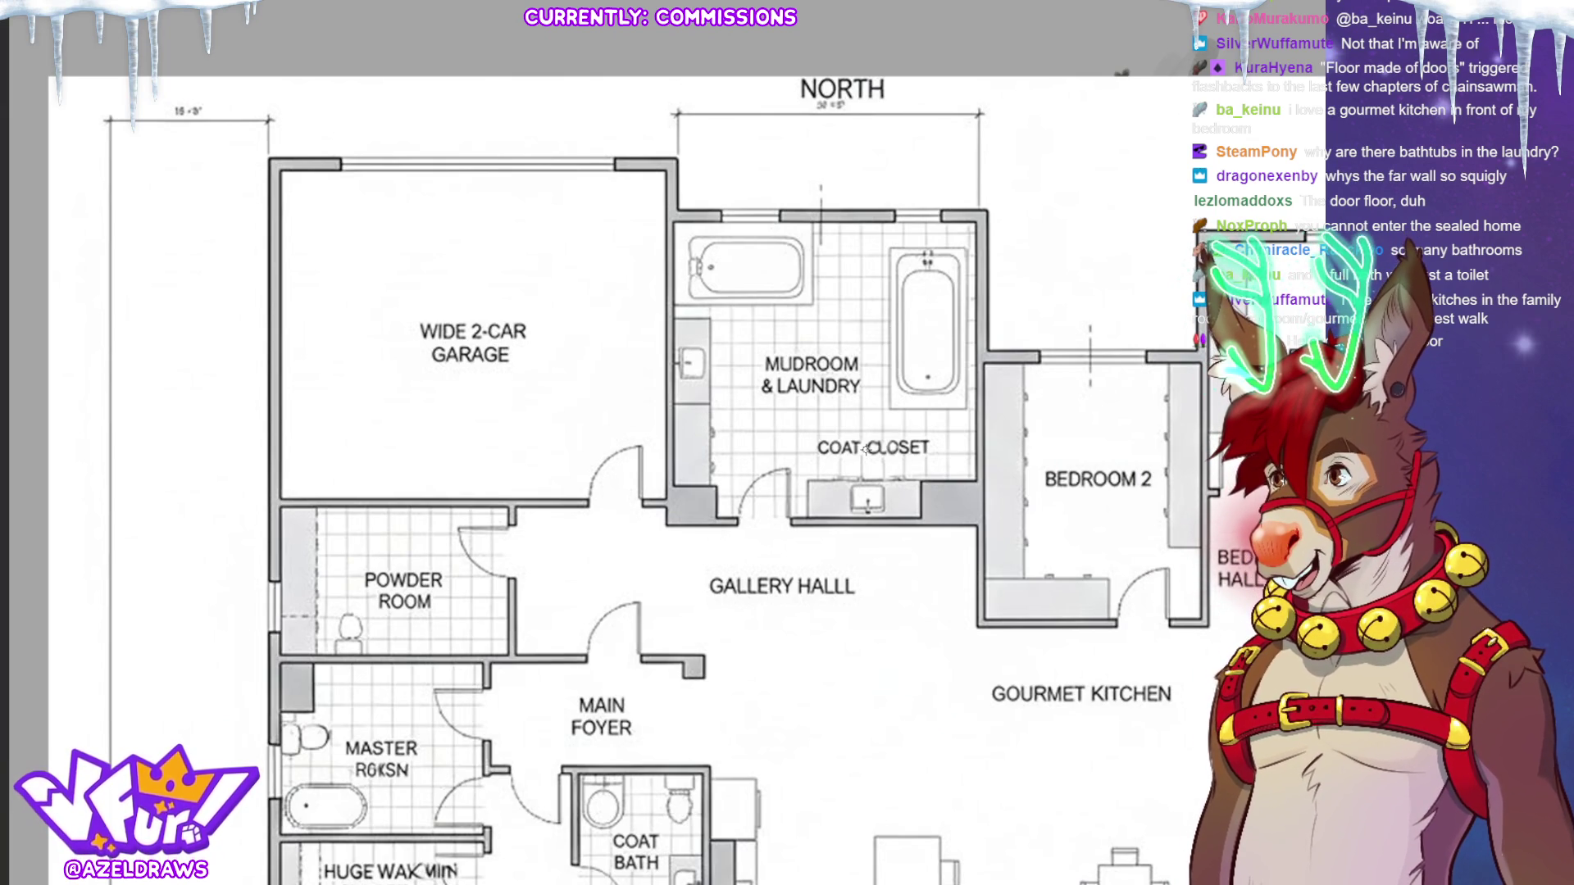
pyautogui.scroll(-1, 866, 448)
pyautogui.scroll(1, 245, 445)
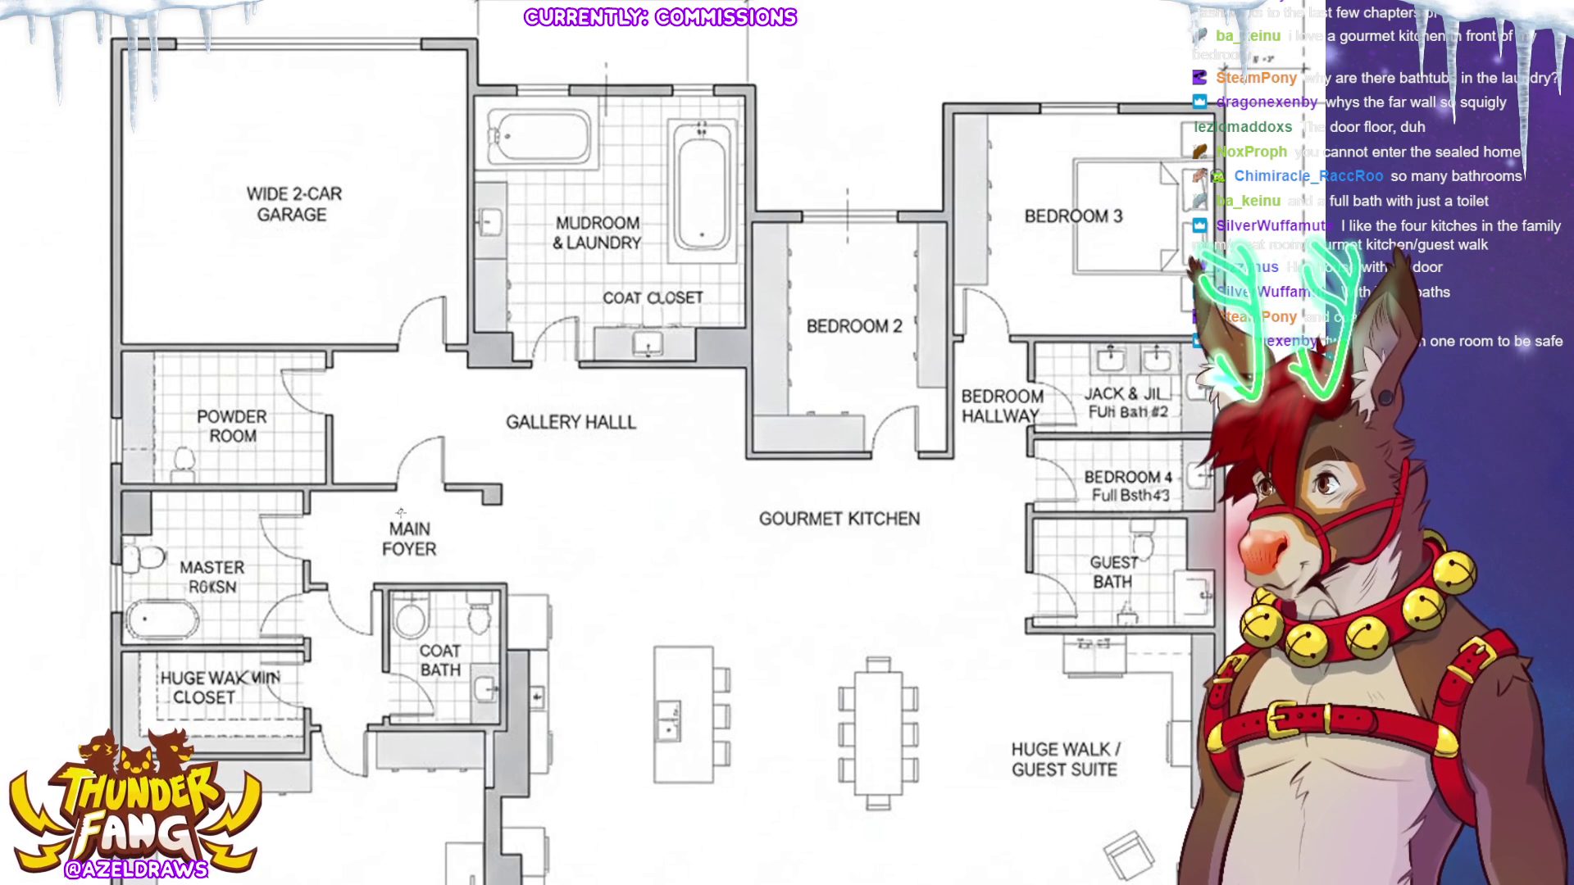
# Mark the misspelled GALLERY HALLL in red, cross out the garage corner, and add a question mark after WIDE 2-CAR.
pyautogui.moveTo(641, 405); pyautogui.dragTo(626, 447)
pyautogui.moveTo(308, 17); pyautogui.dragTo(281, 77)
pyautogui.moveTo(280, 23); pyautogui.dragTo(333, 89)
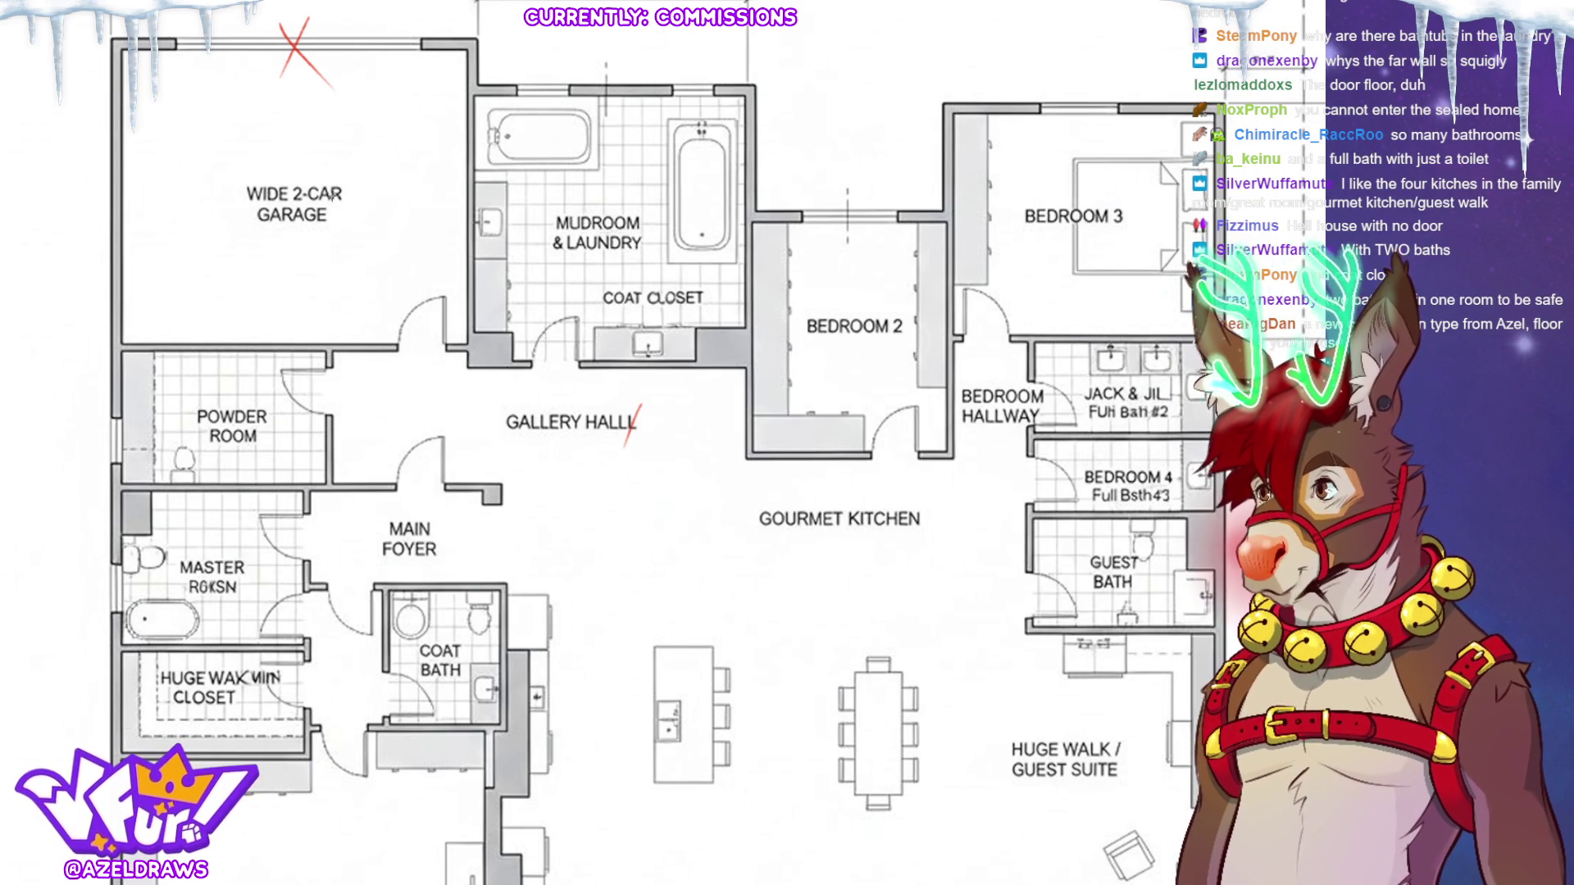
pyautogui.moveTo(345, 186); pyautogui.dragTo(350, 199)
pyautogui.click(350, 208)
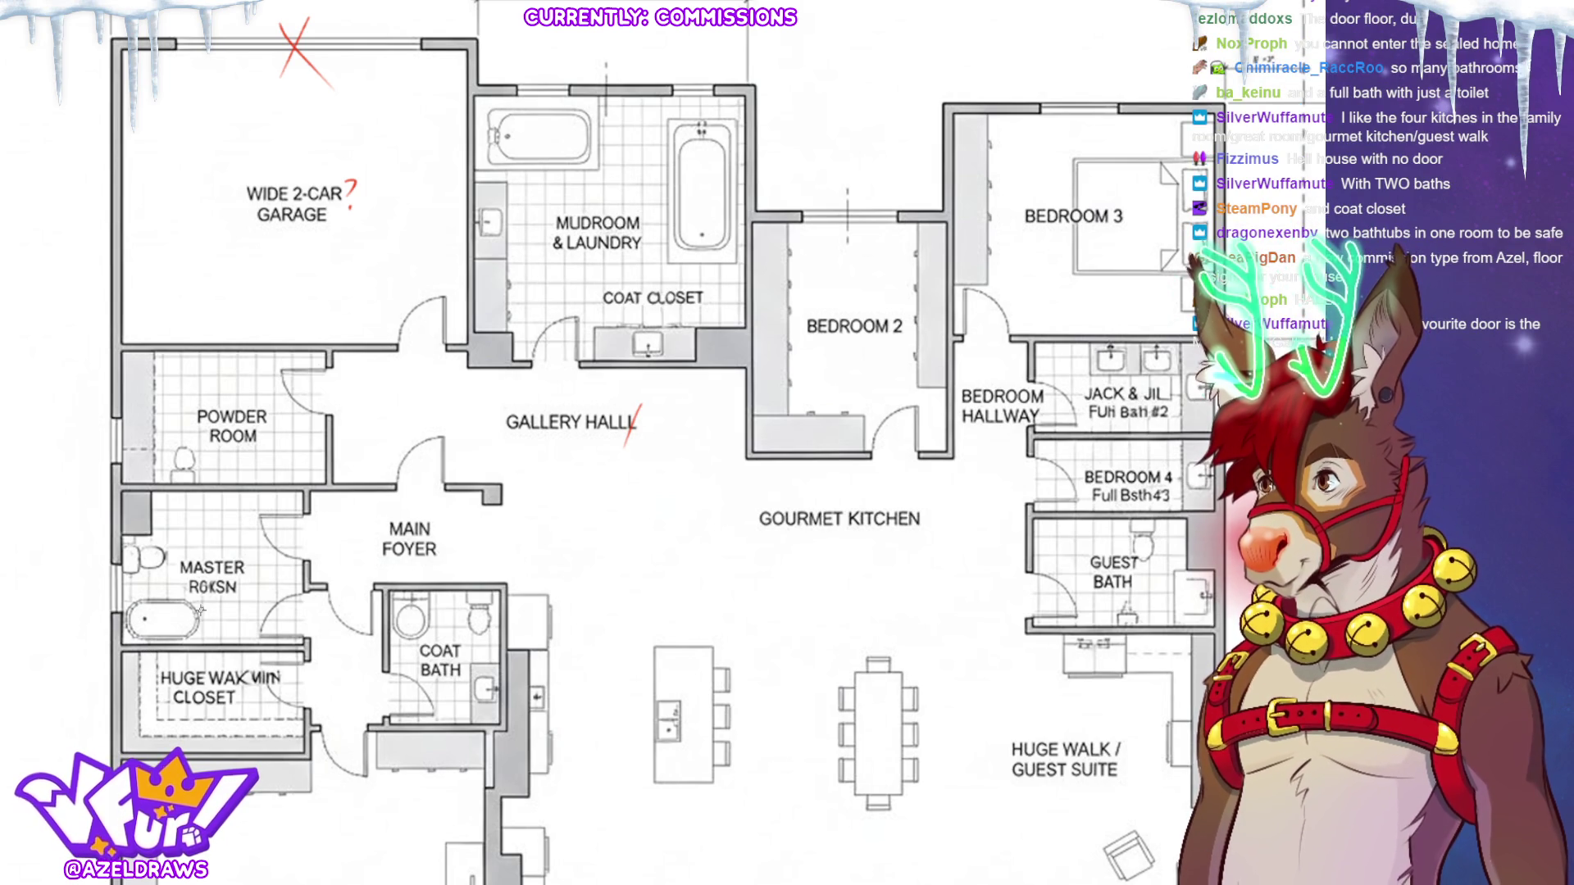
# Circle the master bathtub in red and write 28'-9" beneath the right half of the south side.
pyautogui.moveTo(184, 589)
pyautogui.mouseDown()
pyautogui.moveTo(203, 600)
pyautogui.moveTo(176, 592)
pyautogui.mouseUp()
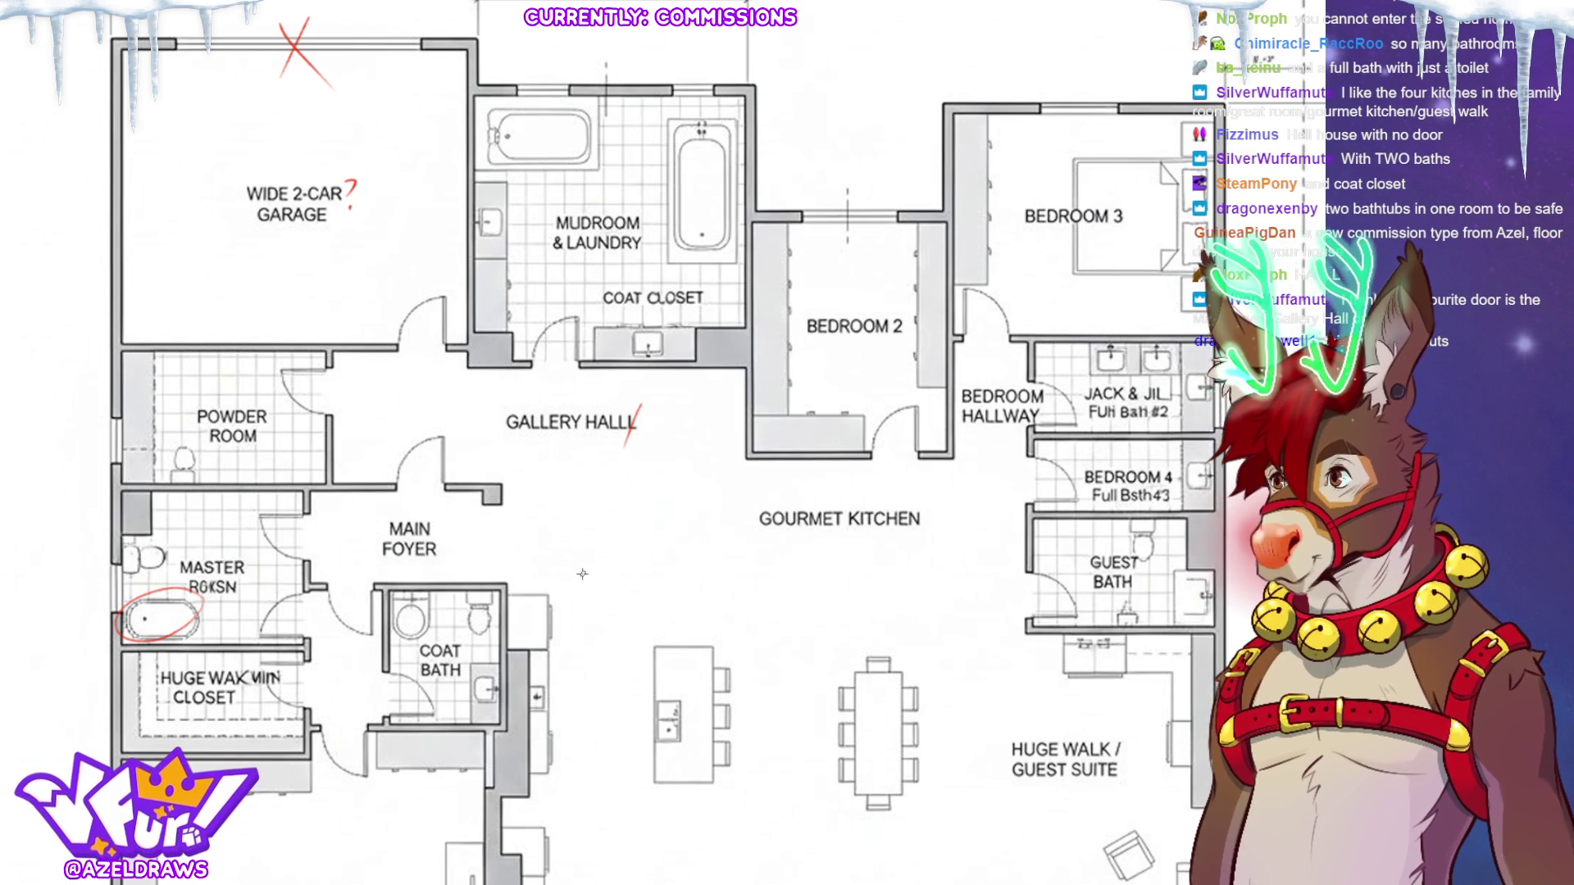
pyautogui.scroll(-5, 442, 367)
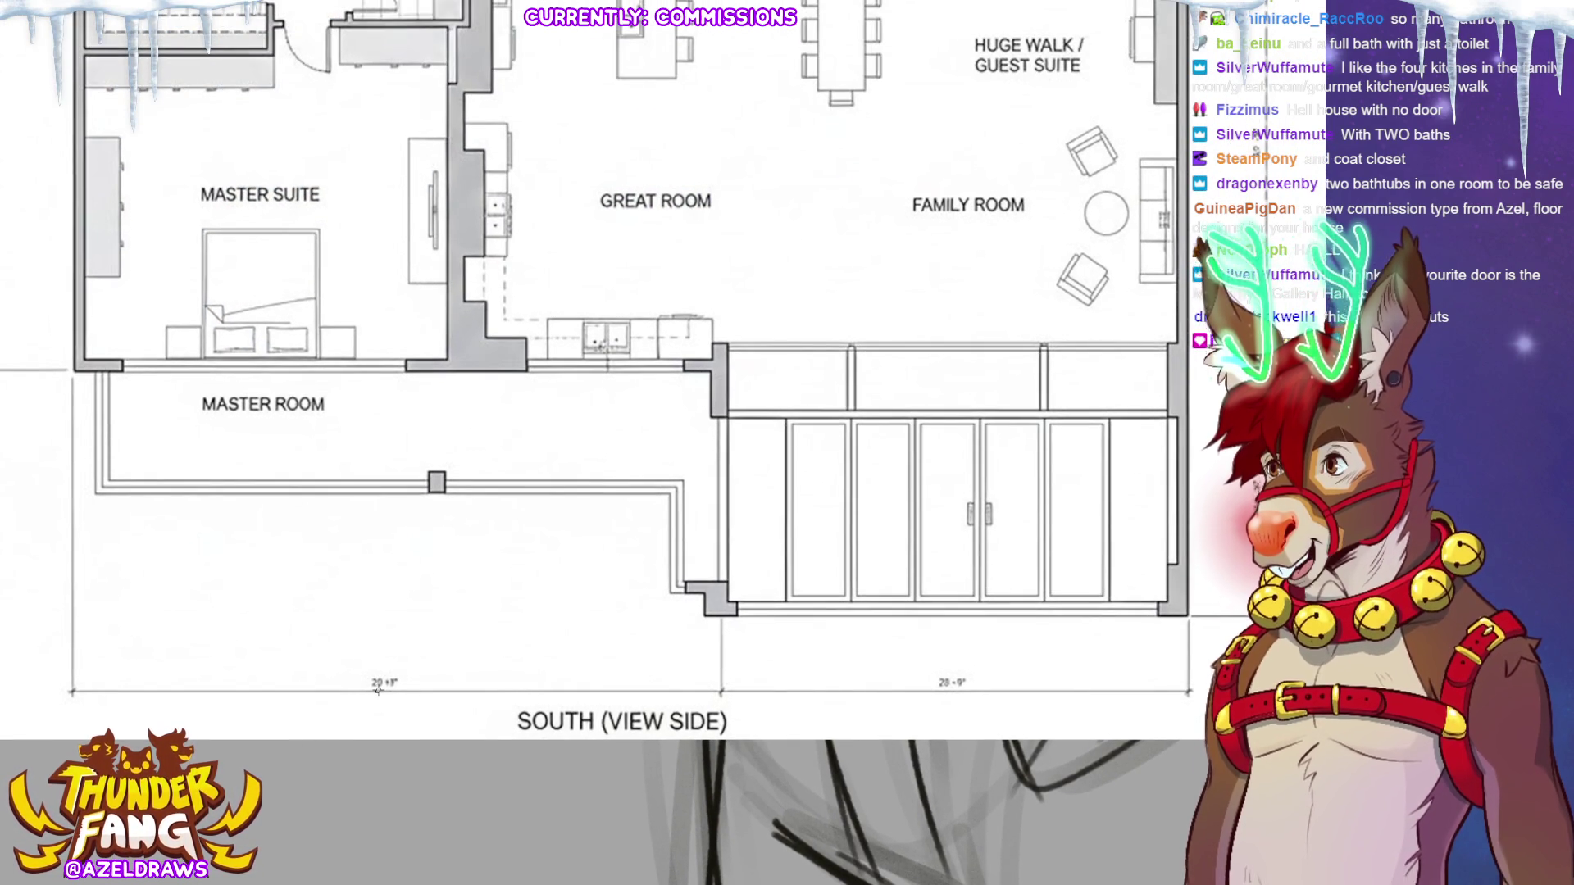
pyautogui.moveTo(355, 638); pyautogui.dragTo(410, 638)
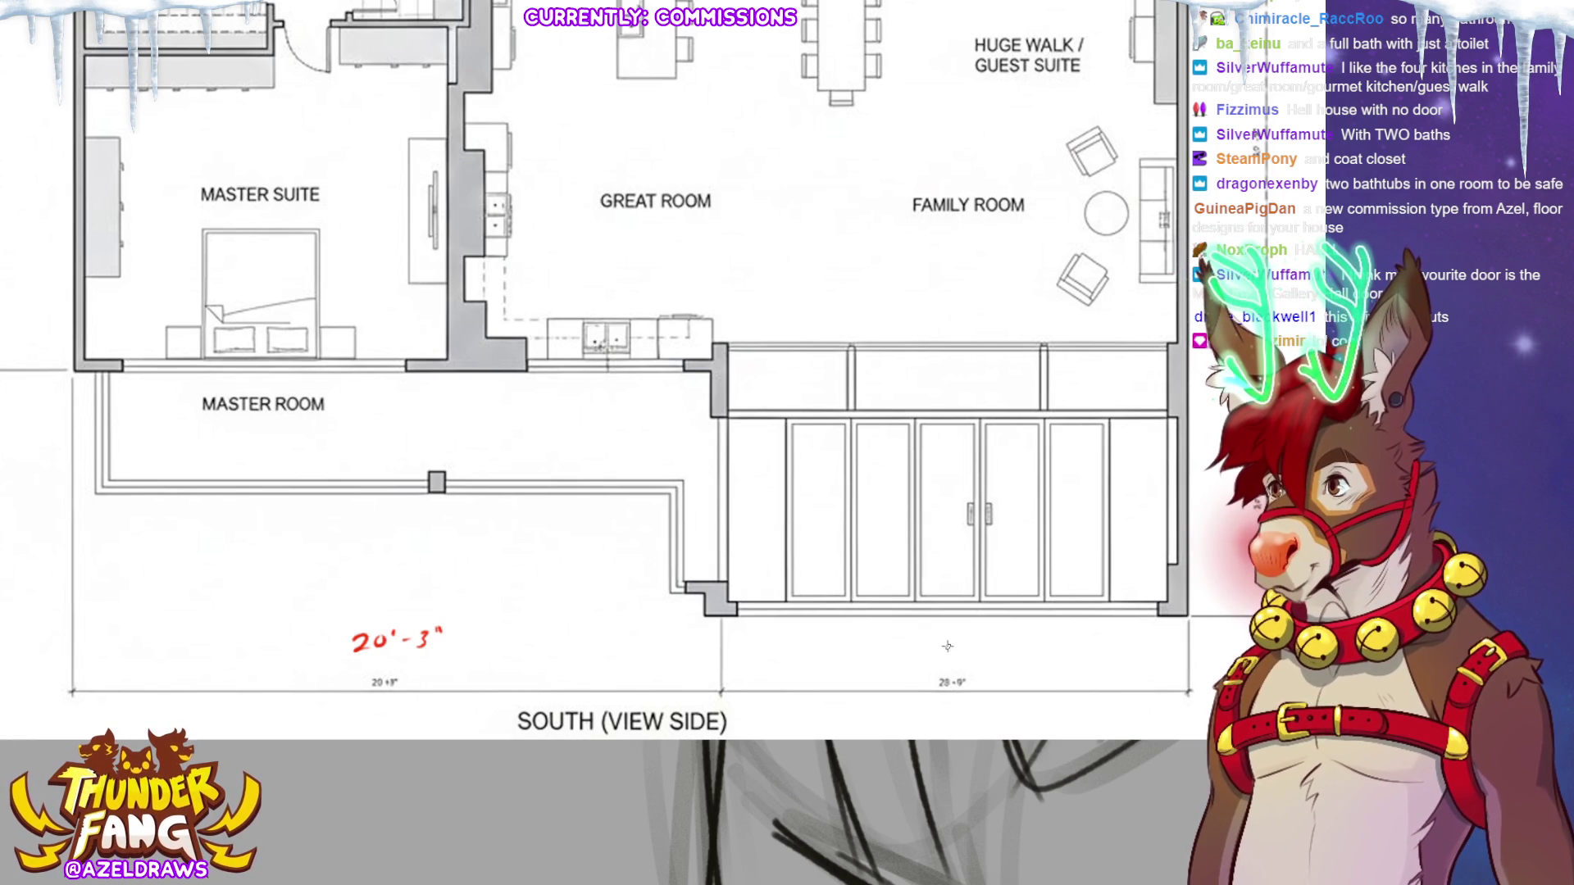
pyautogui.moveTo(924, 647)
pyautogui.mouseDown()
pyautogui.moveTo(976, 645)
pyautogui.moveTo(955, 646)
pyautogui.mouseUp()
pyautogui.moveTo(1005, 637); pyautogui.dragTo(1012, 648)
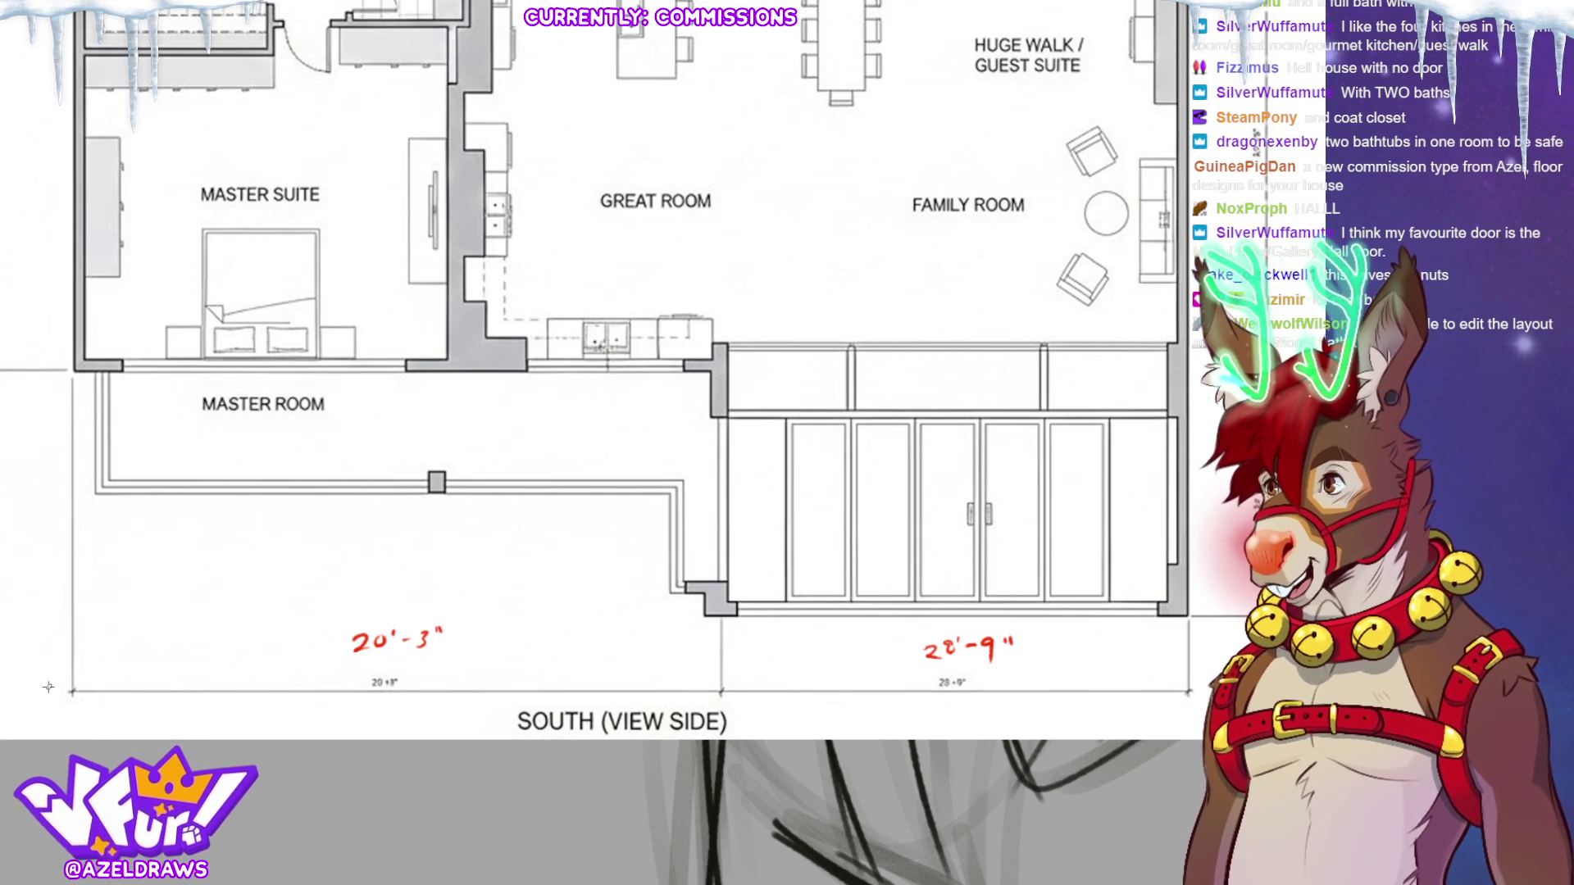
pyautogui.scroll(5, 116, 370)
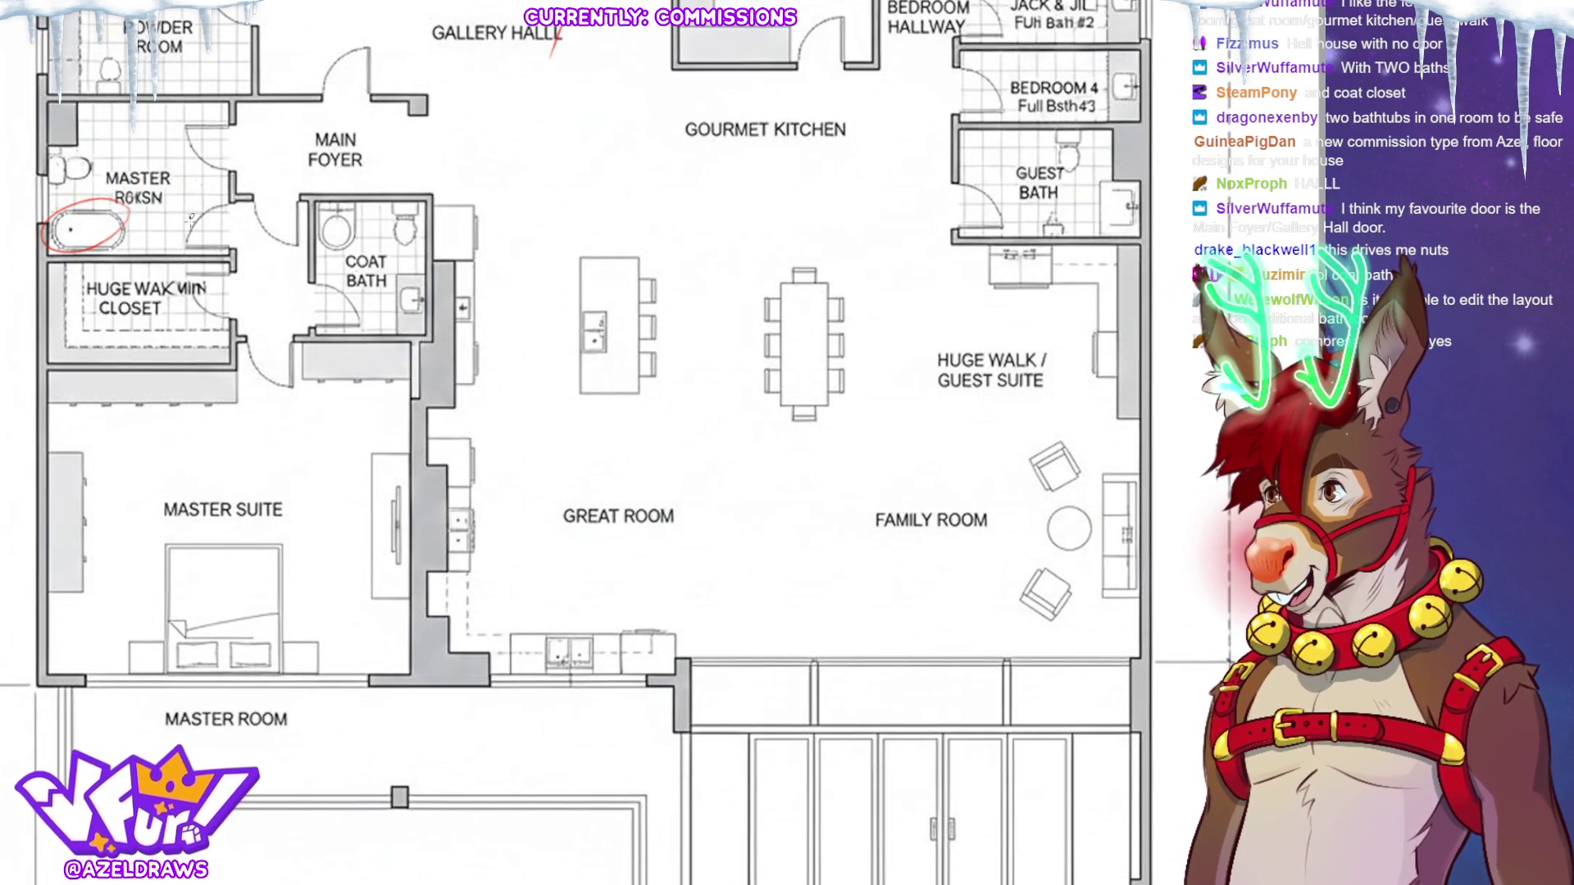
# Draw a red ellipse around the foyer and coat bath doorway and a red loop around the walk-in closet.
pyautogui.moveTo(262, 174)
pyautogui.mouseDown()
pyautogui.moveTo(225, 182)
pyautogui.moveTo(360, 324)
pyautogui.moveTo(250, 173)
pyautogui.mouseUp()
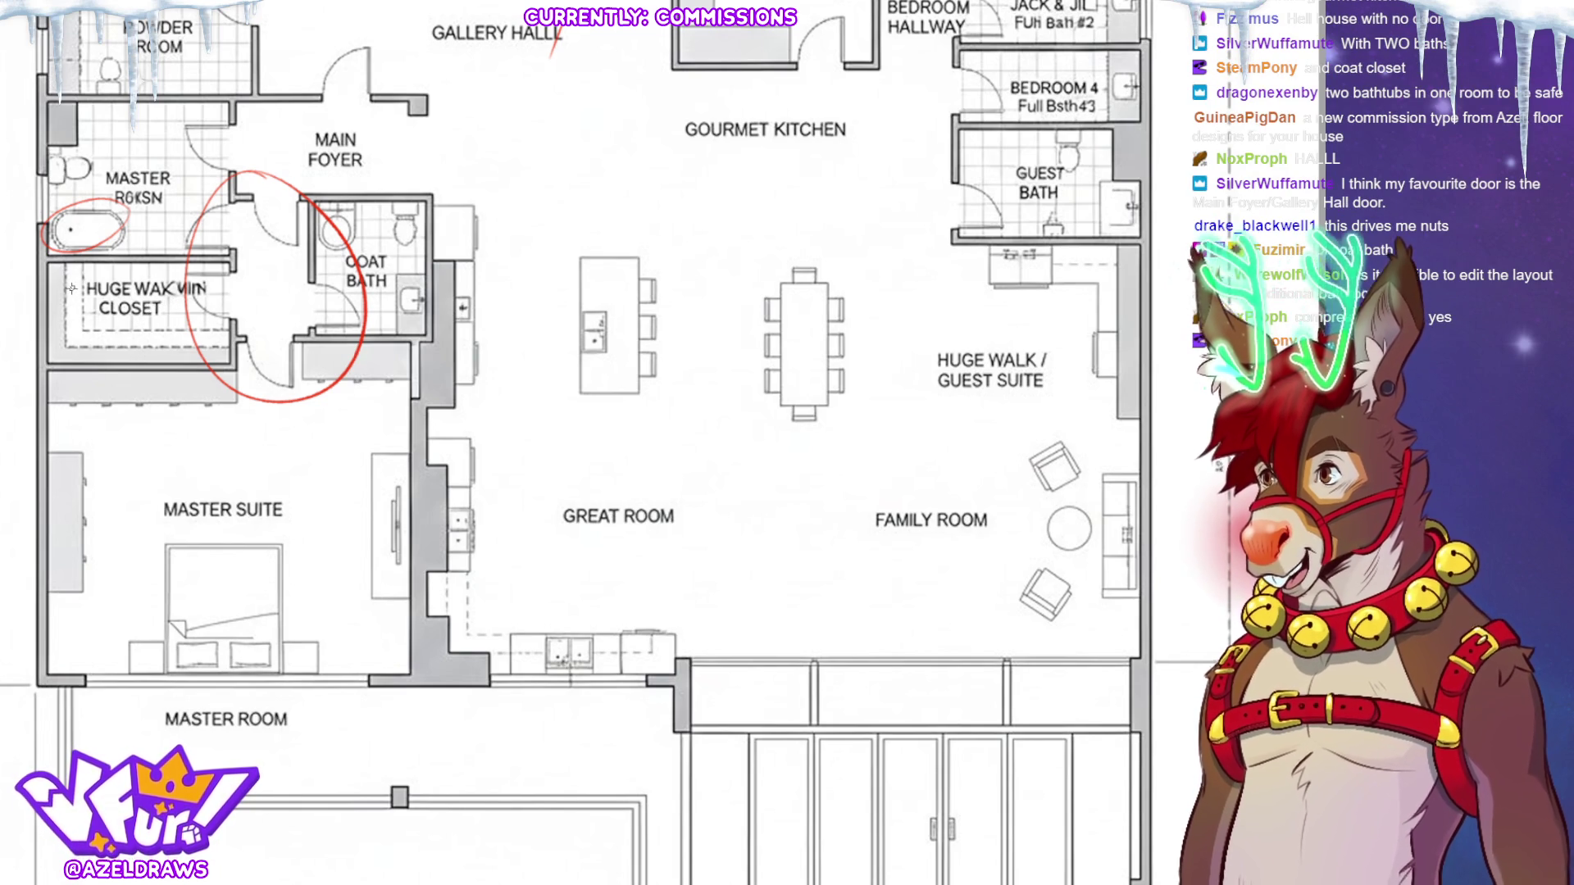
pyautogui.moveTo(88, 264)
pyautogui.mouseDown()
pyautogui.moveTo(59, 295)
pyautogui.moveTo(86, 360)
pyautogui.moveTo(225, 328)
pyautogui.moveTo(123, 321)
pyautogui.mouseUp()
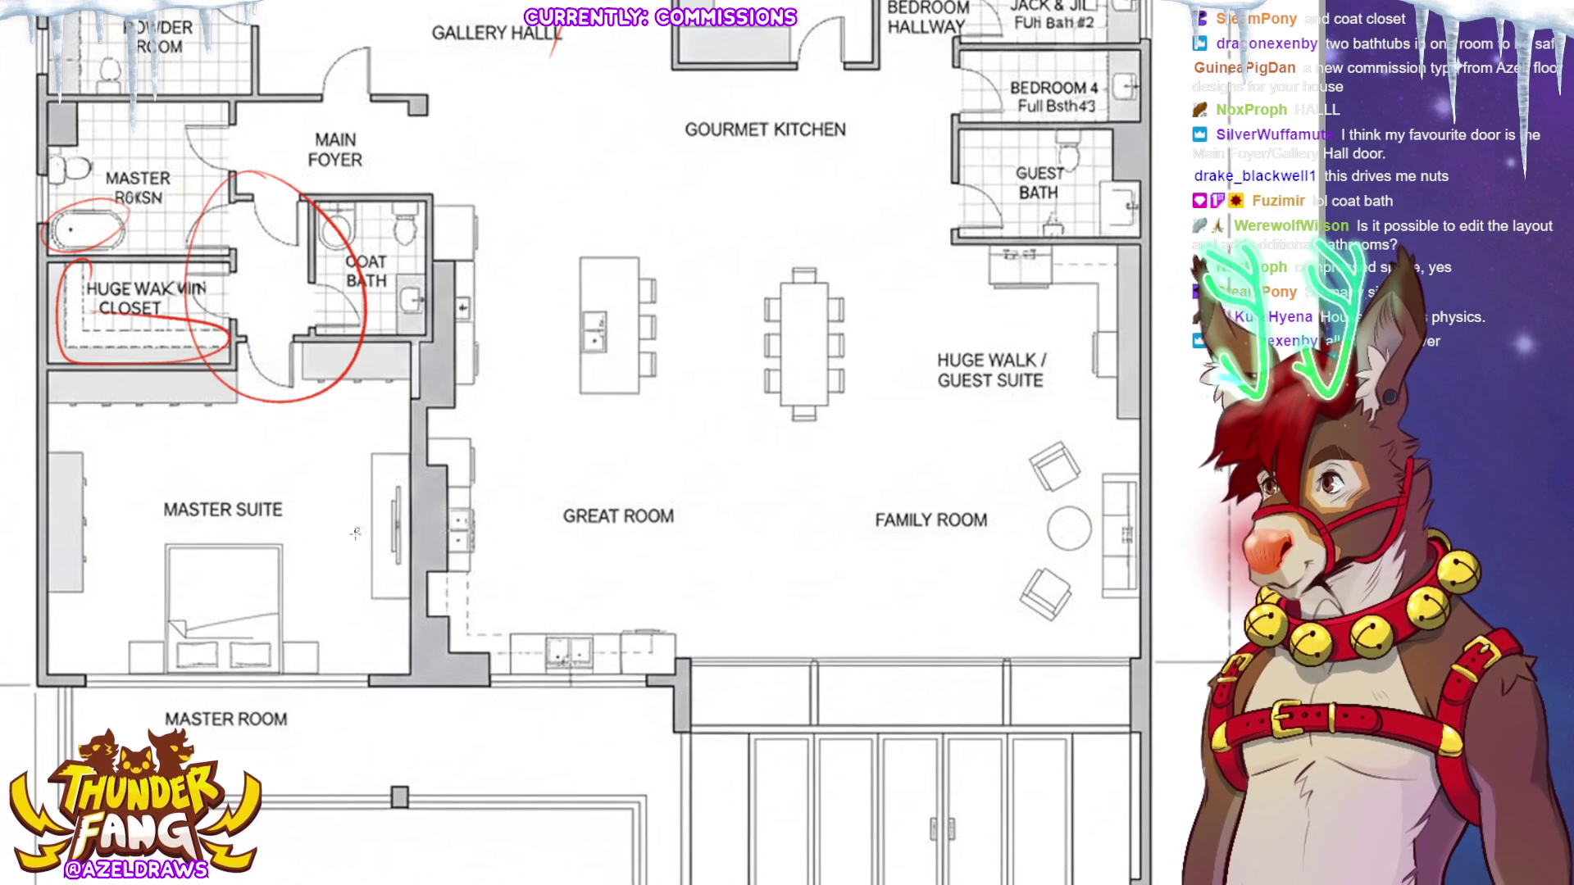
pyautogui.scroll(-3, 760, 328)
# Mark the walk-in closet's lower wall and the left wardrobe in red, with an arrow at the right wardrobe.
pyautogui.moveTo(82, 243); pyautogui.dragTo(426, 212)
pyautogui.moveTo(90, 328); pyautogui.dragTo(89, 398)
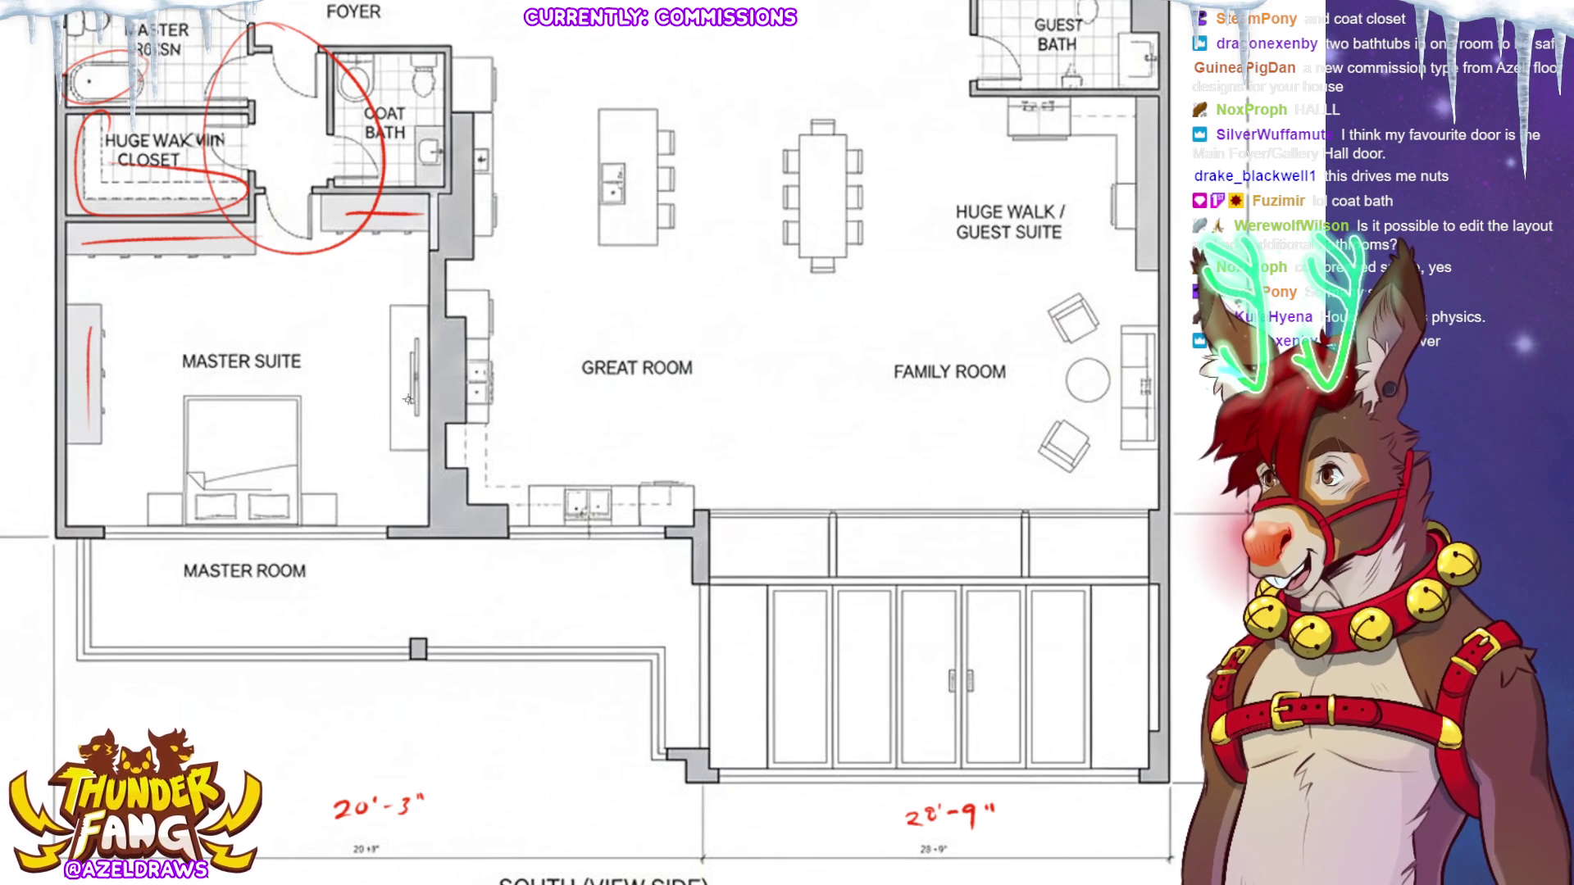
pyautogui.moveTo(364, 376); pyautogui.dragTo(396, 387)
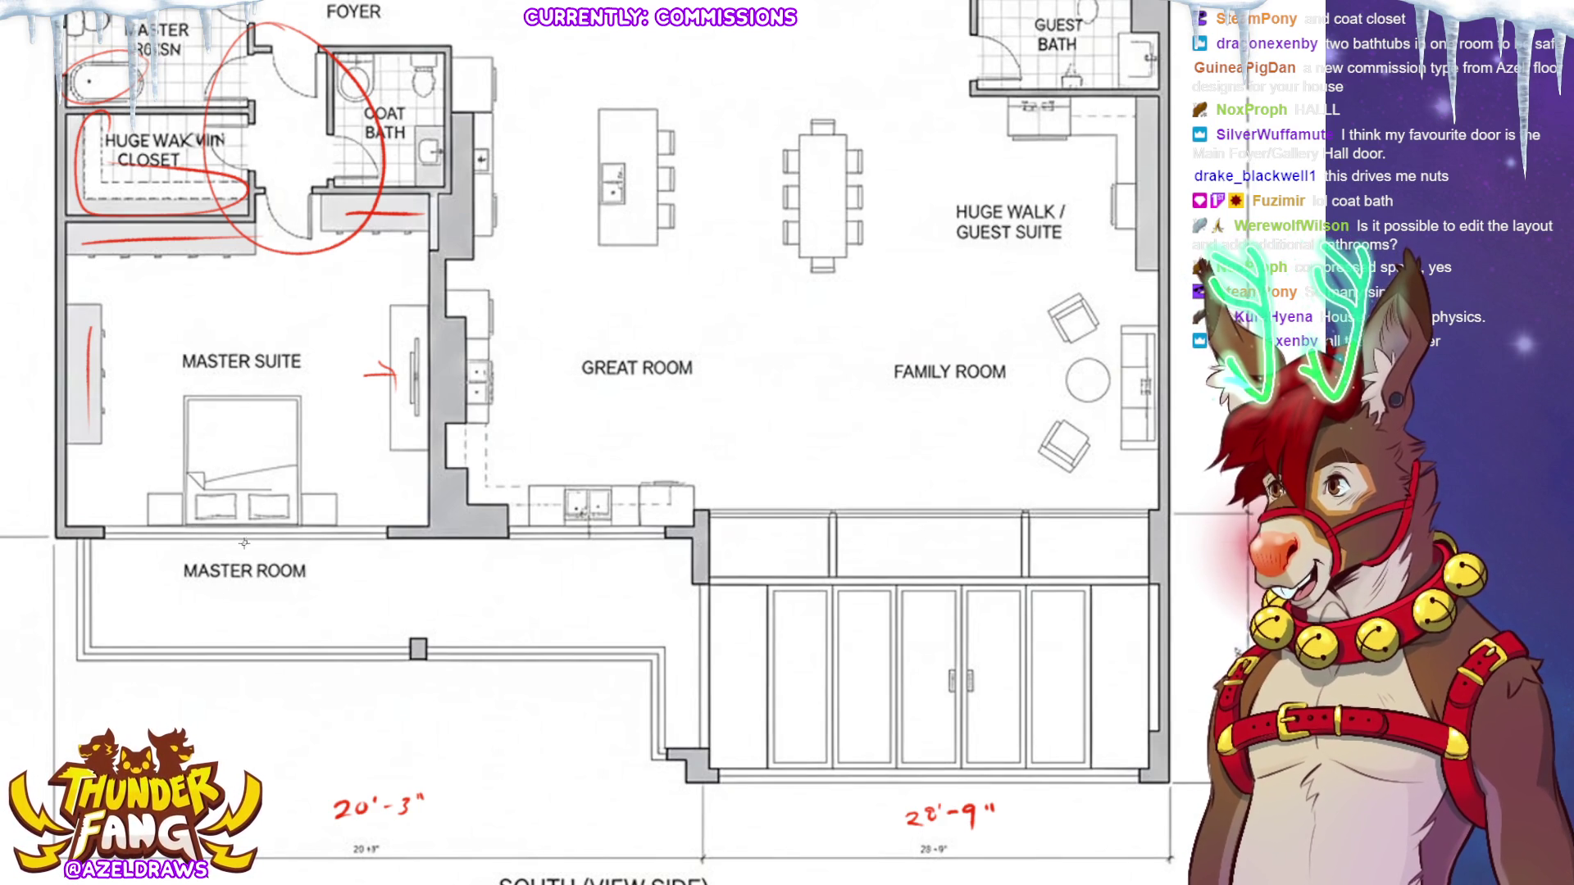
# Trace the master suite's bottom wall, circle the MASTER ROOM label, and outline the room in red.
pyautogui.moveTo(115, 539); pyautogui.dragTo(377, 538)
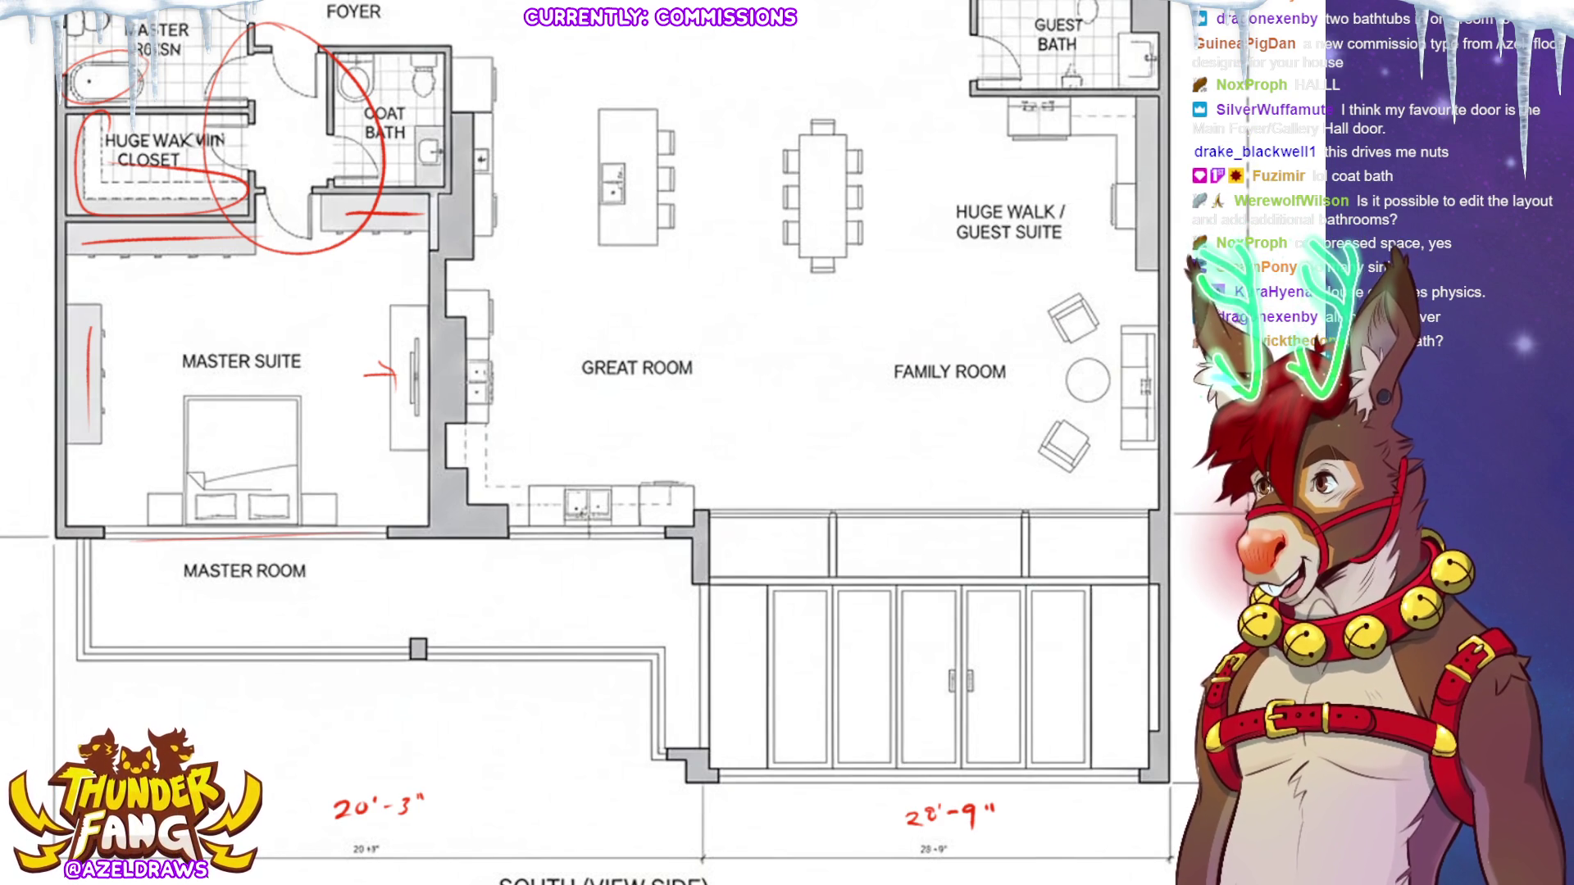
pyautogui.moveTo(271, 544)
pyautogui.mouseDown()
pyautogui.moveTo(156, 588)
pyautogui.moveTo(349, 586)
pyautogui.mouseUp()
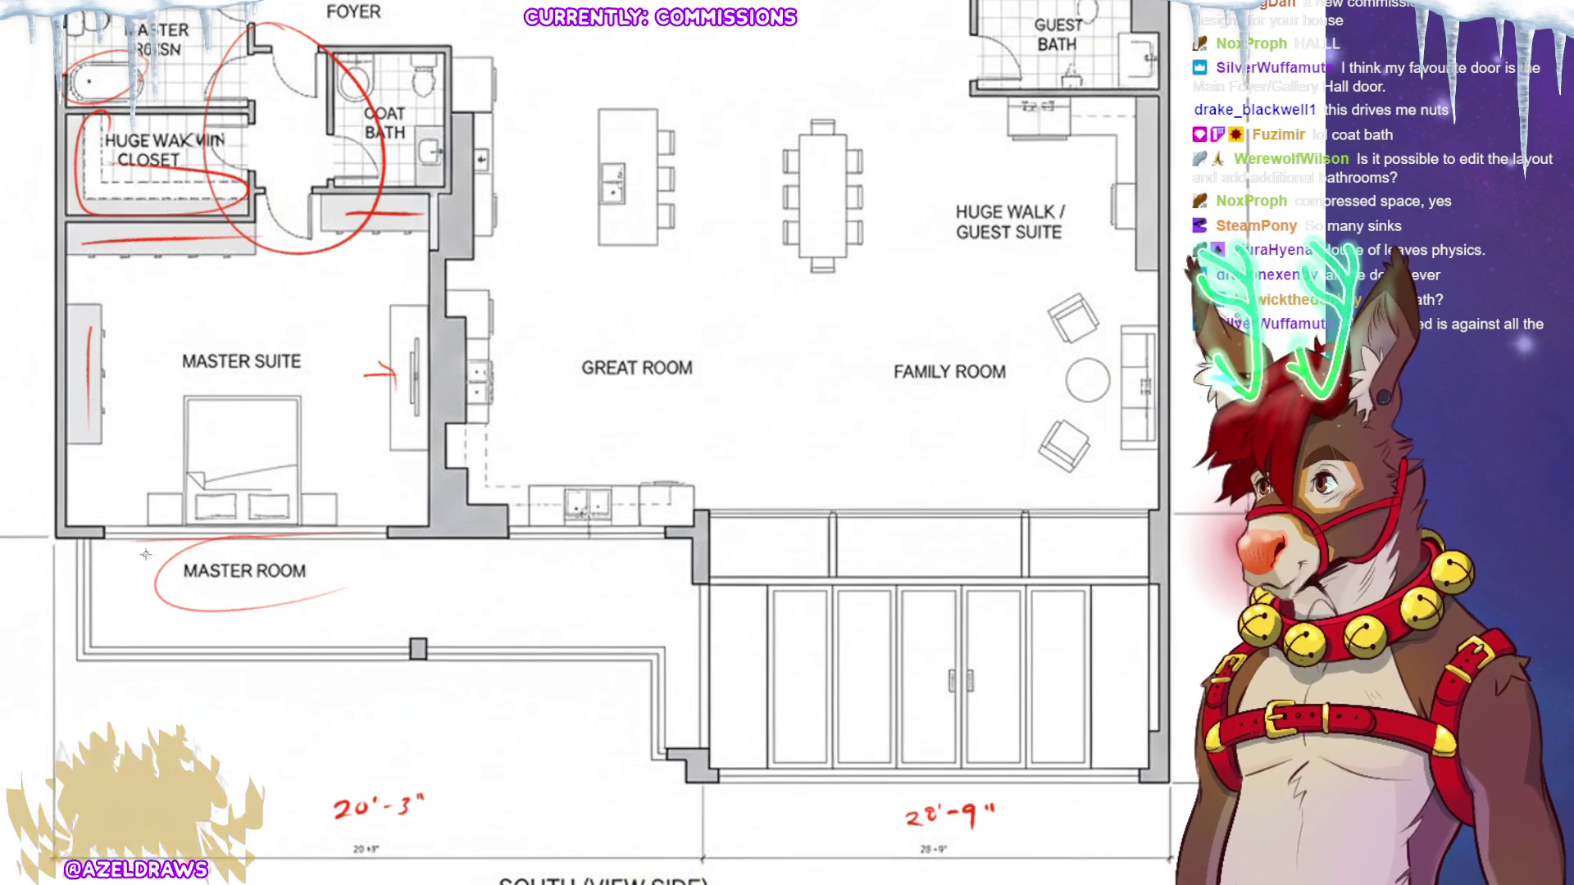
pyautogui.moveTo(82, 535)
pyautogui.mouseDown()
pyautogui.moveTo(72, 600)
pyautogui.moveTo(494, 658)
pyautogui.moveTo(689, 762)
pyautogui.moveTo(648, 532)
pyautogui.moveTo(74, 537)
pyautogui.mouseUp()
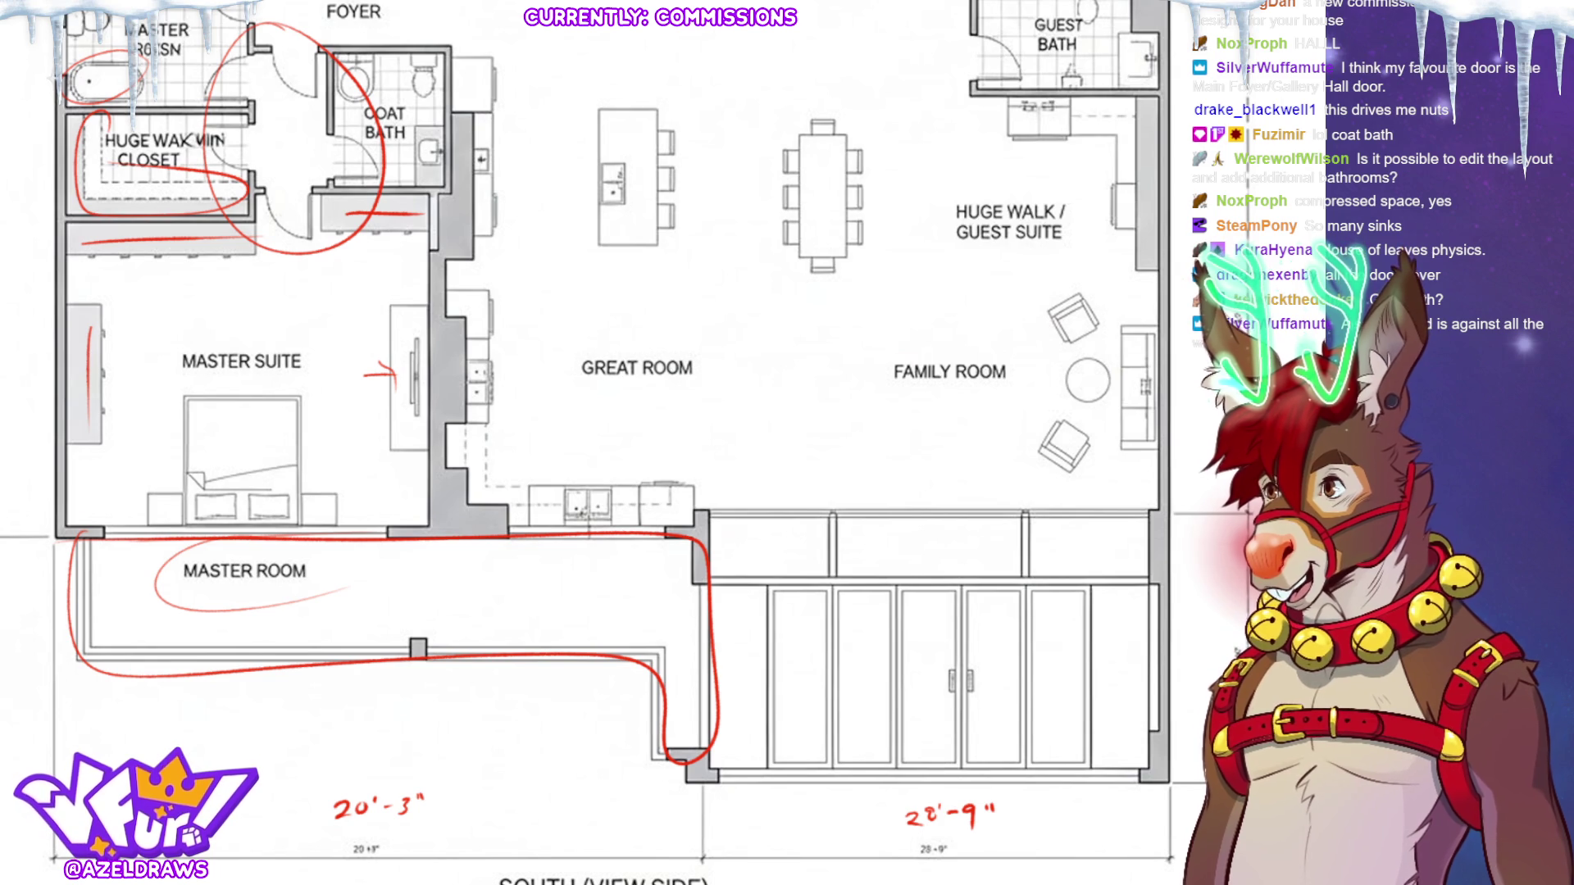
pyautogui.scroll(6, 590, 443)
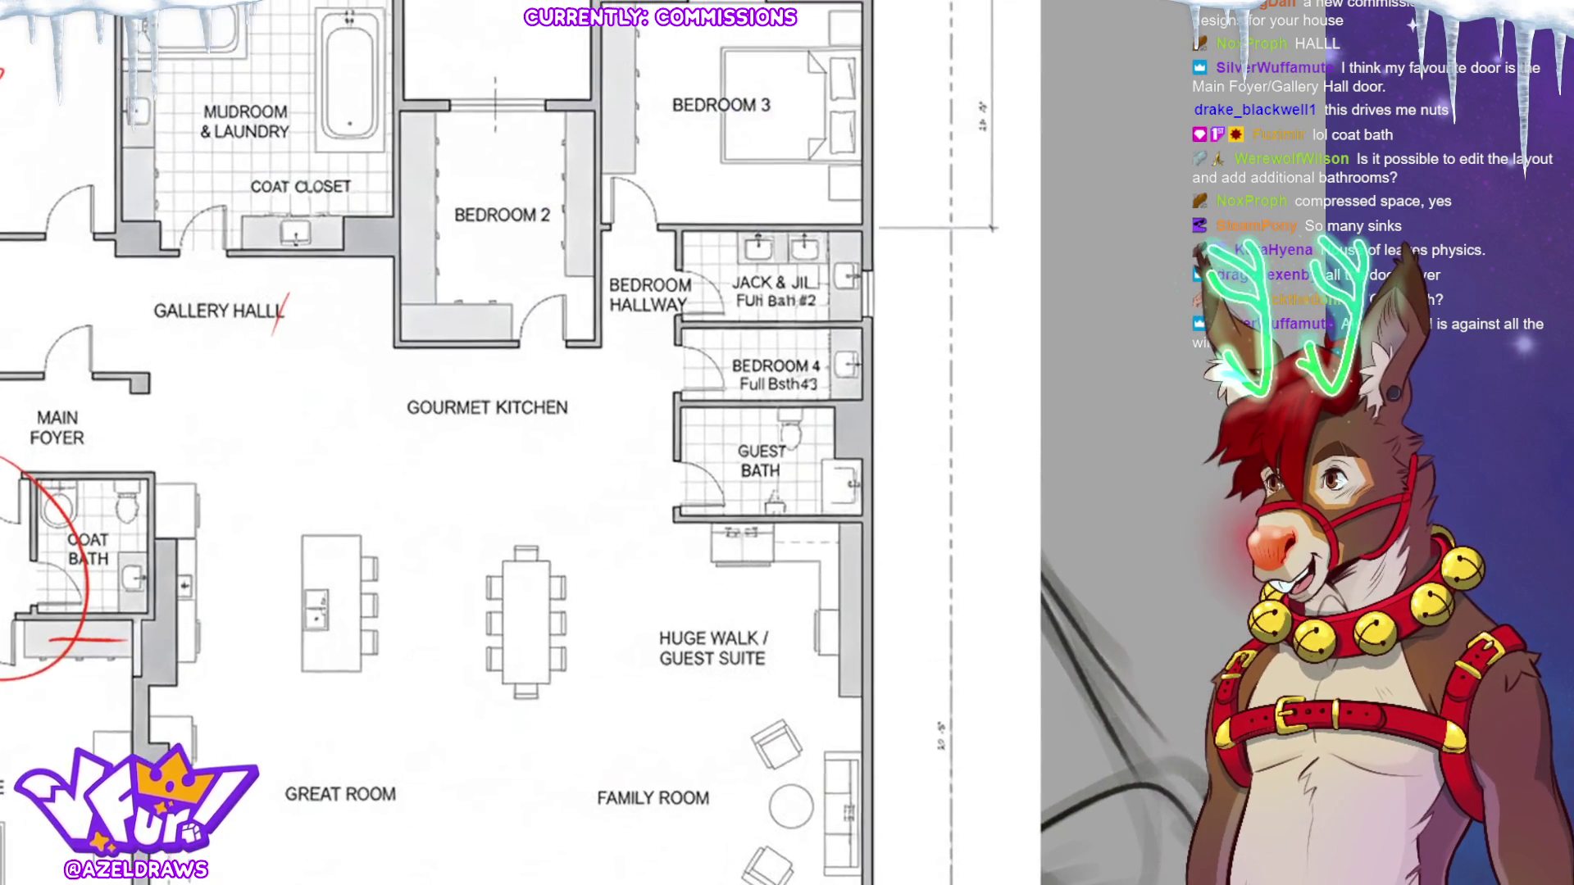
# Tick the mudroom sink and bathtub with short red strokes.
pyautogui.hscroll(-3, 574, 442)
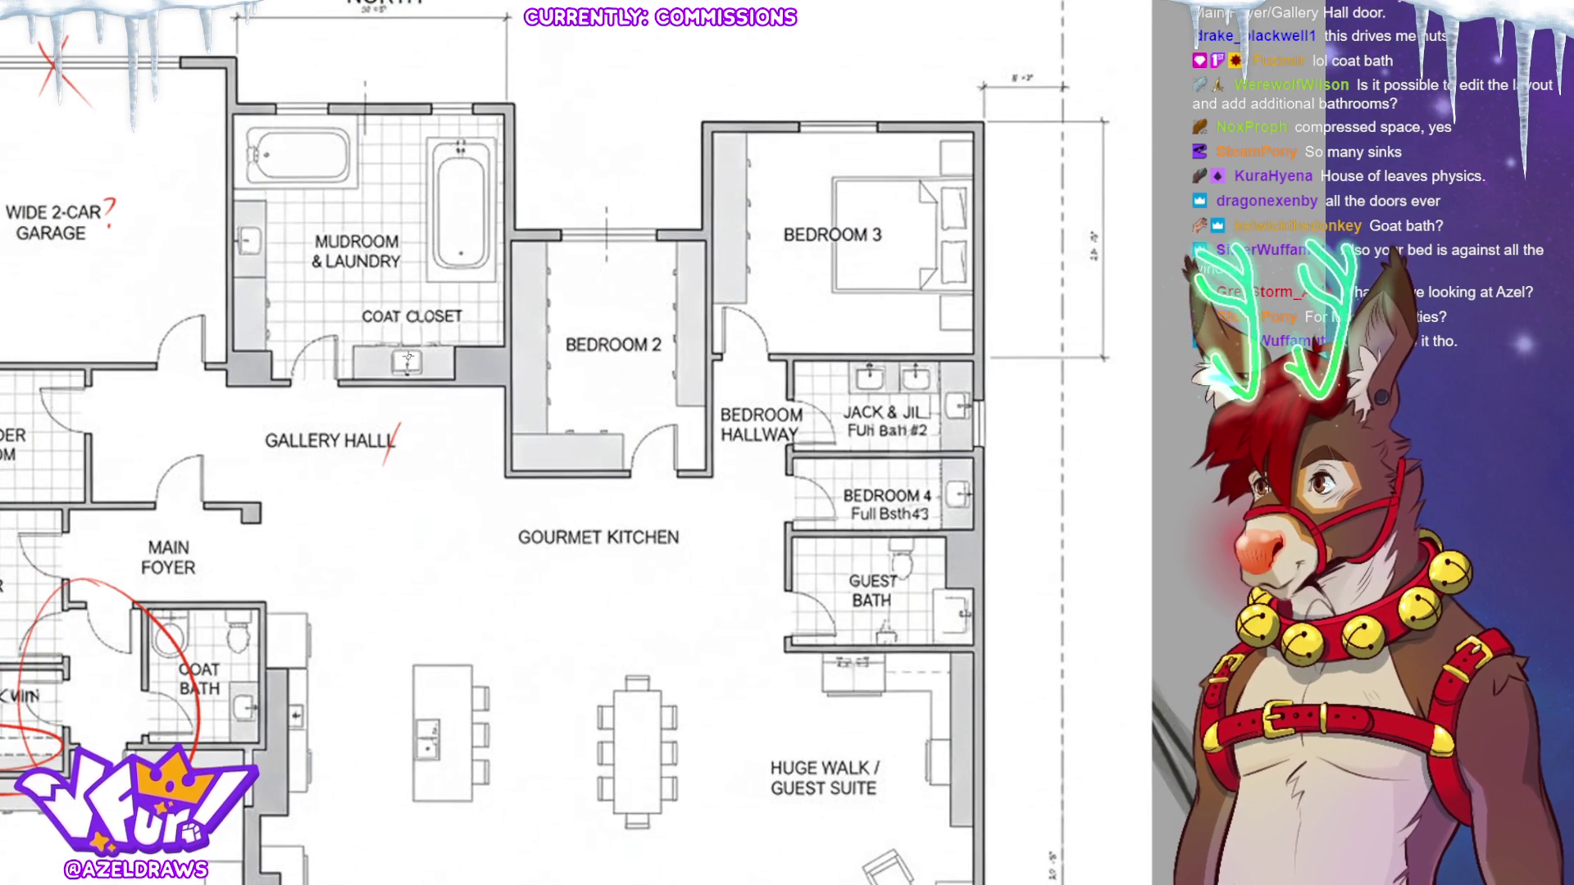
pyautogui.moveTo(242, 237); pyautogui.dragTo(258, 241)
pyautogui.moveTo(447, 189); pyautogui.dragTo(462, 216)
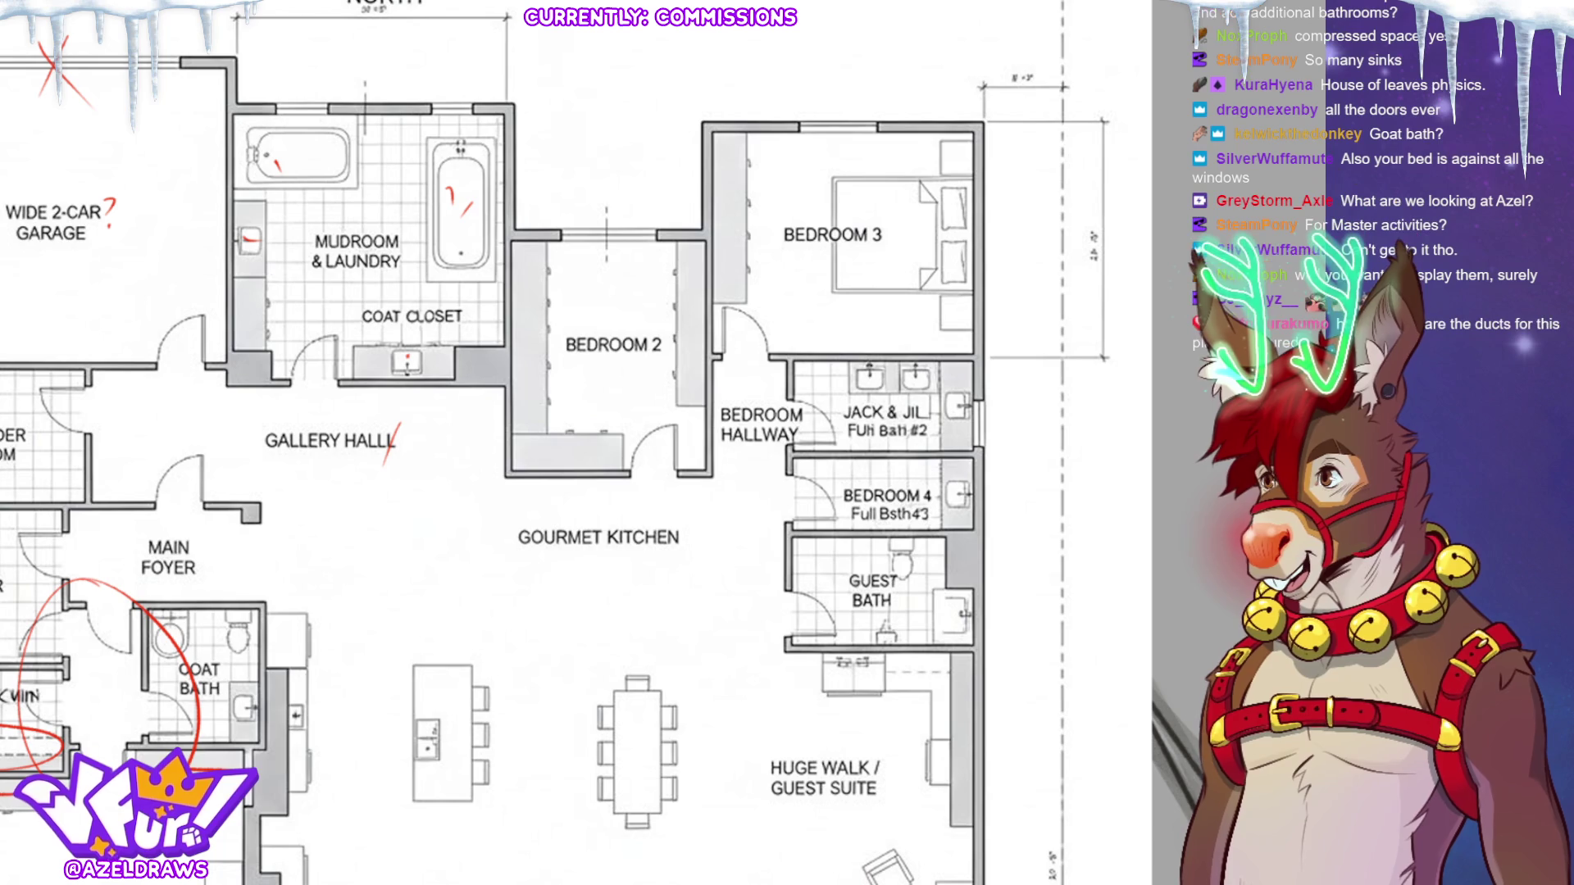
# Circle the Bedroom 2 label and the mudroom's top-right wall corner in red.
pyautogui.moveTo(574, 443)
pyautogui.mouseDown()
pyautogui.moveTo(574, 462)
pyautogui.moveTo(481, 386)
pyautogui.mouseUp()
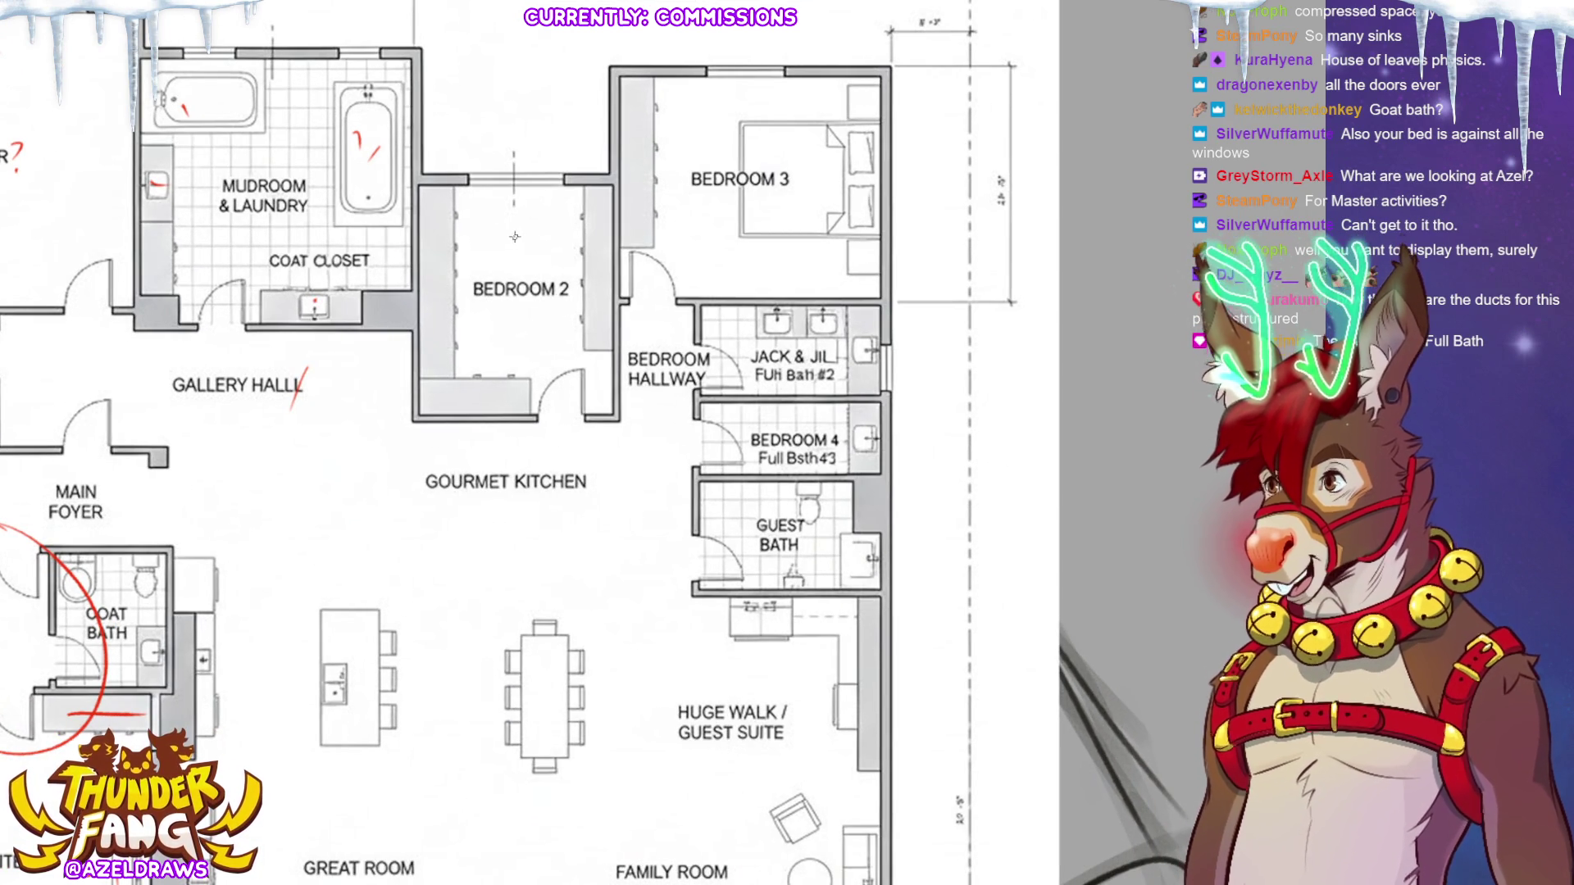
pyautogui.moveTo(498, 216)
pyautogui.mouseDown()
pyautogui.moveTo(524, 337)
pyautogui.moveTo(541, 210)
pyautogui.moveTo(548, 226)
pyautogui.moveTo(510, 231)
pyautogui.moveTo(545, 210)
pyautogui.mouseUp()
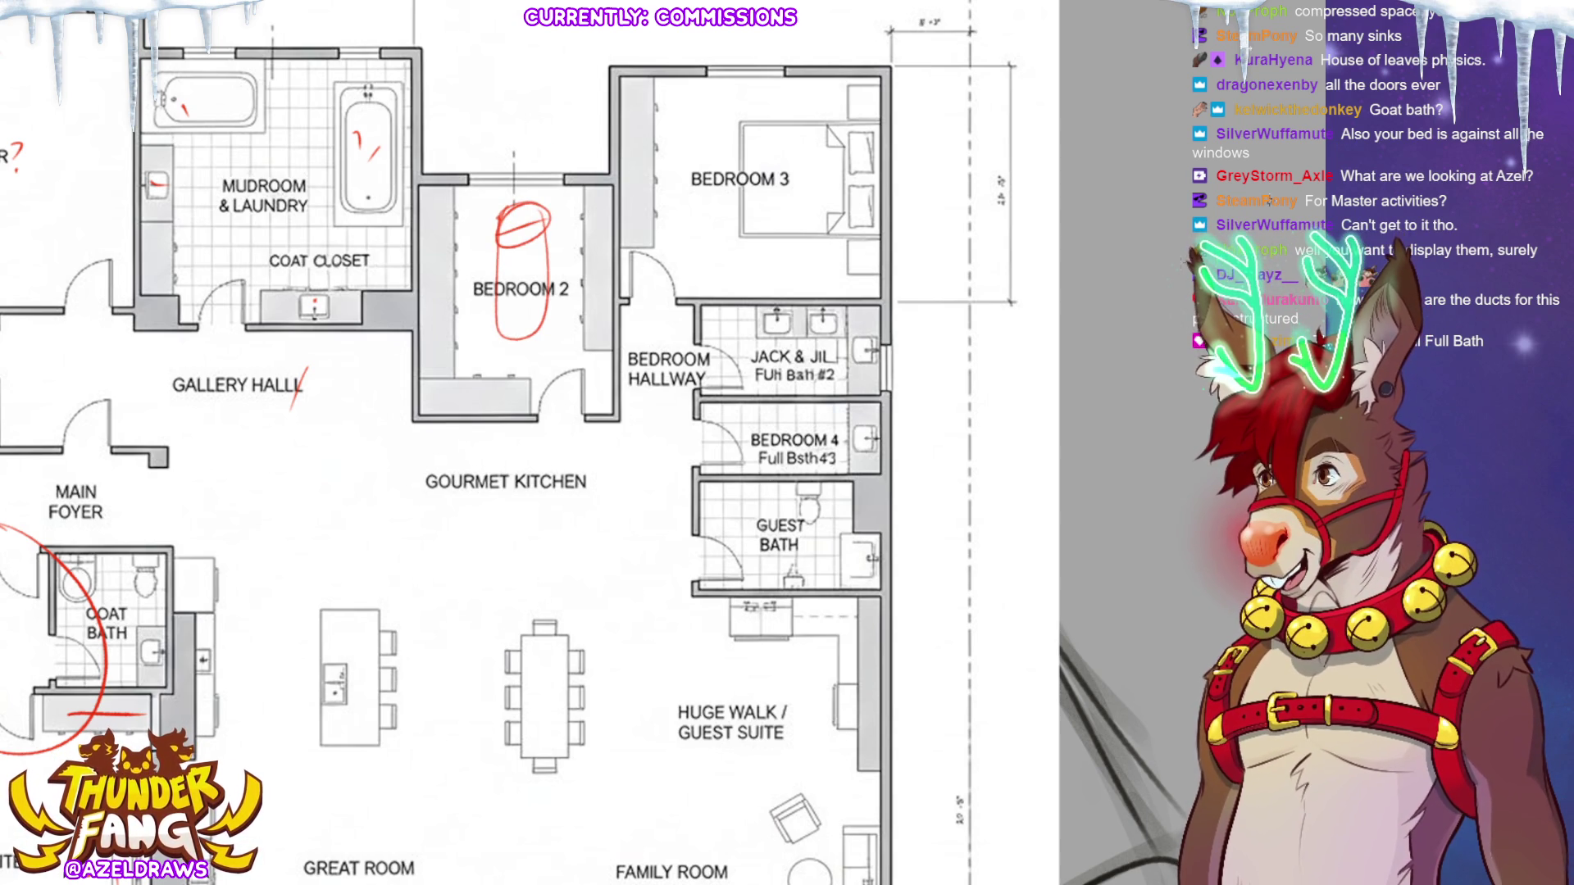
pyautogui.moveTo(302, 61)
pyautogui.mouseDown()
pyautogui.moveTo(395, 247)
pyautogui.moveTo(399, 205)
pyautogui.moveTo(435, 211)
pyautogui.moveTo(425, 220)
pyautogui.mouseUp()
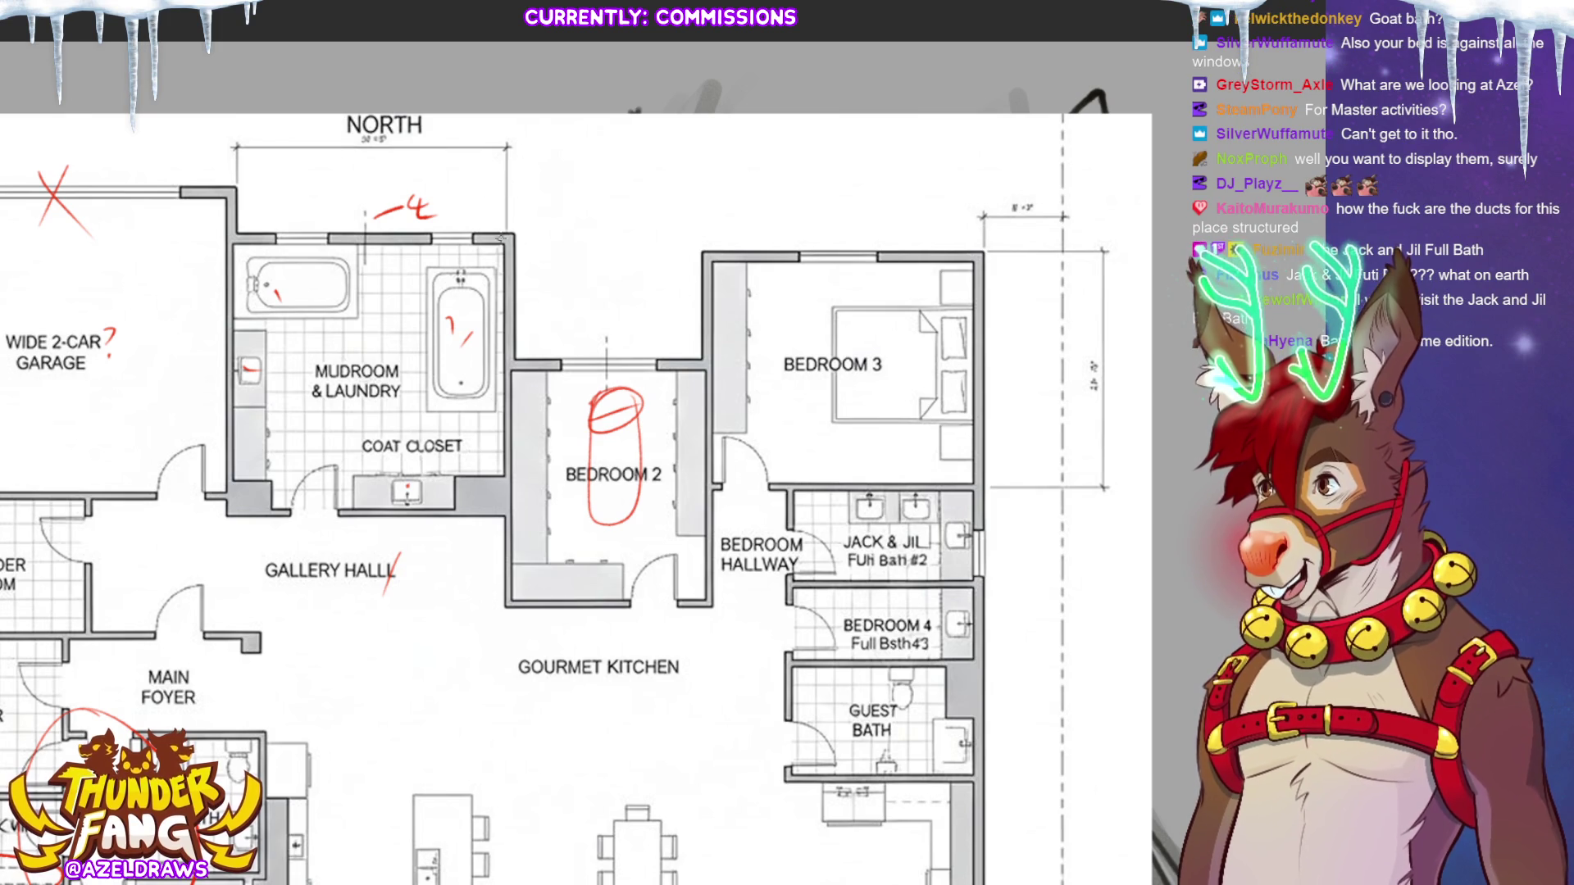
pyautogui.moveTo(491, 231); pyautogui.dragTo(514, 213)
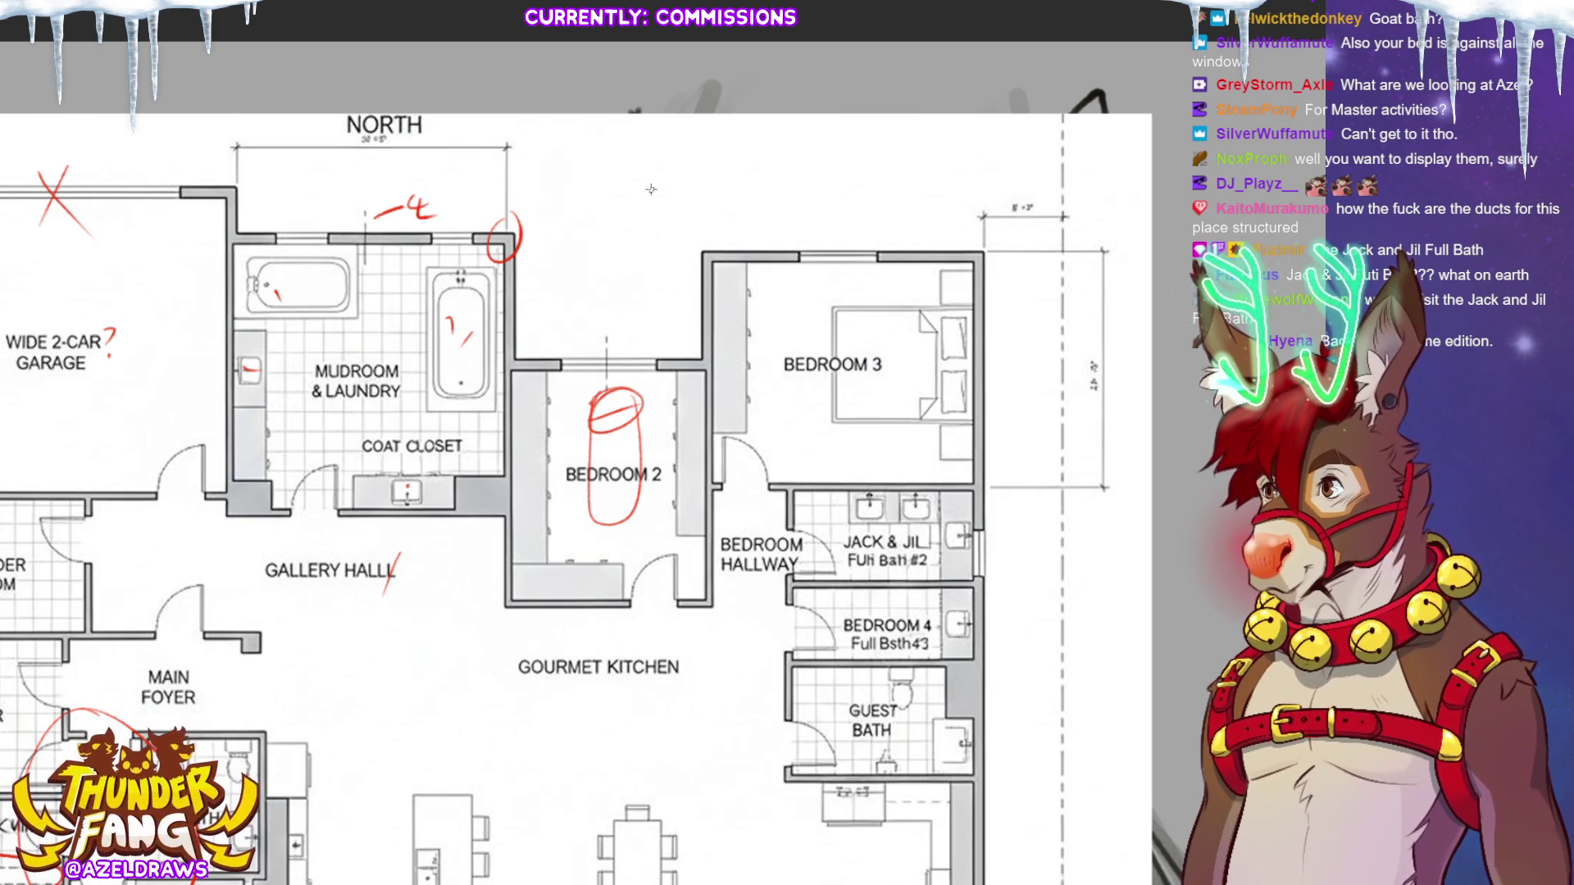
# Write a red 4 above Bedroom 2, discarding a stray stroke by the Jack & Jill bath.
pyautogui.moveTo(972, 385); pyautogui.dragTo(824, 256)
pyautogui.moveTo(452, 190)
pyautogui.mouseDown()
pyautogui.moveTo(474, 210)
pyautogui.moveTo(460, 223)
pyautogui.mouseUp()
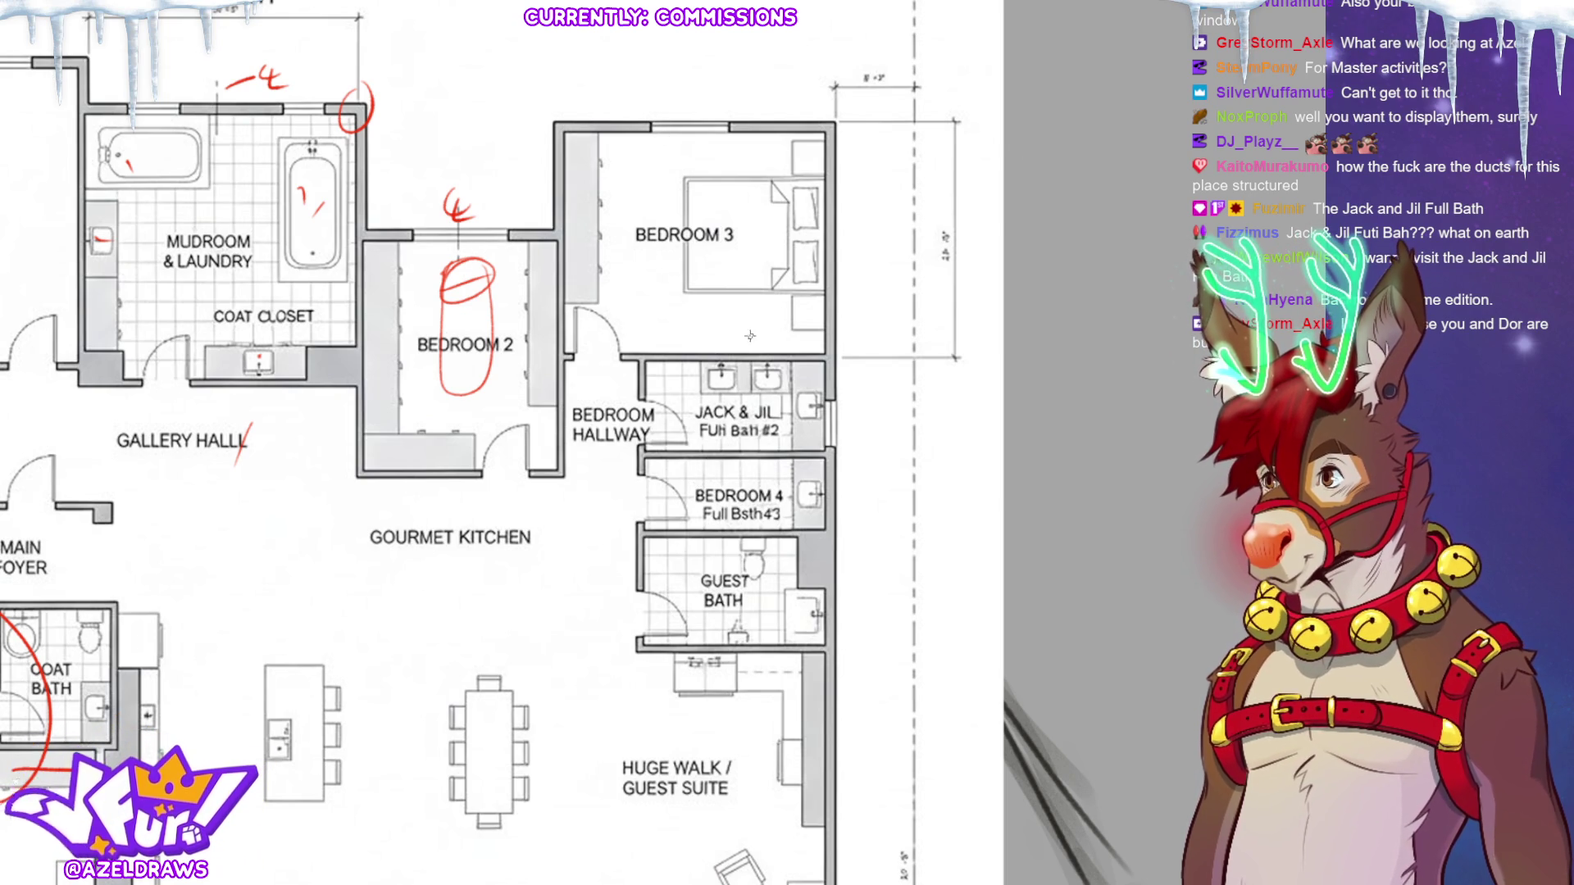
pyautogui.moveTo(545, 318); pyautogui.dragTo(341, 391)
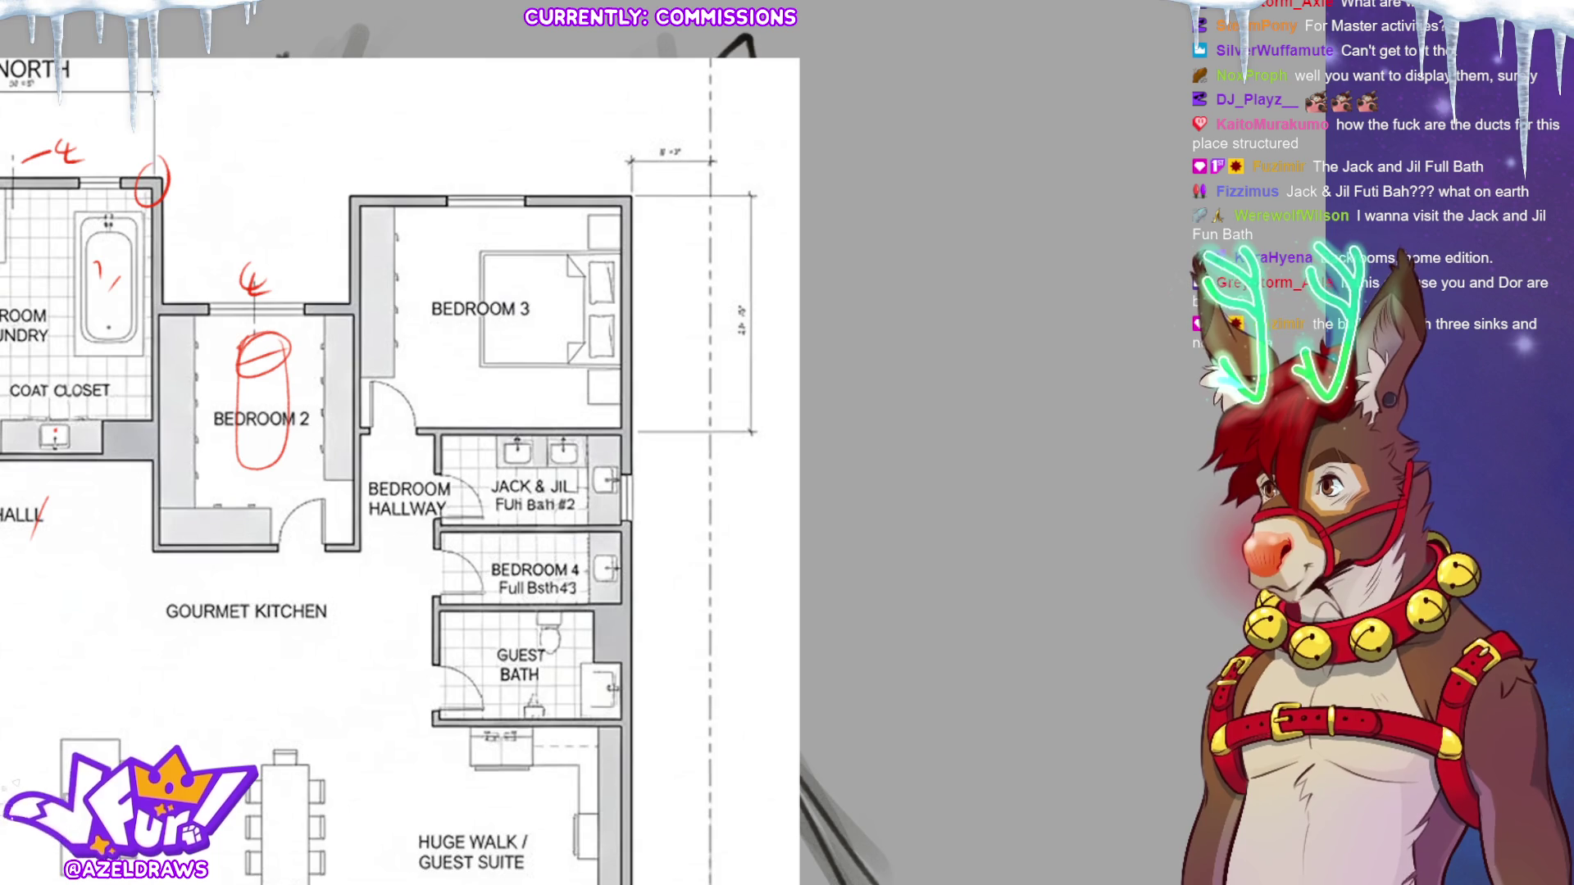
pyautogui.scroll(-1, 492, 426)
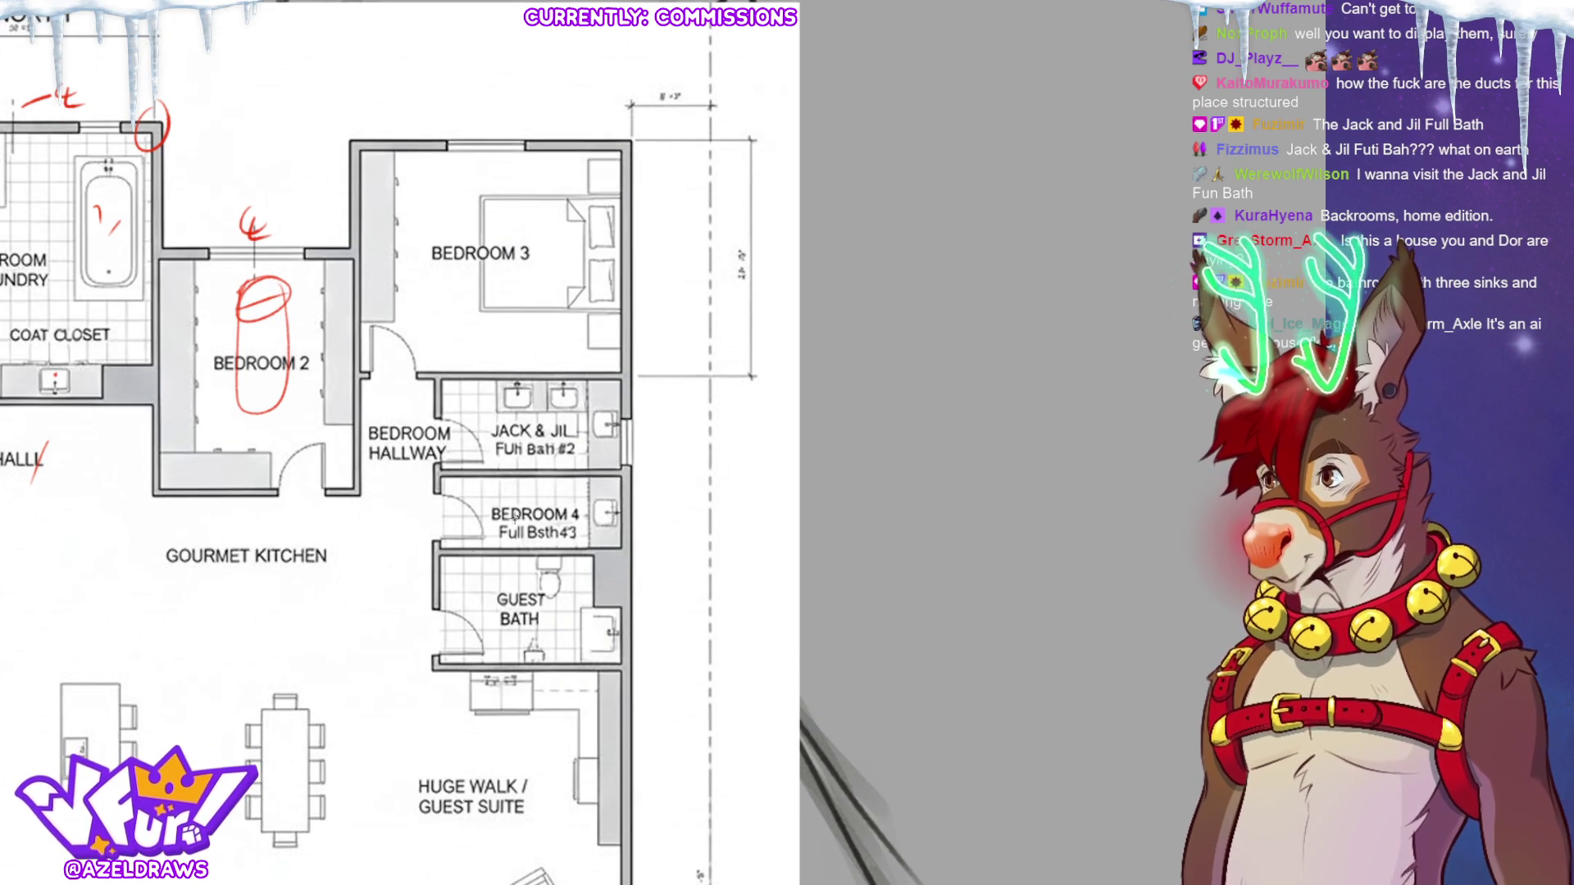
pyautogui.moveTo(623, 419); pyautogui.dragTo(666, 463)
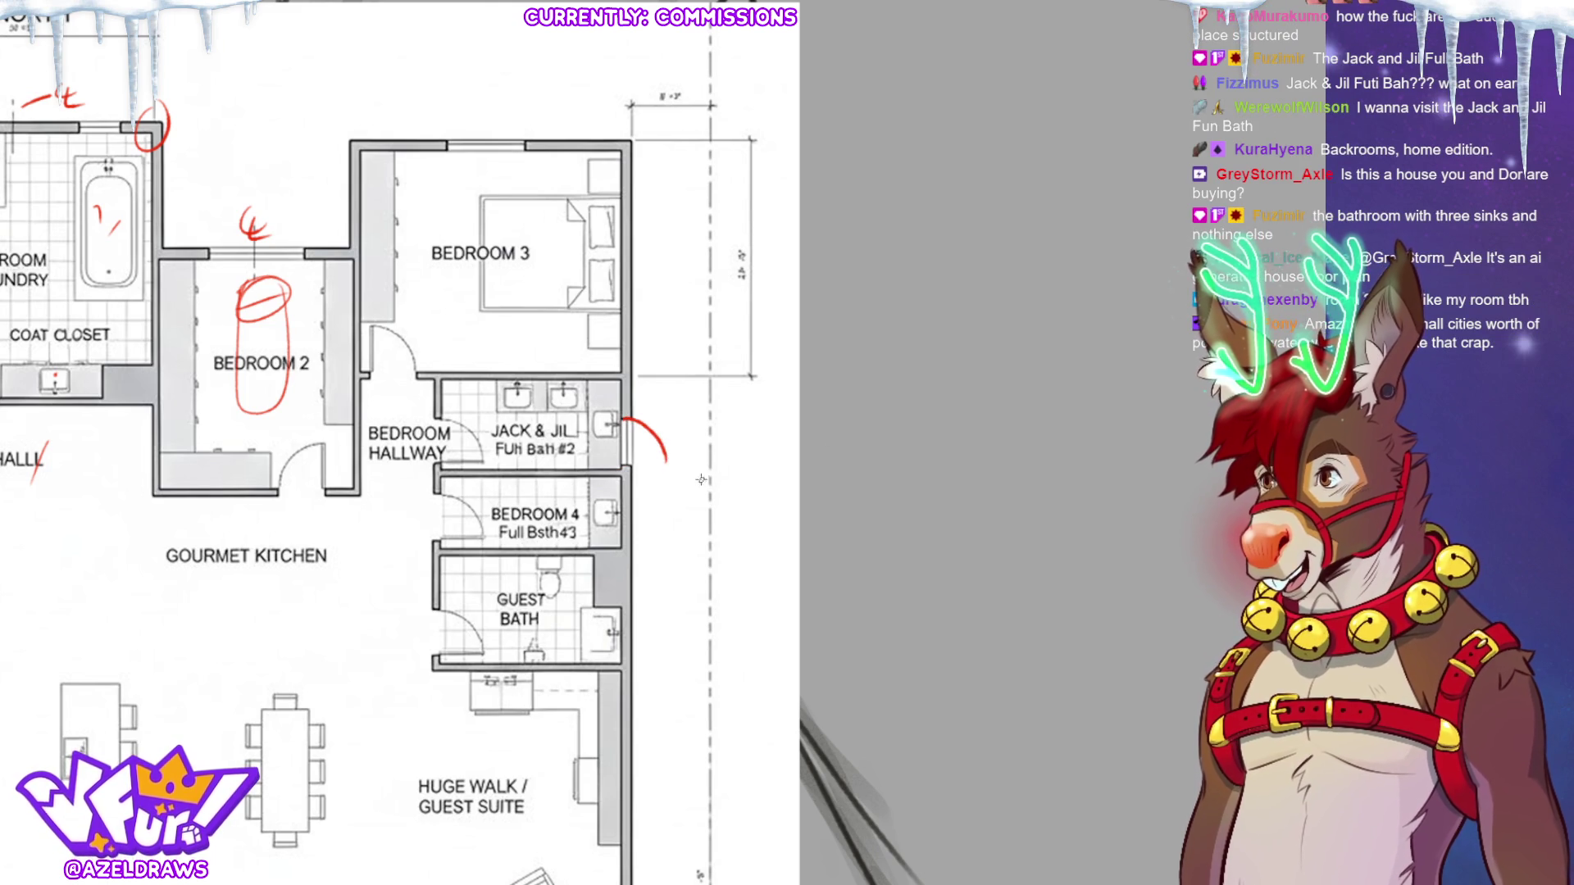
pyautogui.hotkey('ctrl', 'z')
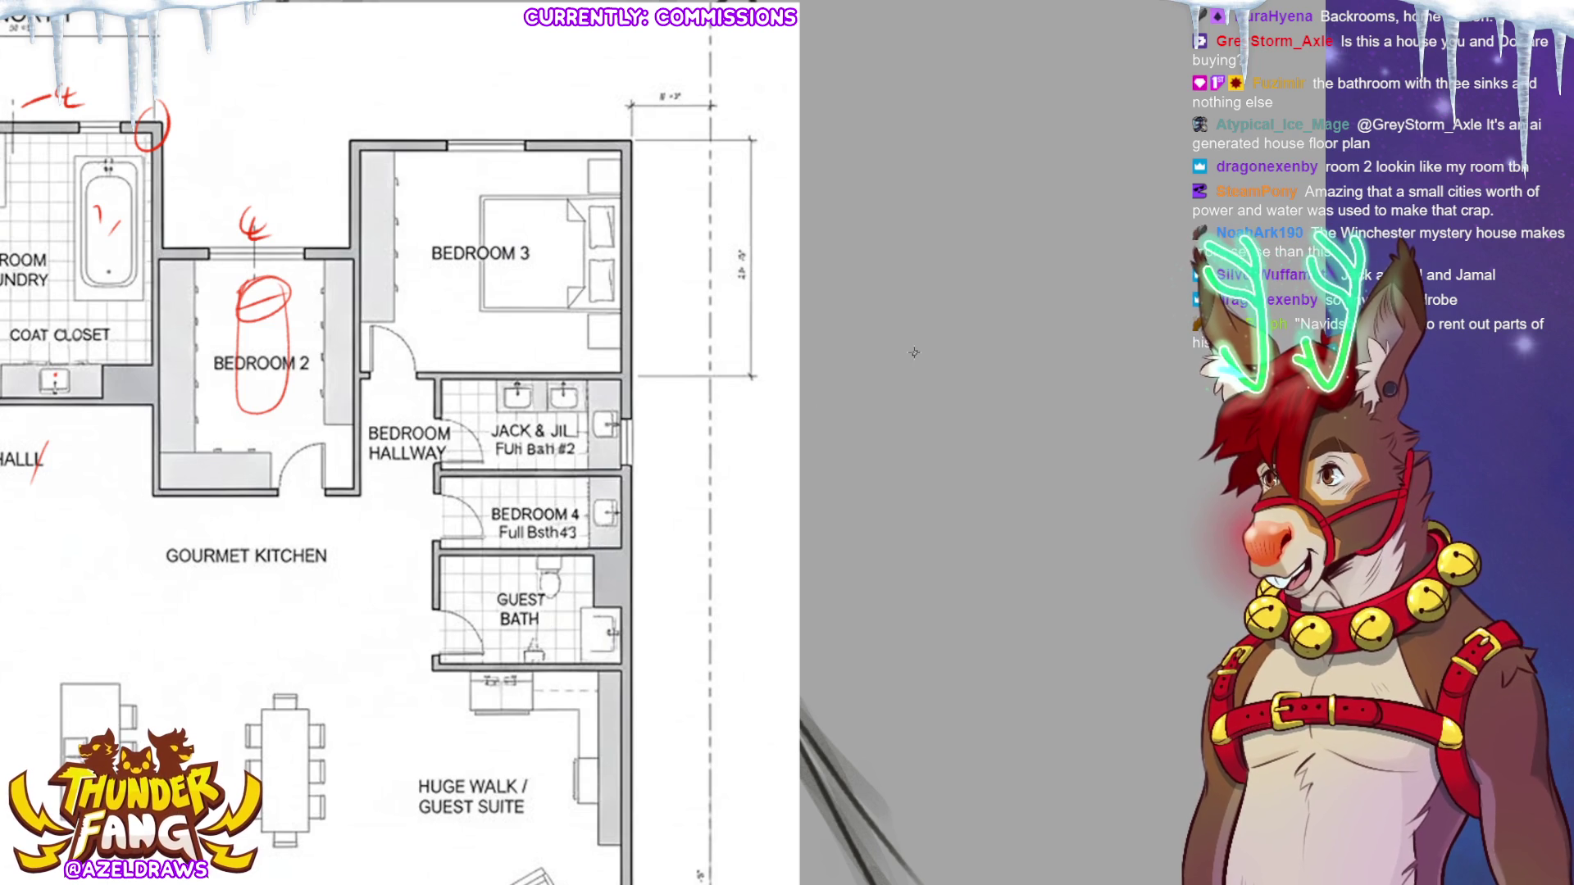
# Circle the Guest Bath sink and cross its toilet with red strokes.
pyautogui.moveTo(943, 573); pyautogui.dragTo(1054, 333)
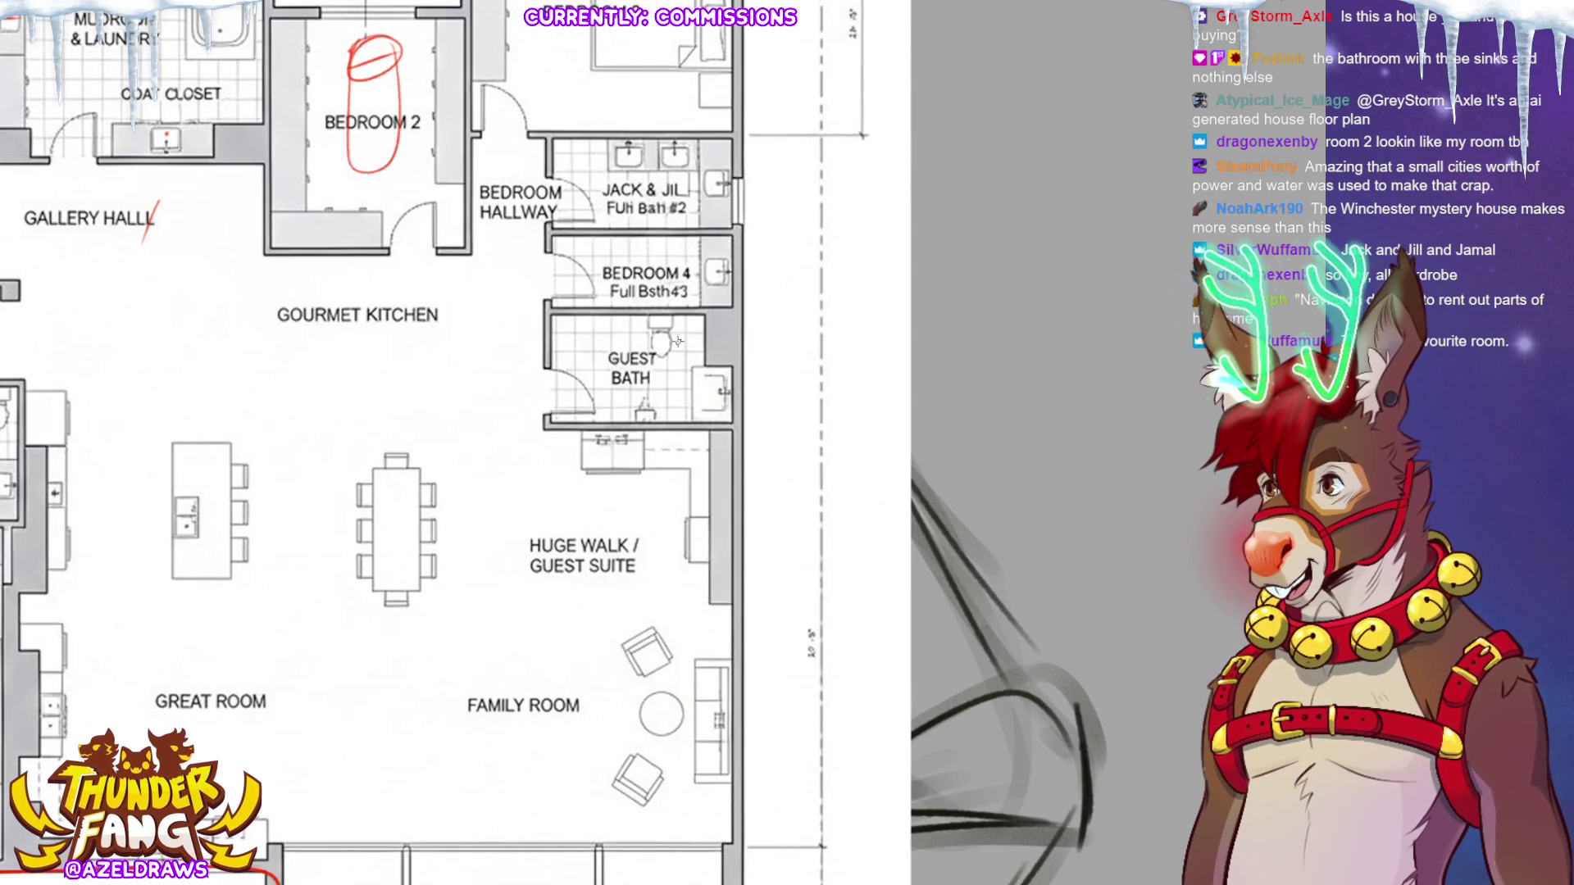
pyautogui.moveTo(661, 405); pyautogui.dragTo(659, 392)
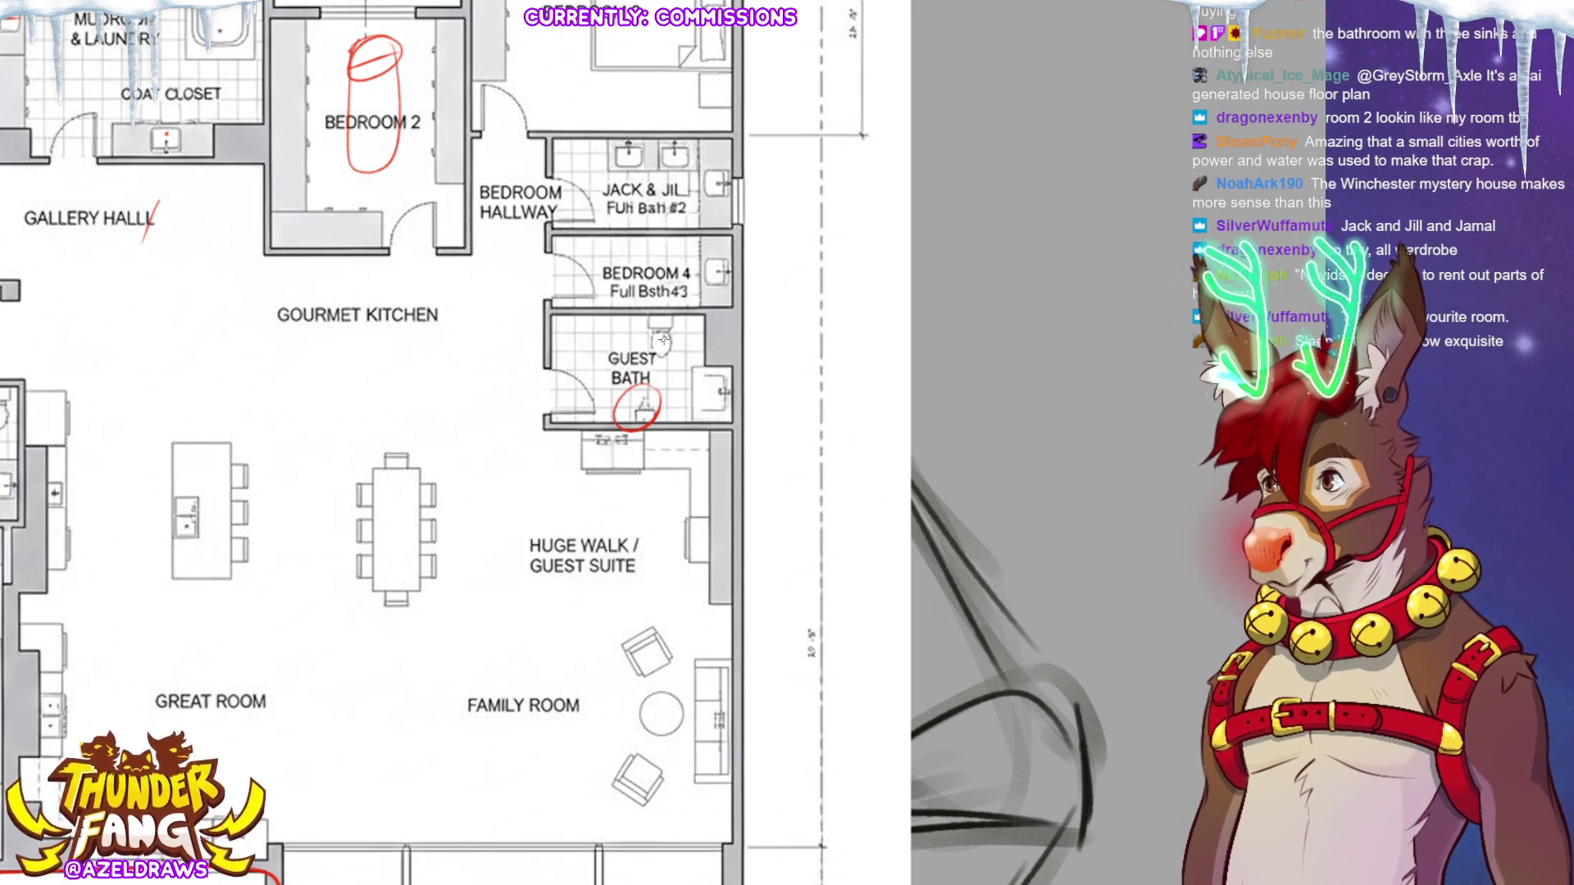
pyautogui.moveTo(661, 328); pyautogui.dragTo(661, 354)
pyautogui.moveTo(661, 341); pyautogui.dragTo(713, 338)
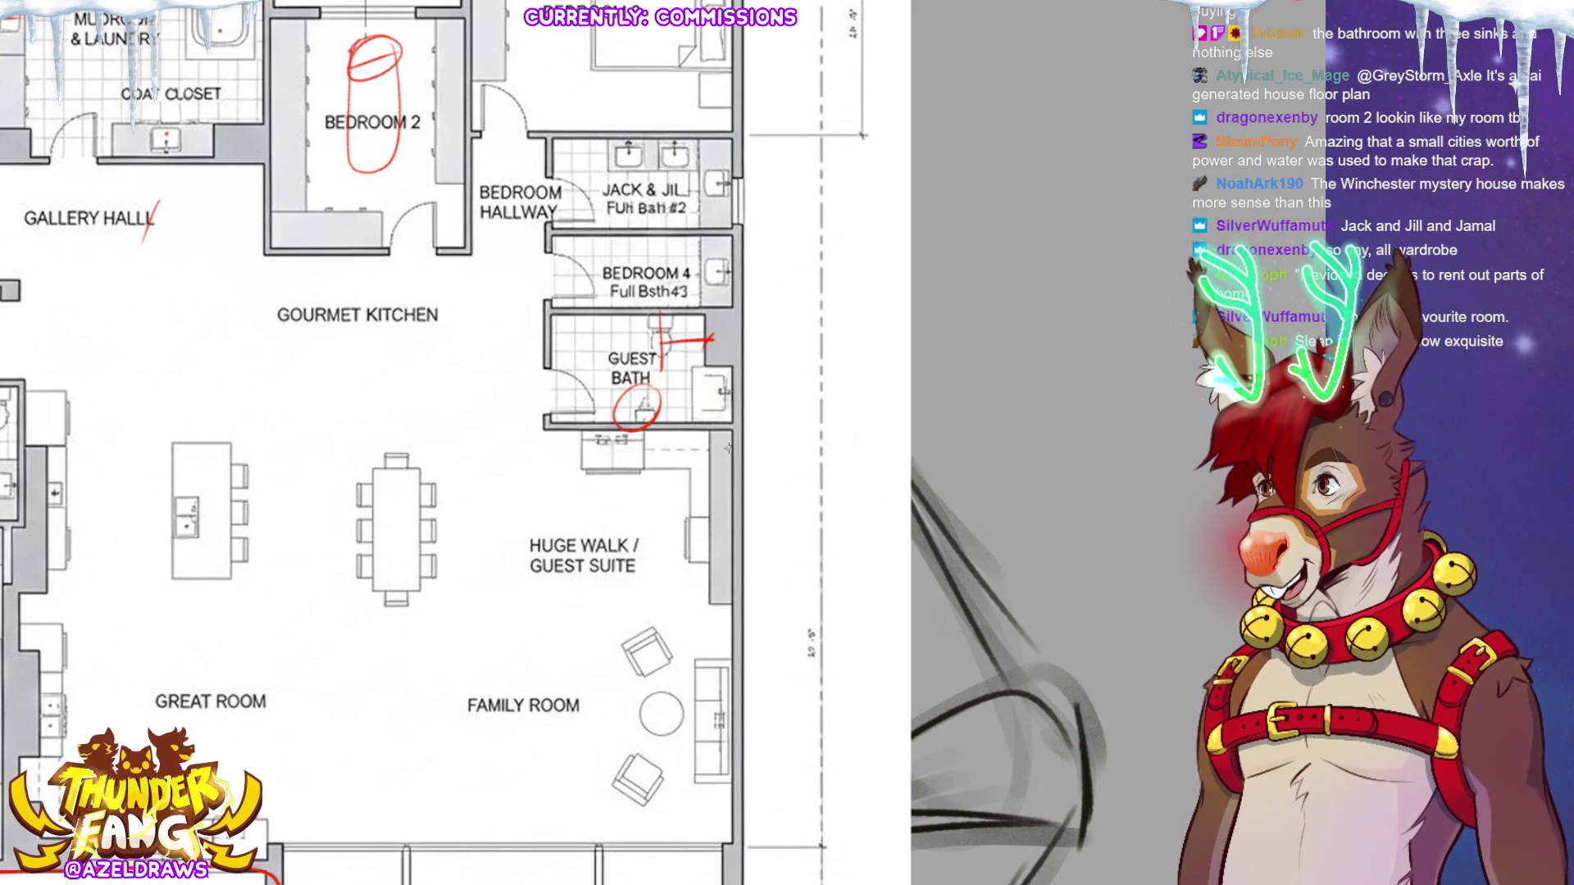
pyautogui.moveTo(694, 473); pyautogui.dragTo(713, 455)
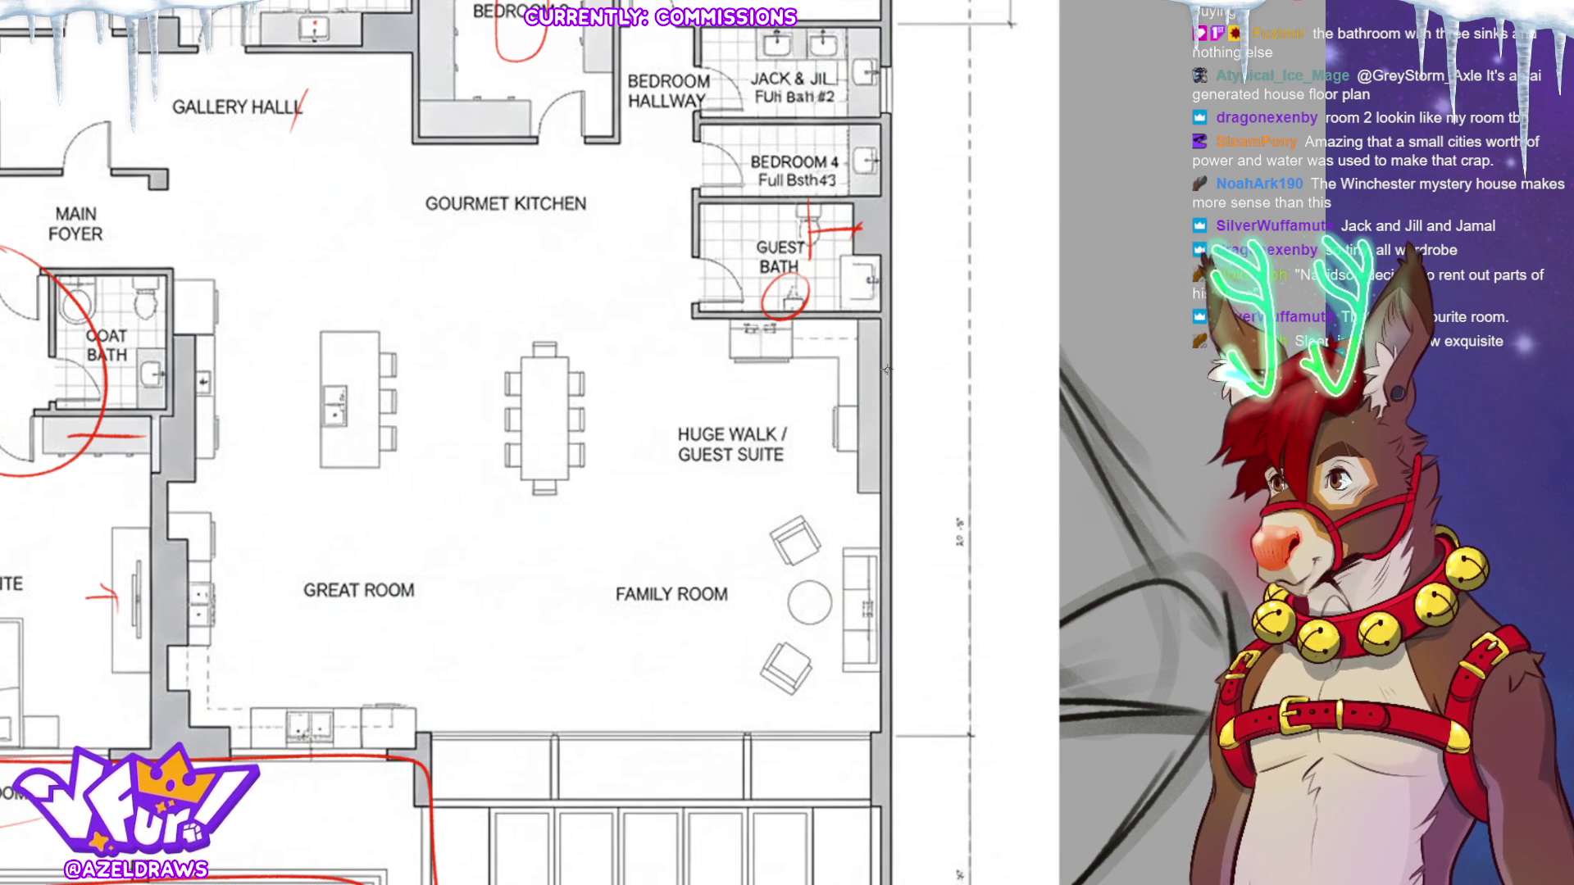
# Loop the guest suite and family-room seating in red, and tick the cabinets and island sink.
pyautogui.moveTo(860, 431)
pyautogui.mouseDown()
pyautogui.moveTo(852, 373)
pyautogui.moveTo(665, 550)
pyautogui.moveTo(800, 318)
pyautogui.mouseUp()
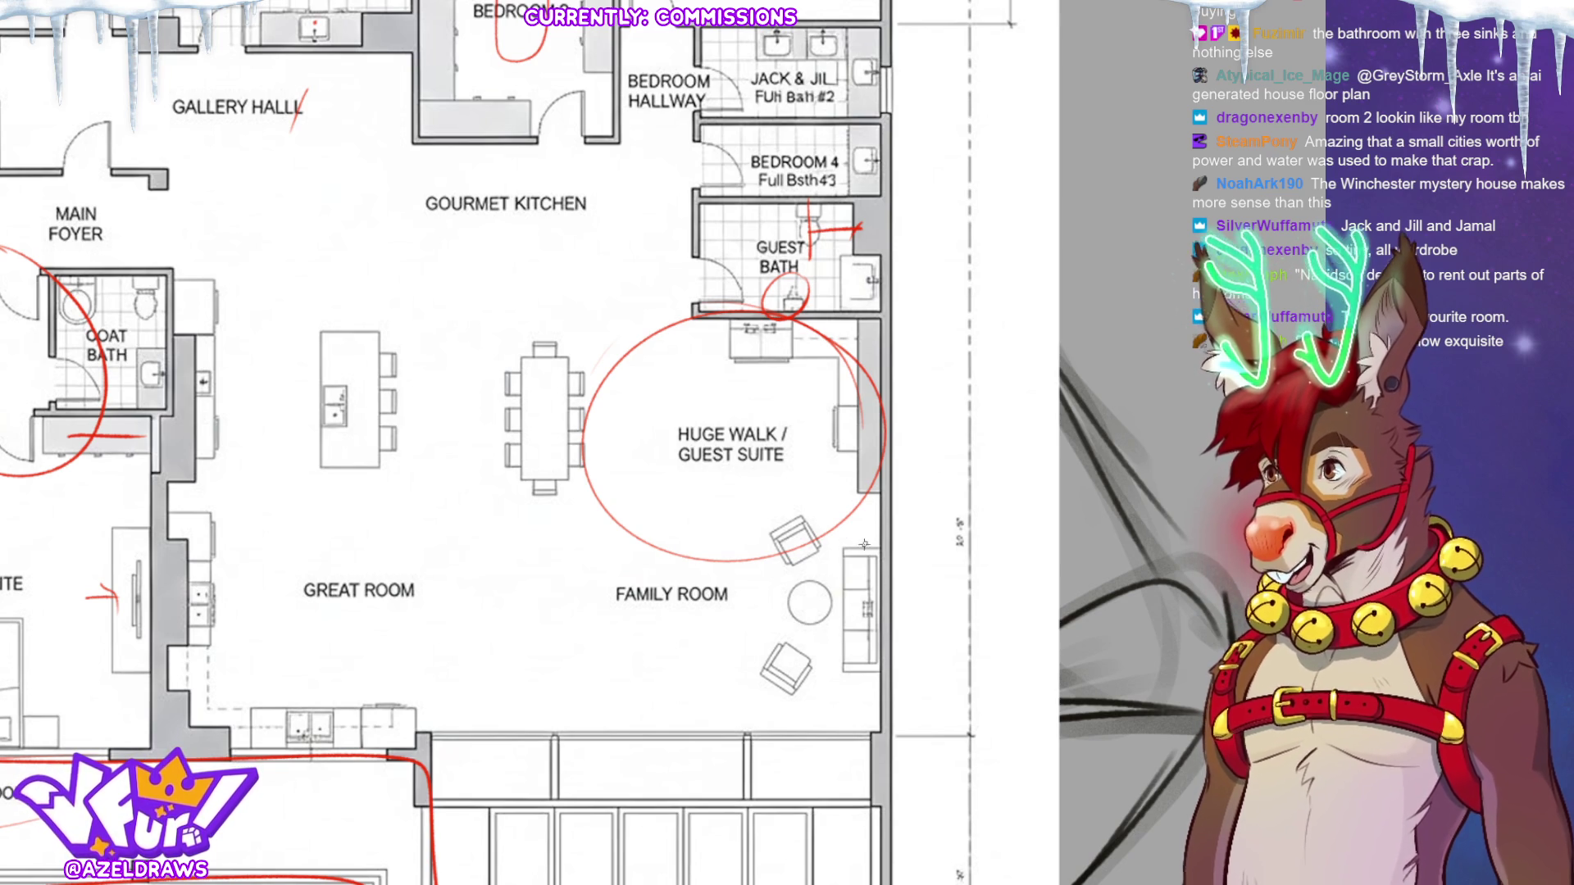
pyautogui.moveTo(852, 512); pyautogui.dragTo(890, 631)
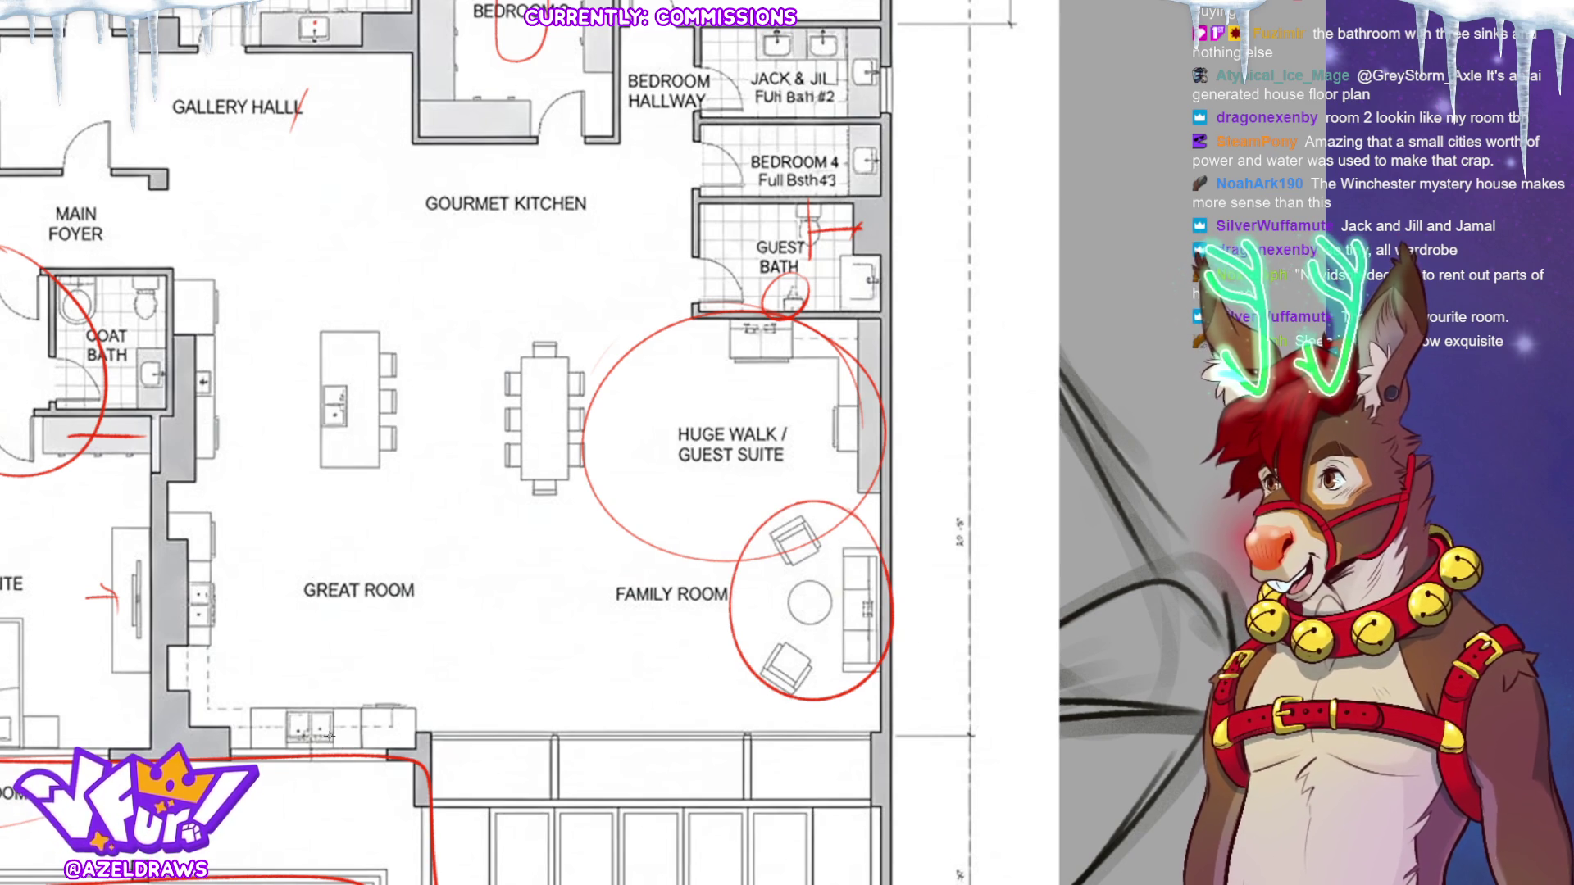
pyautogui.moveTo(325, 722); pyautogui.dragTo(323, 738)
pyautogui.moveTo(198, 616)
pyautogui.mouseDown()
pyautogui.moveTo(199, 629)
pyautogui.moveTo(205, 607)
pyautogui.mouseUp()
pyautogui.moveTo(209, 390); pyautogui.dragTo(217, 414)
pyautogui.moveTo(335, 392); pyautogui.dragTo(338, 403)
pyautogui.moveTo(326, 416); pyautogui.dragTo(328, 428)
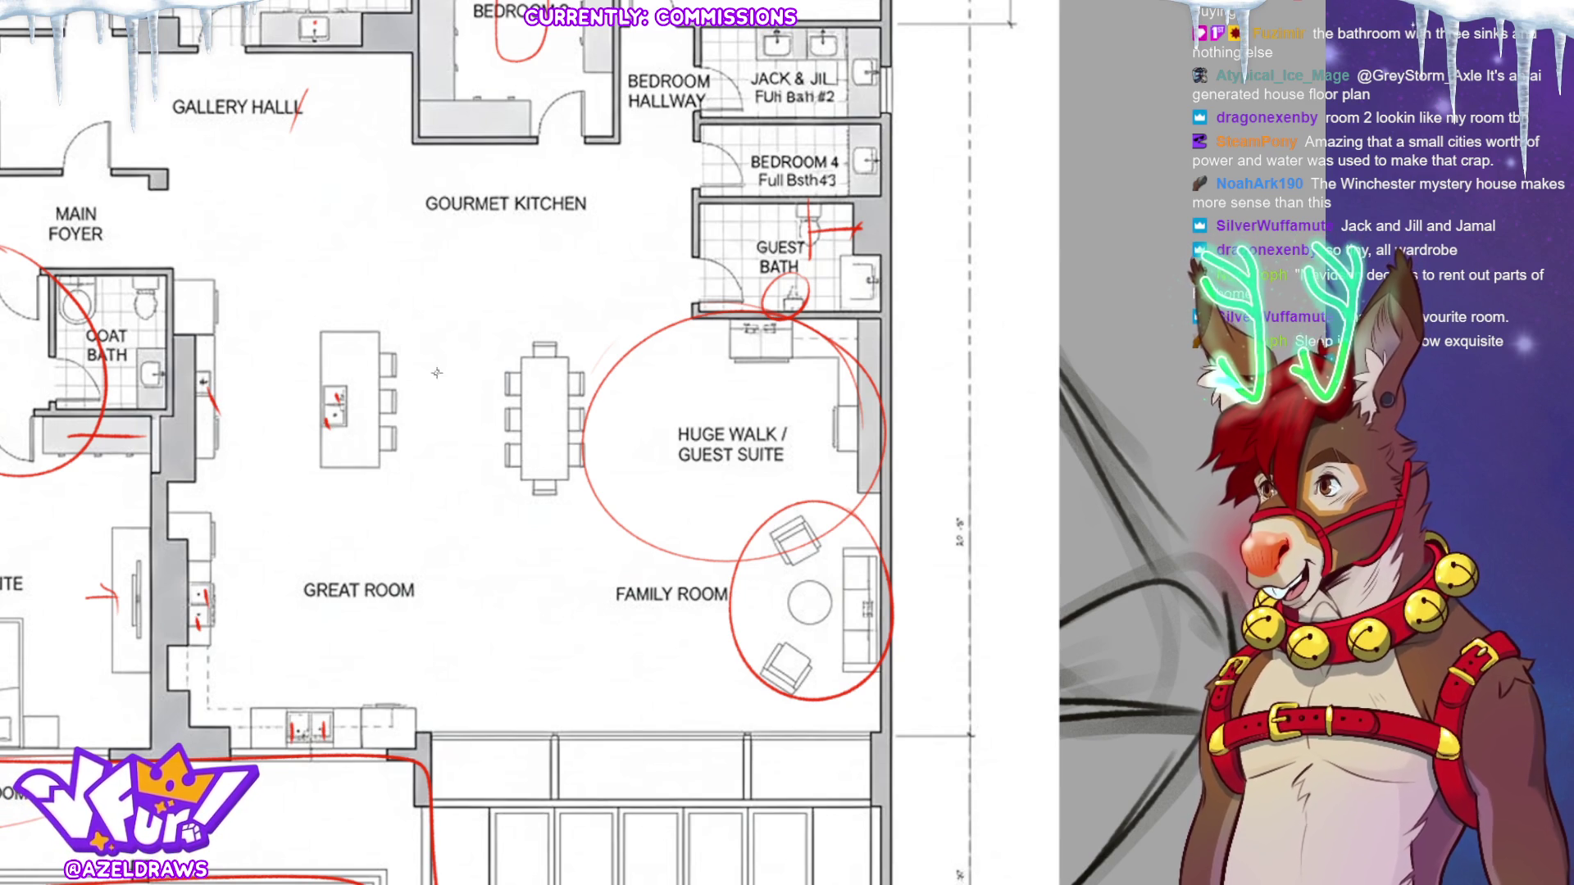
# Write red R marks on the Coat Bath, Great Room, lower and guest-suite counters; loop the dining table.
pyautogui.moveTo(182, 294)
pyautogui.mouseDown()
pyautogui.moveTo(183, 321)
pyautogui.moveTo(203, 321)
pyautogui.mouseUp()
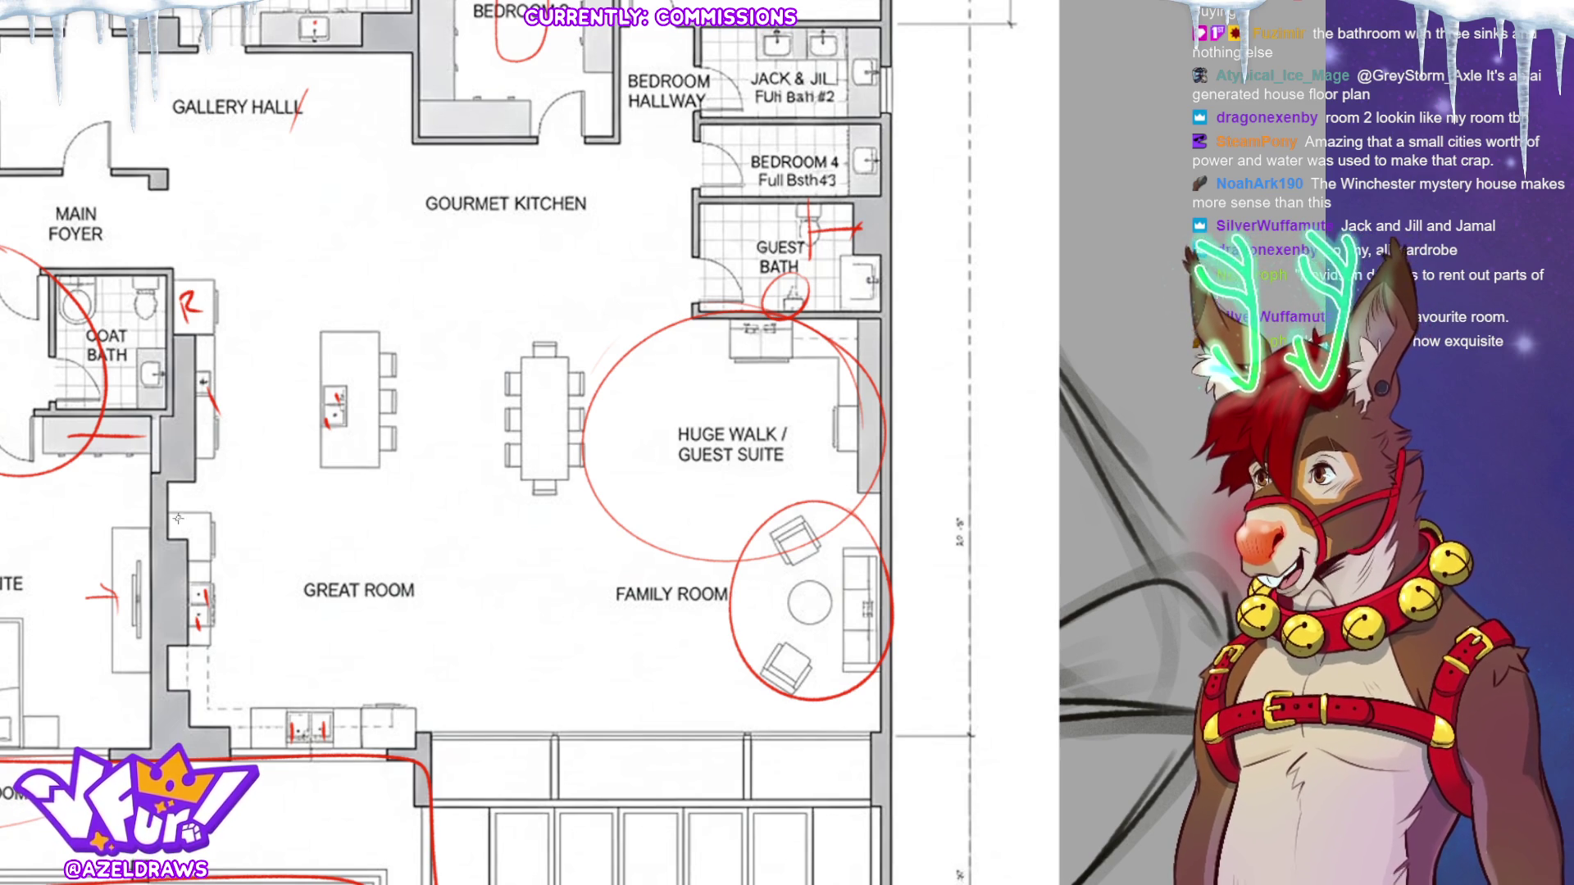
pyautogui.moveTo(178, 521)
pyautogui.mouseDown()
pyautogui.moveTo(182, 542)
pyautogui.moveTo(205, 543)
pyautogui.mouseUp()
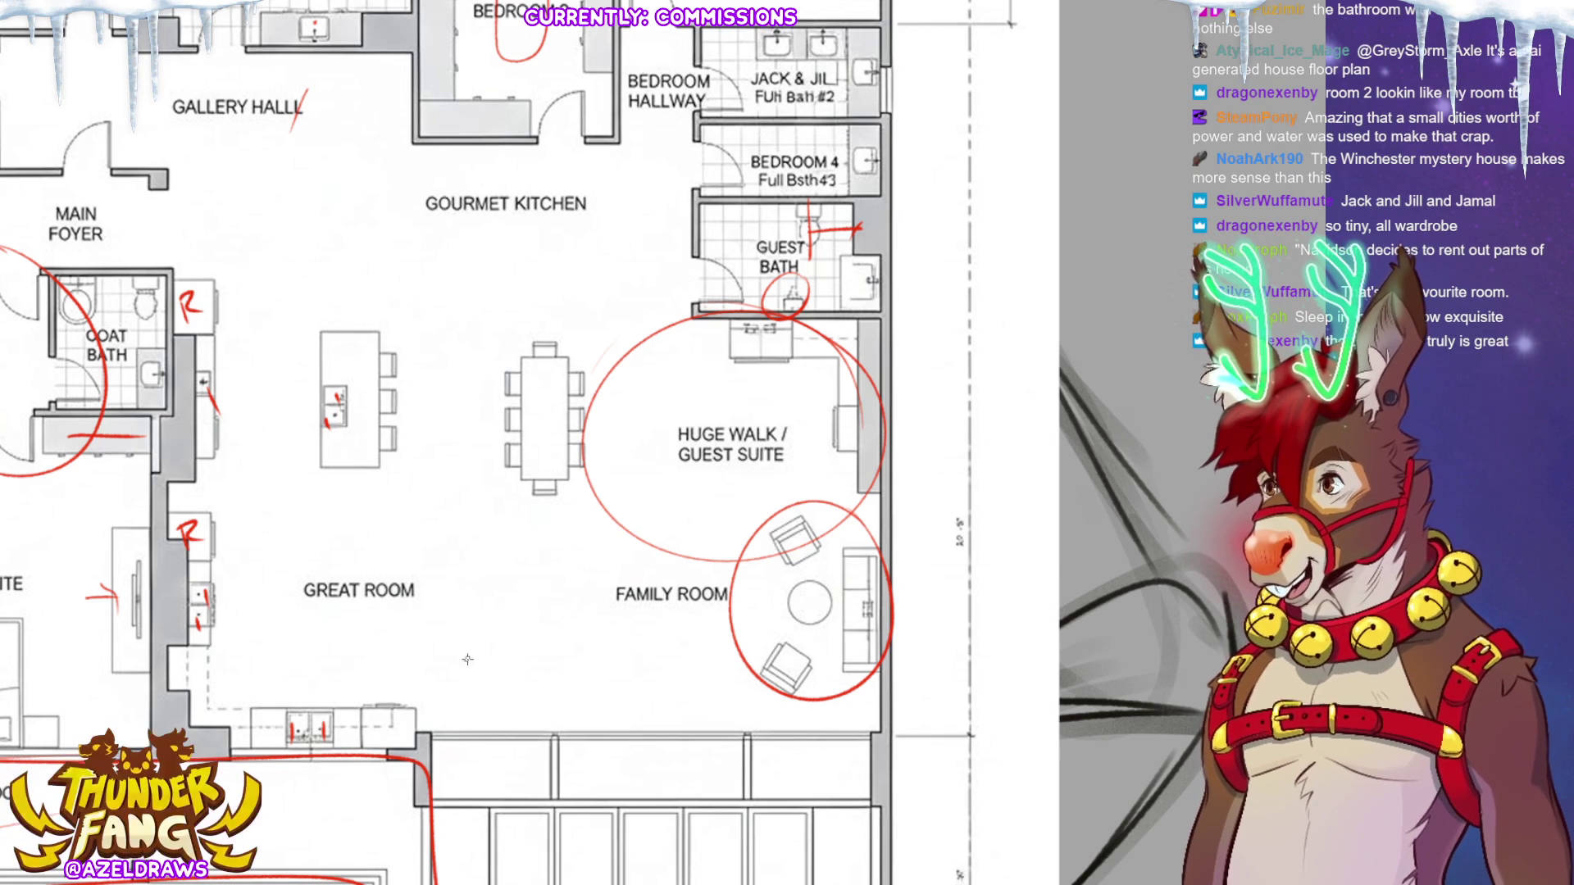
pyautogui.moveTo(375, 719)
pyautogui.mouseDown()
pyautogui.moveTo(374, 743)
pyautogui.moveTo(400, 742)
pyautogui.mouseUp()
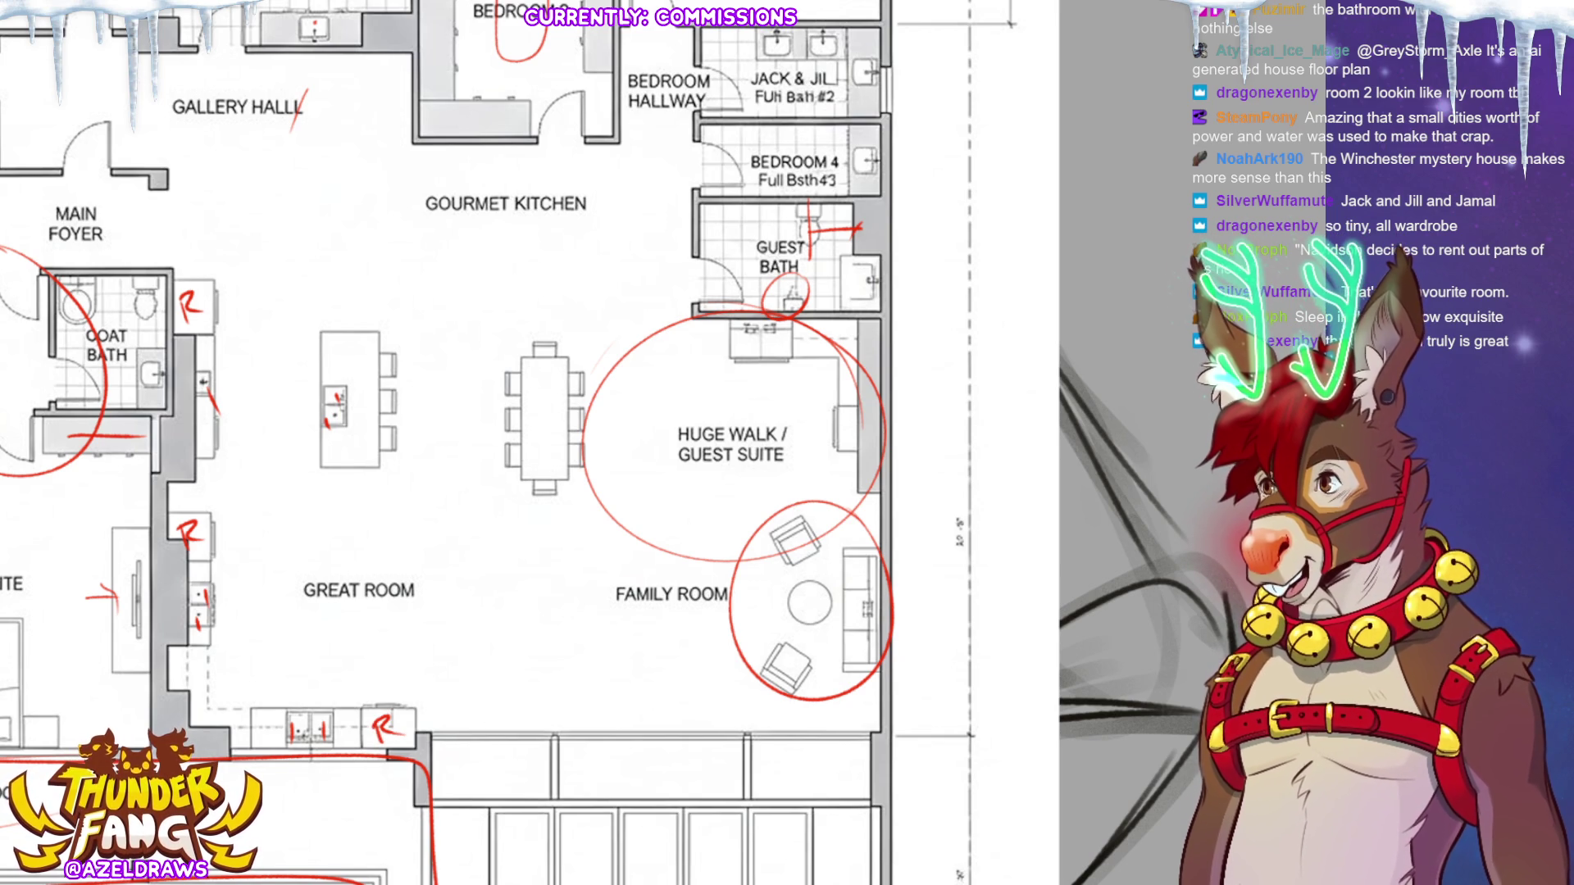
pyautogui.moveTo(751, 335)
pyautogui.mouseDown()
pyautogui.moveTo(751, 352)
pyautogui.moveTo(780, 353)
pyautogui.mouseUp()
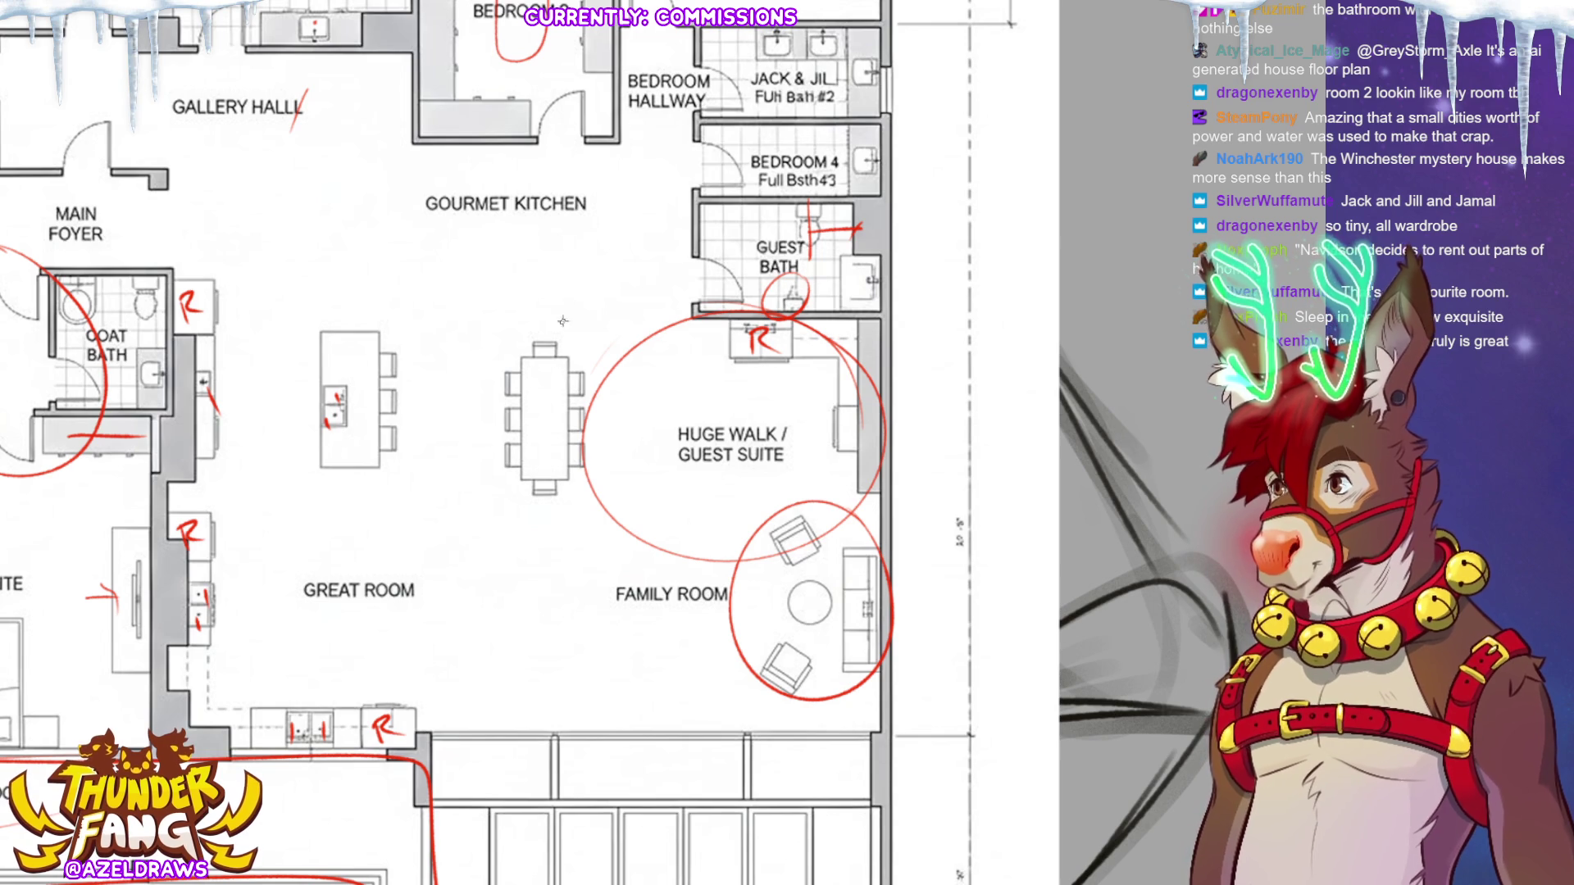
pyautogui.moveTo(607, 246)
pyautogui.mouseDown()
pyautogui.moveTo(398, 393)
pyautogui.moveTo(723, 543)
pyautogui.moveTo(697, 311)
pyautogui.mouseUp()
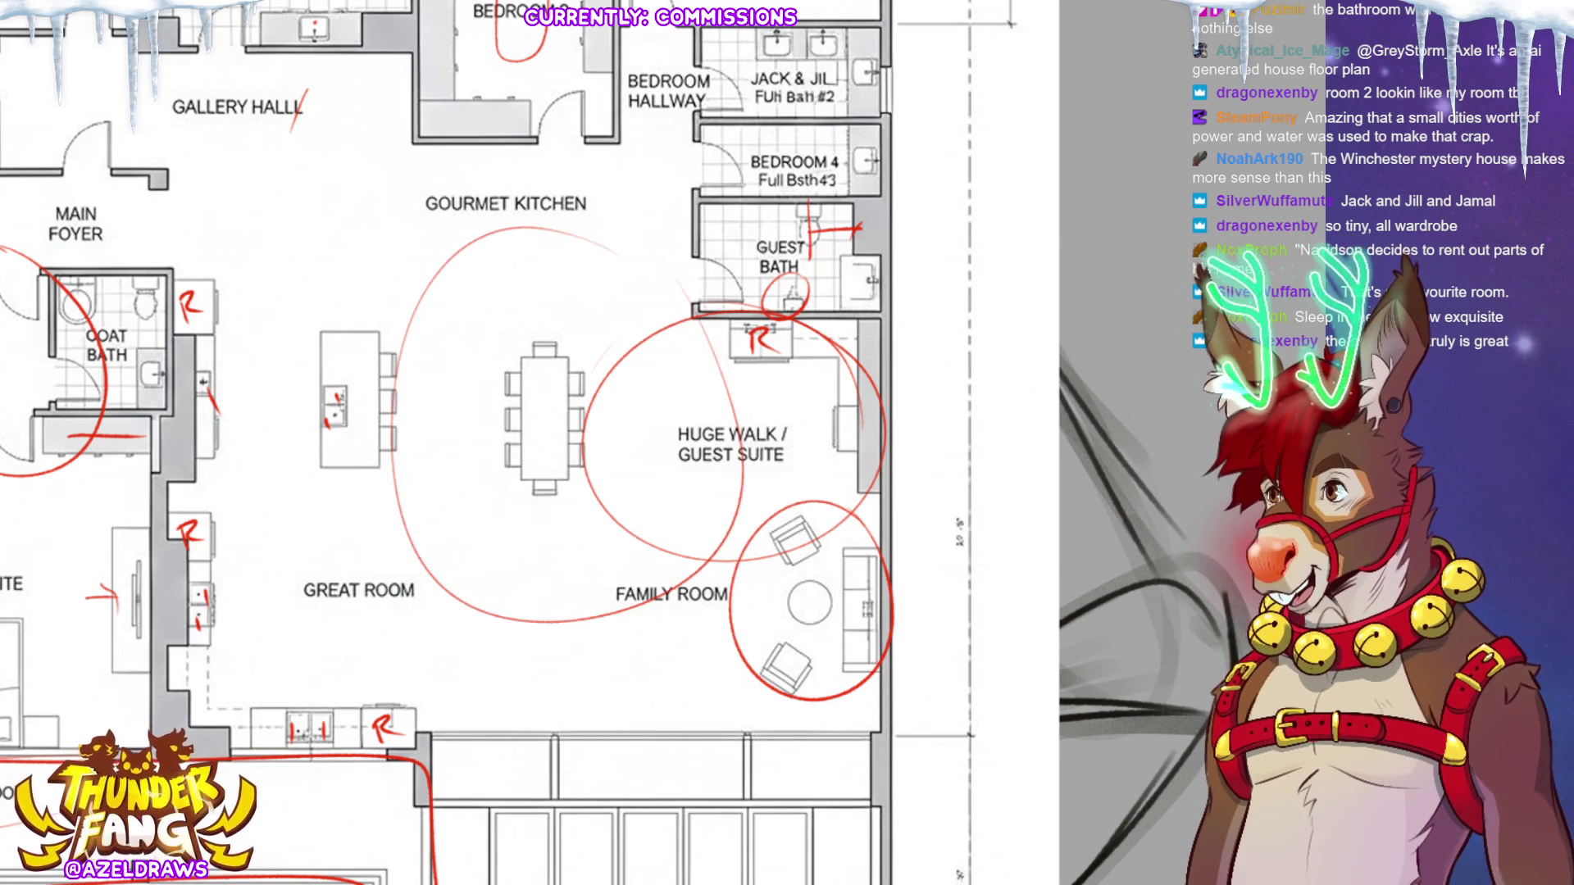
pyautogui.moveTo(521, 432)
pyautogui.mouseDown()
pyautogui.moveTo(387, 235)
pyautogui.moveTo(391, 135)
pyautogui.mouseUp()
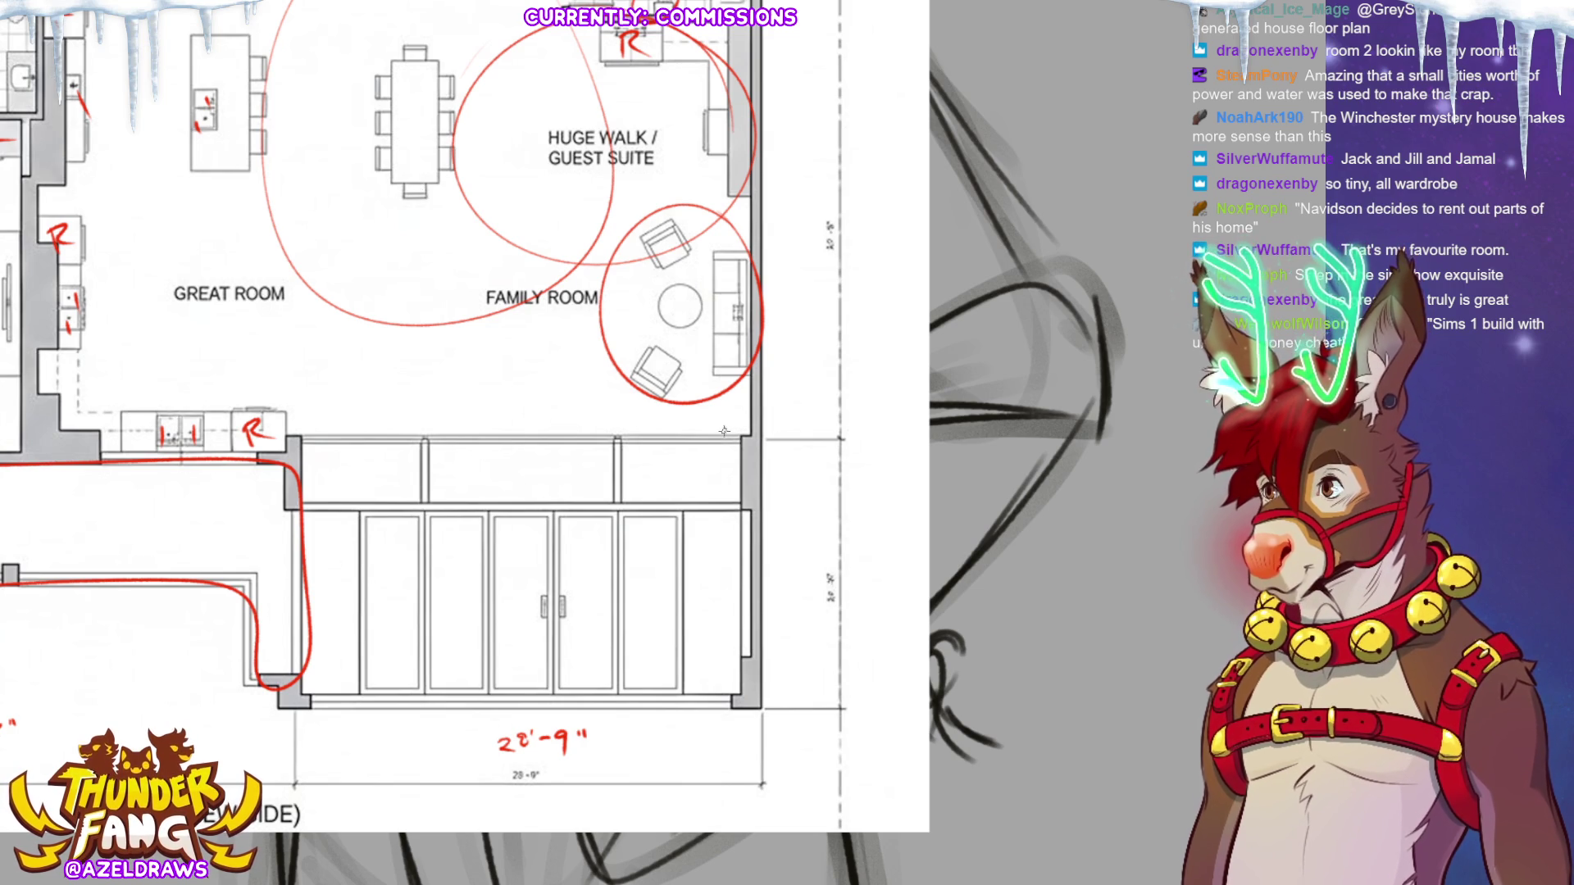
# Draw a red X of diagonal strokes across the cabinet block.
pyautogui.moveTo(315, 435); pyautogui.dragTo(785, 504)
pyautogui.moveTo(304, 526); pyautogui.dragTo(465, 487)
pyautogui.moveTo(601, 458); pyautogui.dragTo(785, 432)
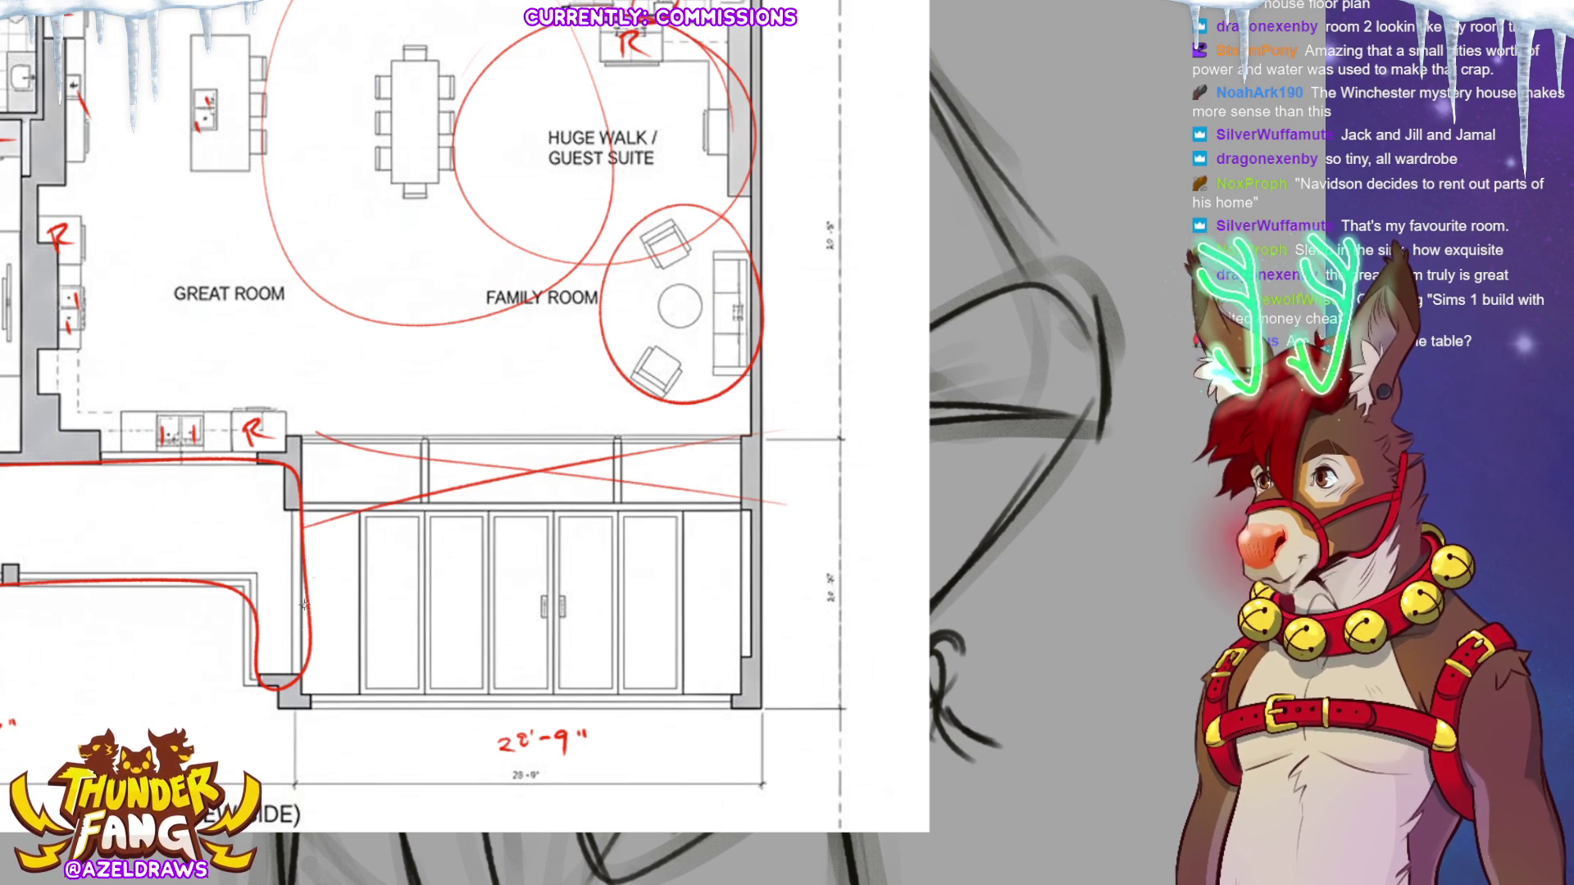
# Replace a red X over the lower doors with a red diamond around the double doors.
pyautogui.moveTo(303, 513); pyautogui.dragTo(741, 693)
pyautogui.moveTo(305, 687); pyautogui.dragTo(742, 510)
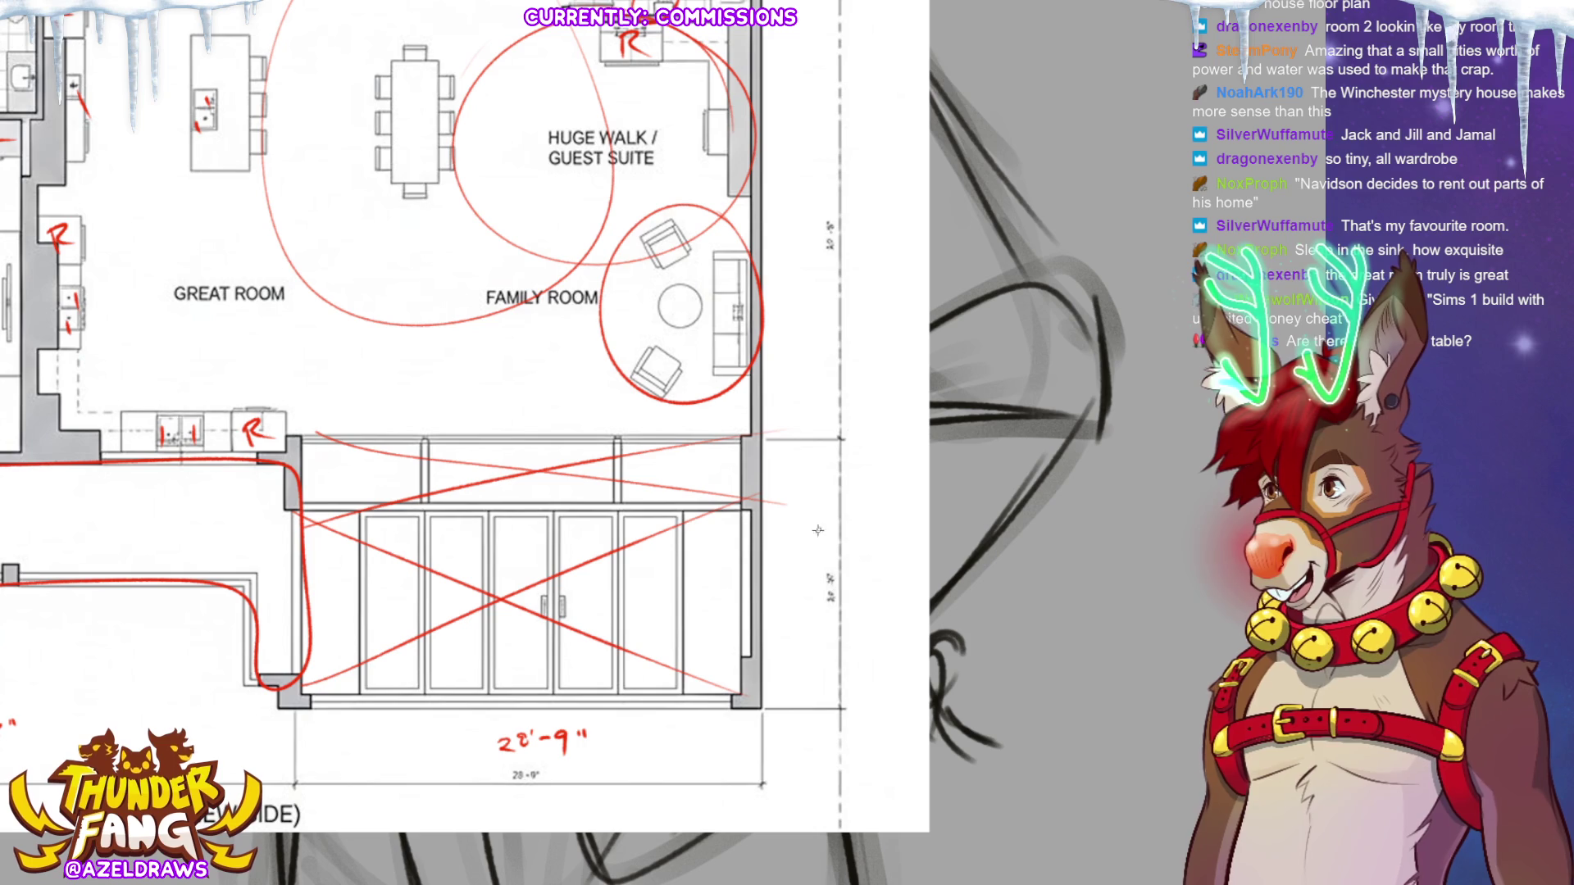
pyautogui.hotkey('ctrl', 'z')
pyautogui.hotkey('ctrl', 'z')
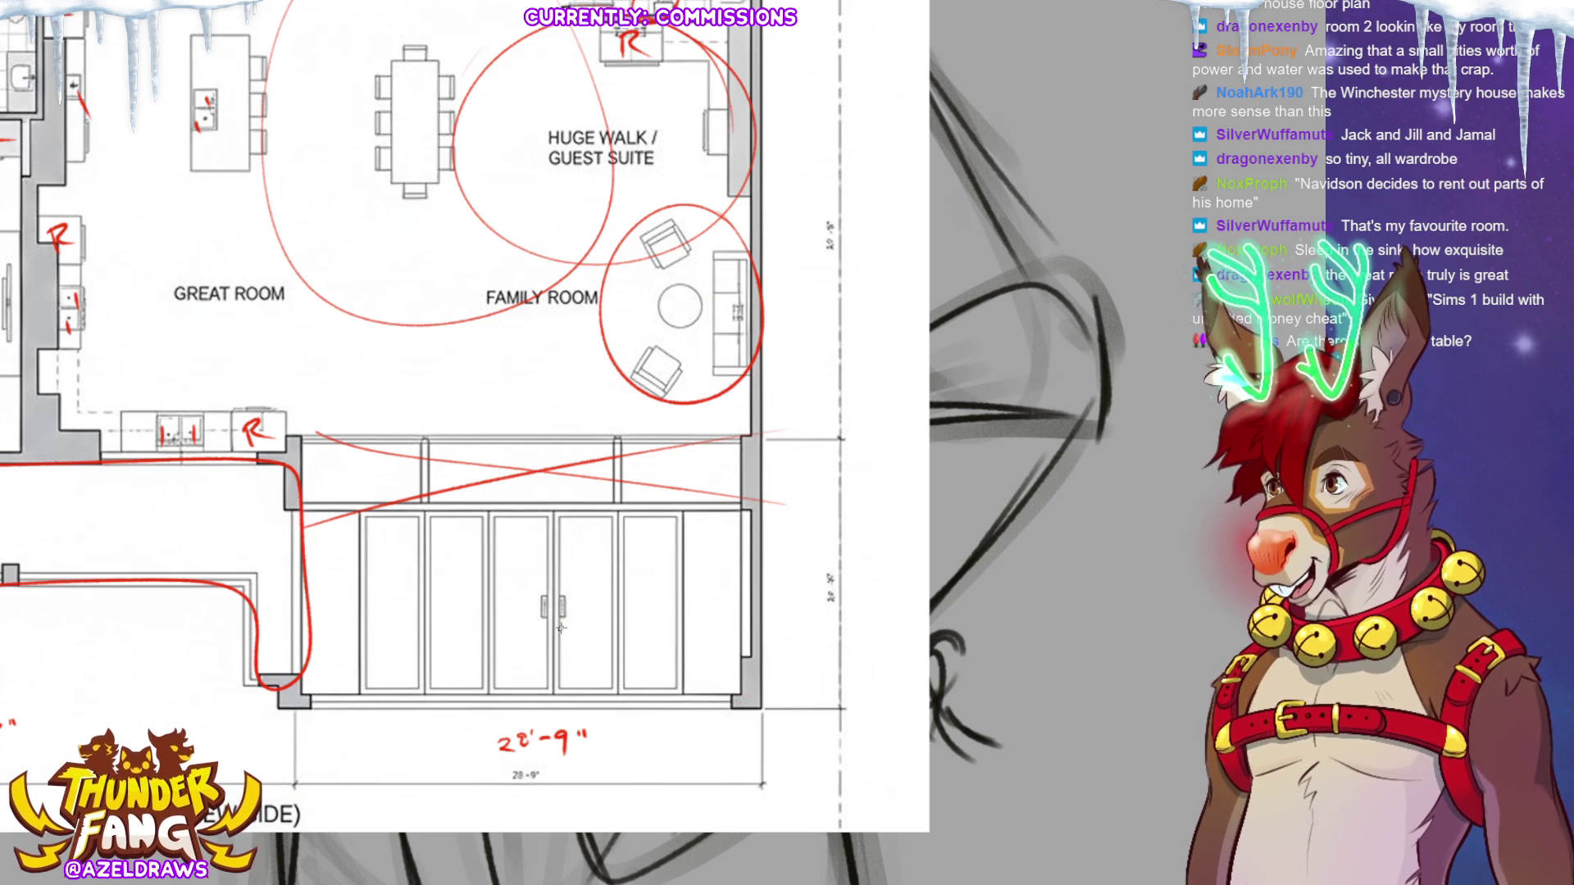
pyautogui.moveTo(550, 518)
pyautogui.mouseDown()
pyautogui.moveTo(487, 606)
pyautogui.moveTo(551, 702)
pyautogui.mouseUp()
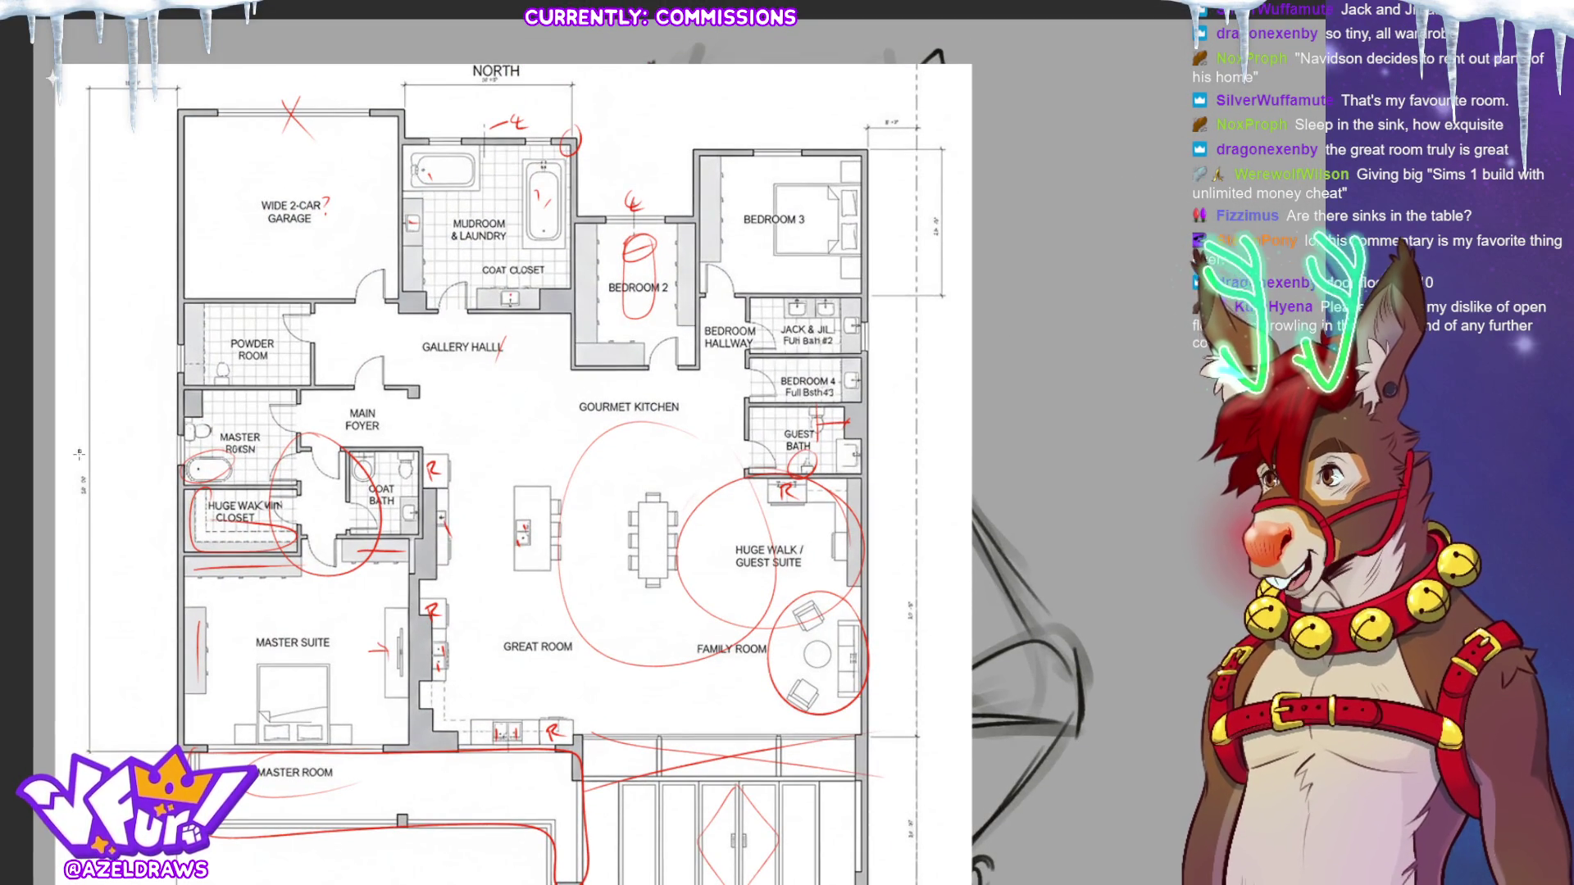
# Add a small red circle at the plan's top-left corner.
pyautogui.moveTo(128, 68); pyautogui.dragTo(144, 88)
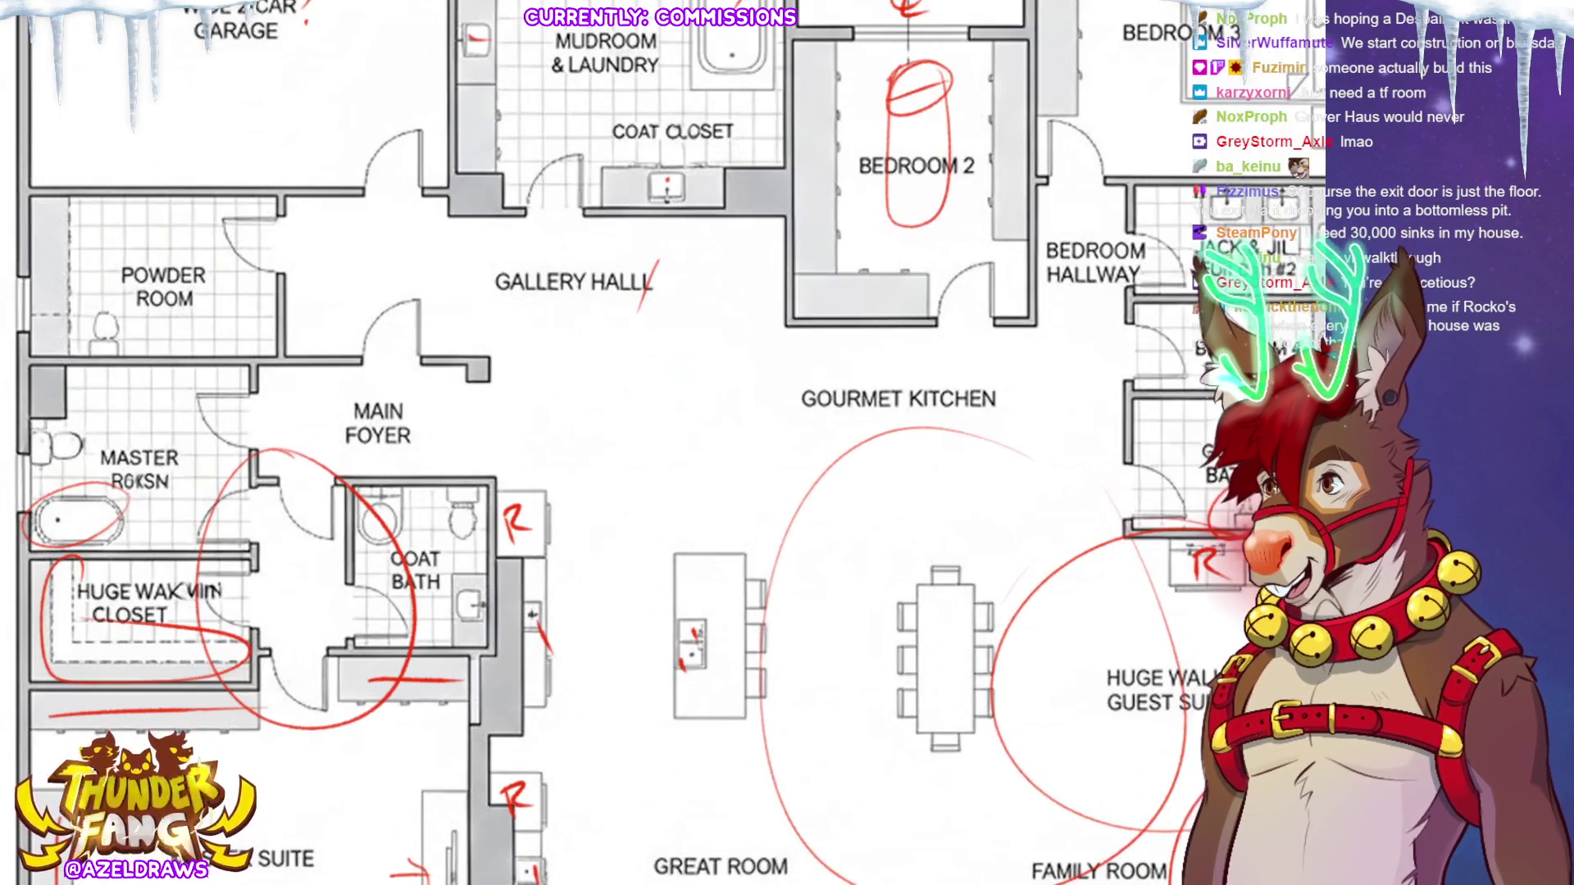
# Mark the Main Foyer and its adjacent wall end in red, then zoom out on the plan.
pyautogui.moveTo(428, 275)
pyautogui.mouseDown()
pyautogui.moveTo(271, 381)
pyautogui.moveTo(423, 275)
pyautogui.mouseUp()
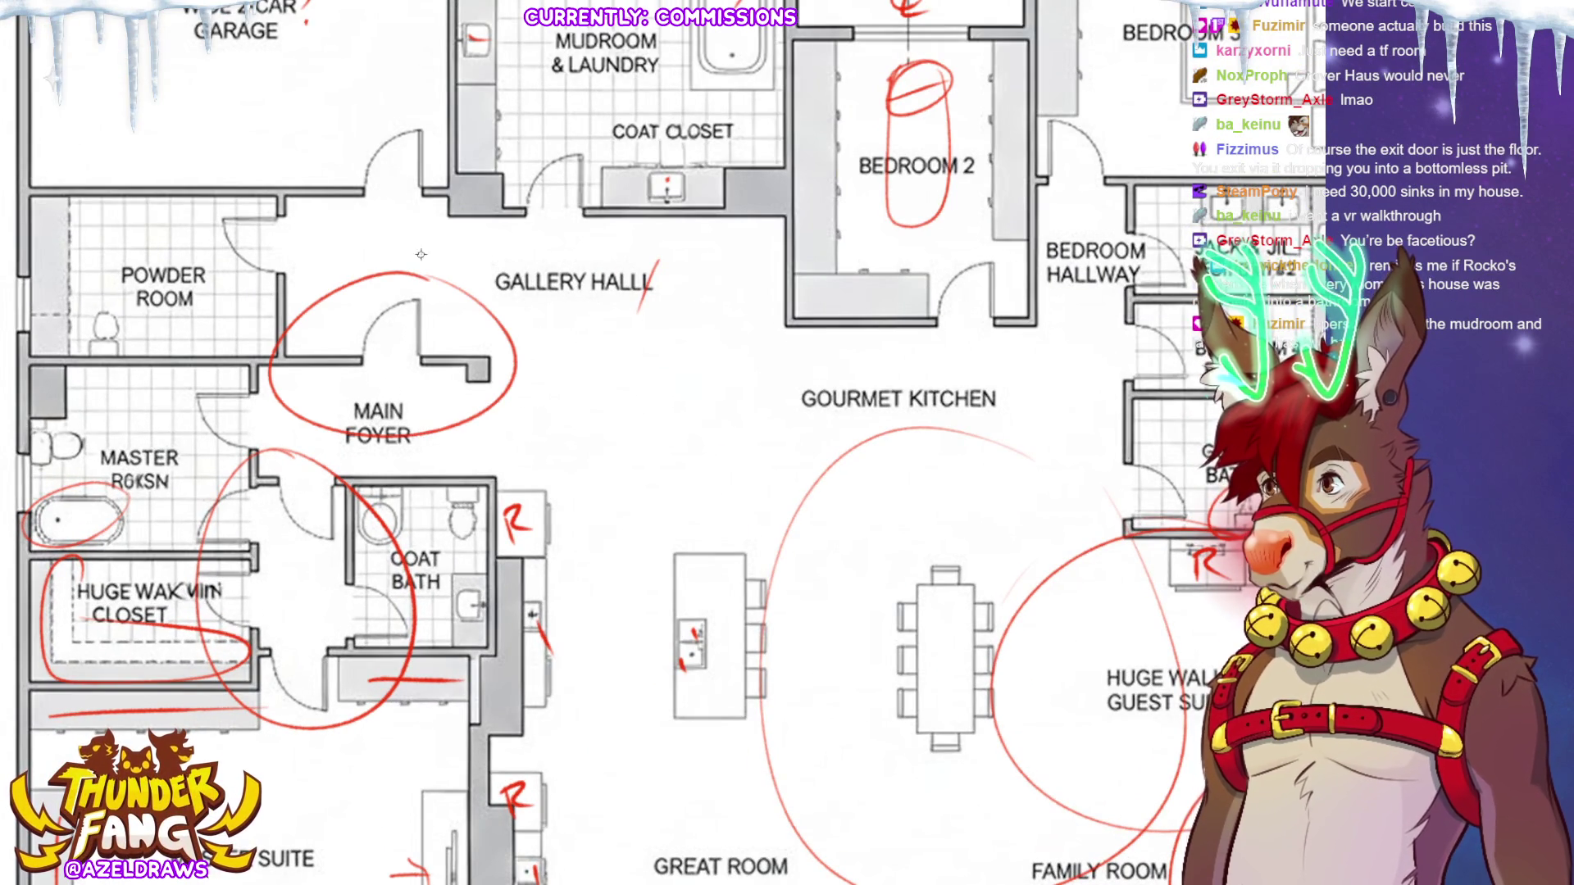
pyautogui.moveTo(482, 366)
pyautogui.mouseDown()
pyautogui.moveTo(445, 472)
pyautogui.moveTo(492, 367)
pyautogui.mouseUp()
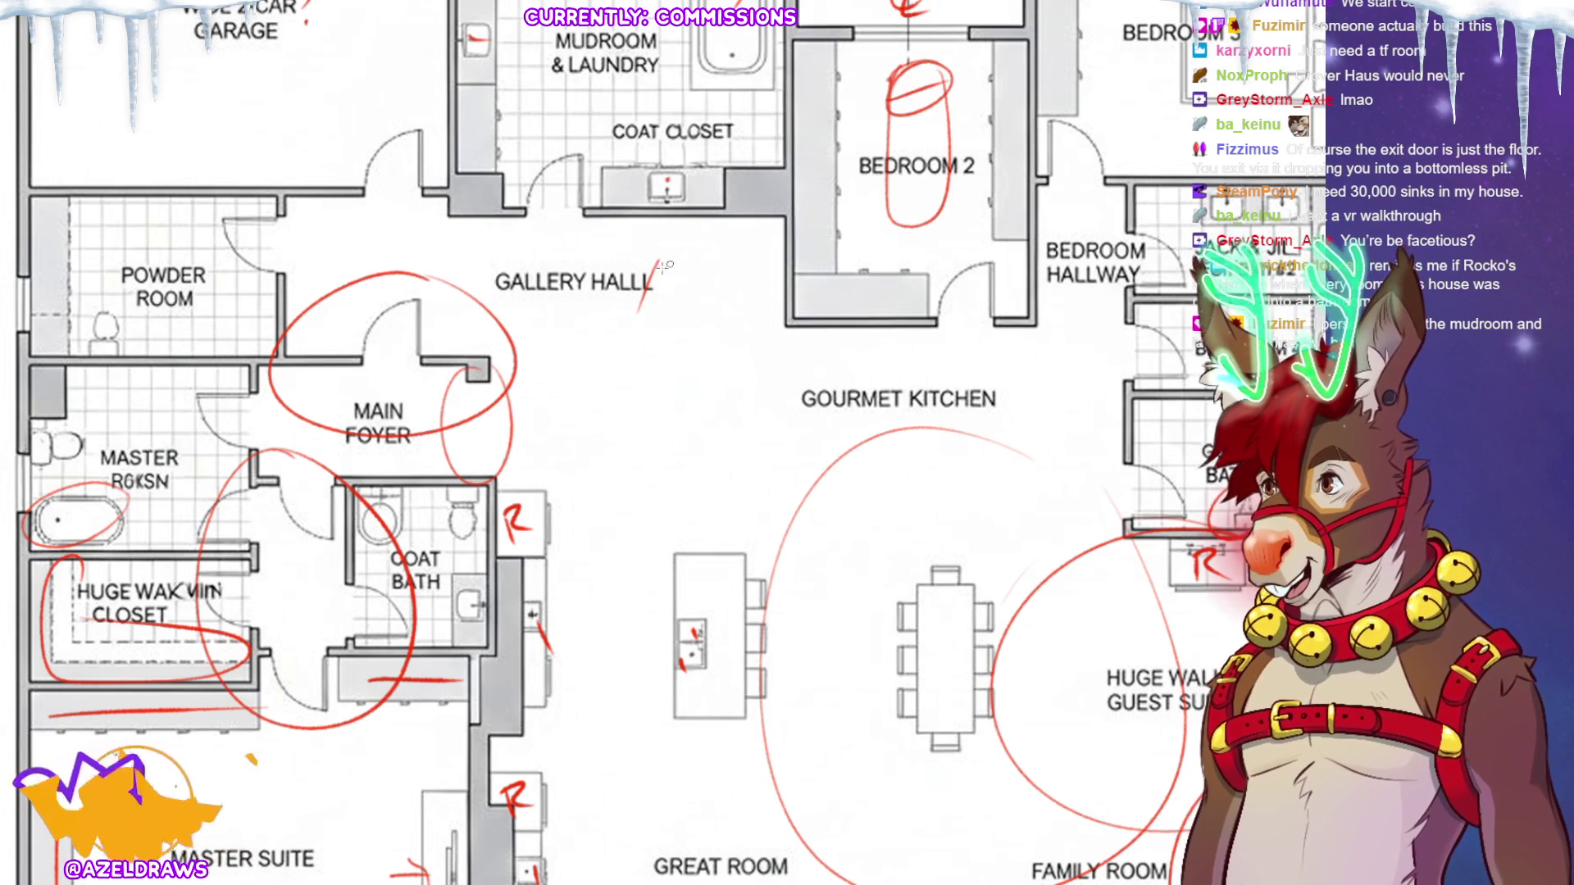
pyautogui.moveTo(468, 359)
pyautogui.mouseDown()
pyautogui.moveTo(489, 380)
pyautogui.moveTo(465, 382)
pyautogui.mouseUp()
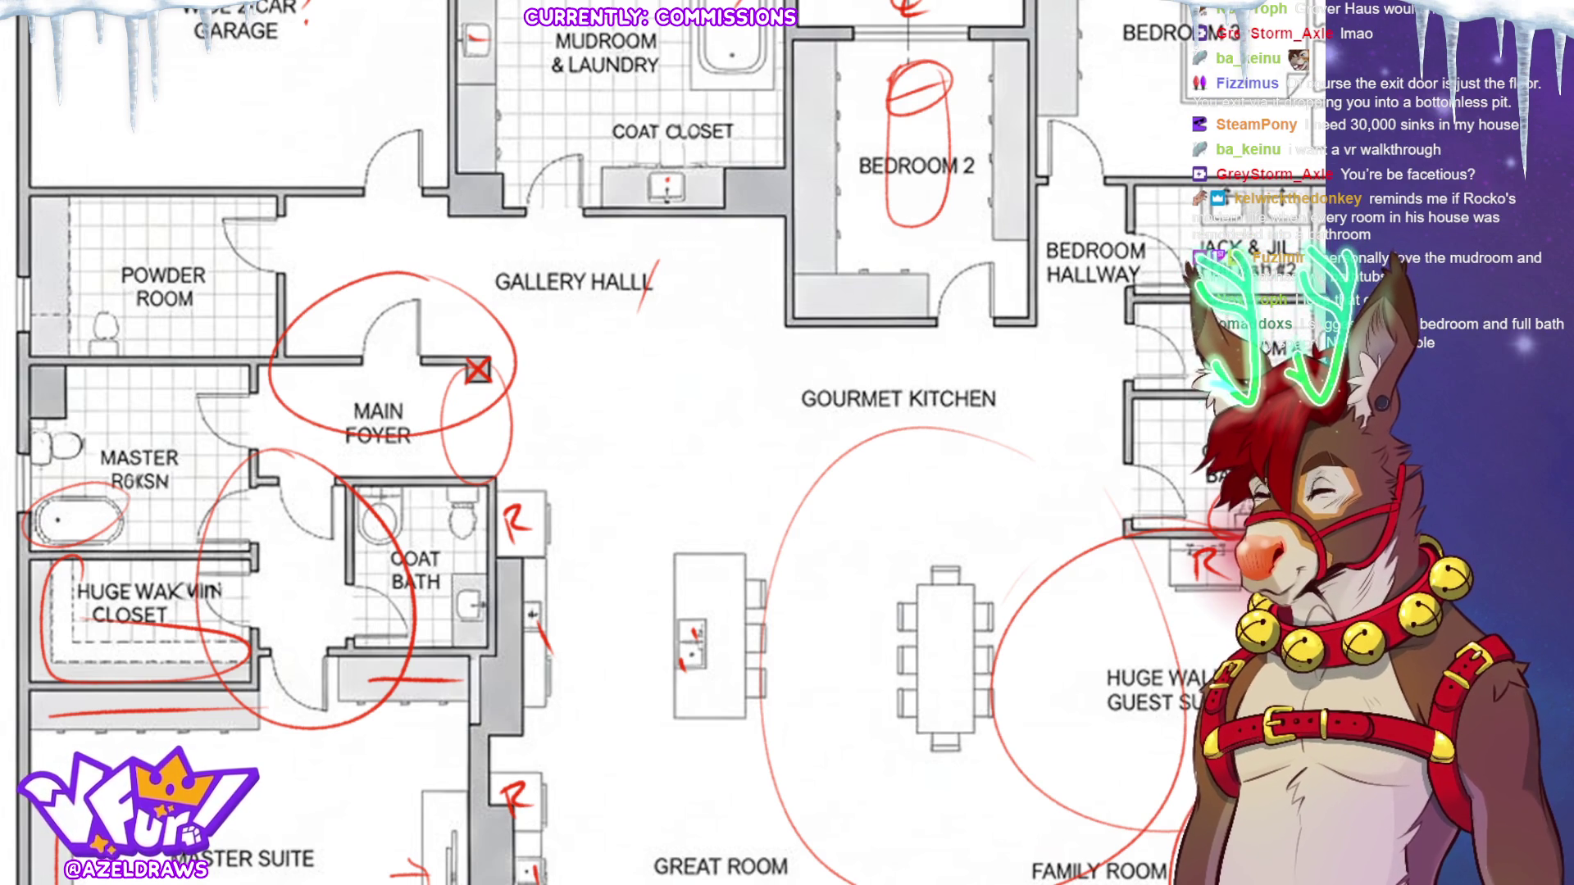
pyautogui.scroll(-2, 319, 294)
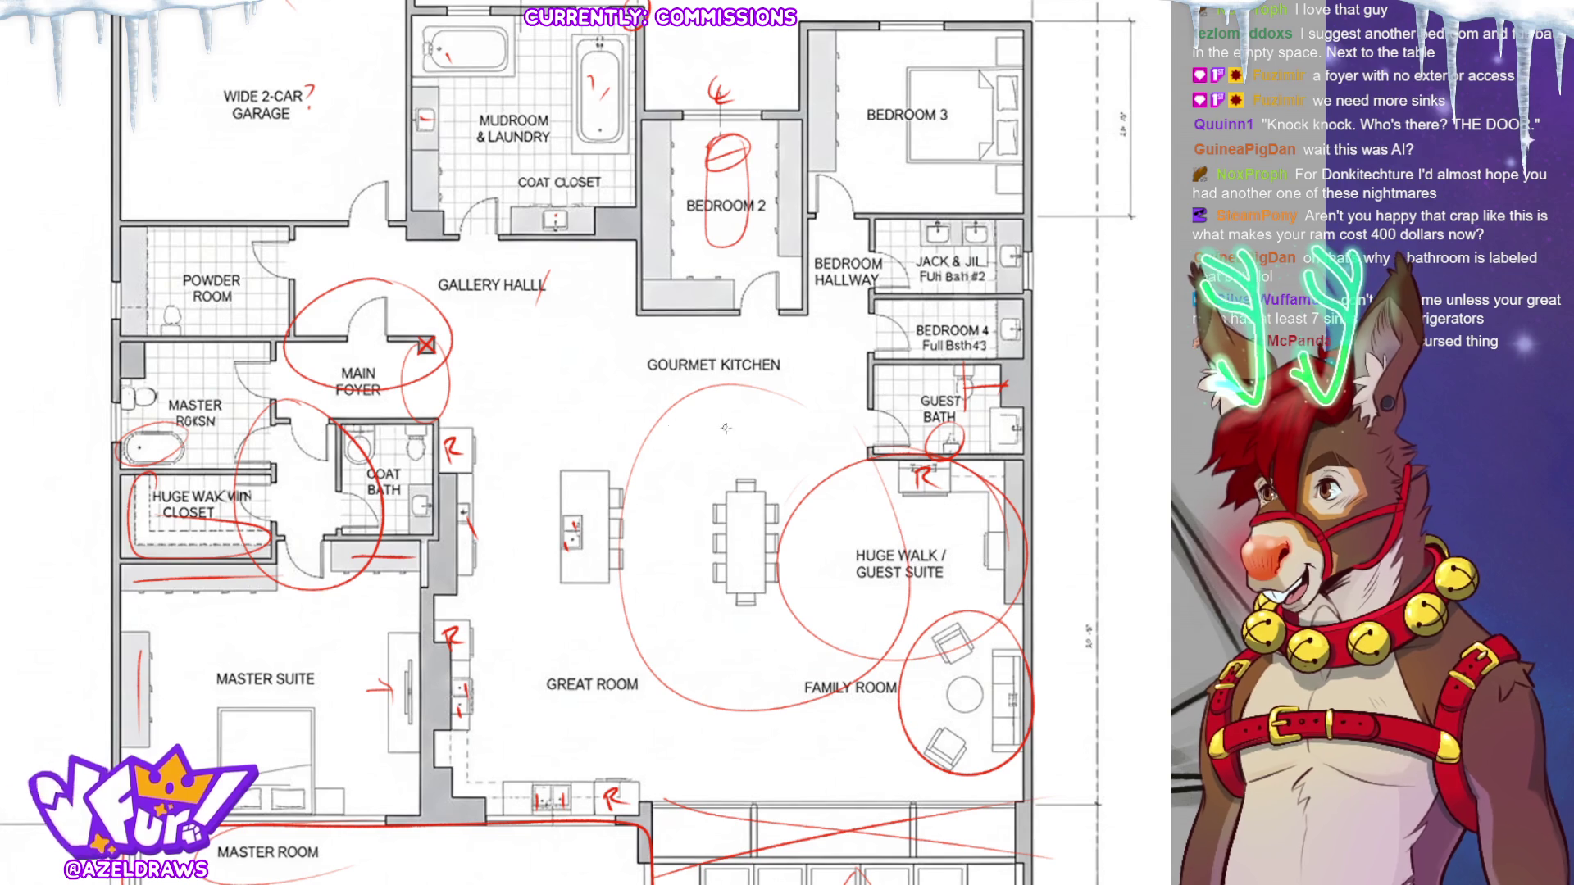
pyautogui.scroll(-1, 916, 510)
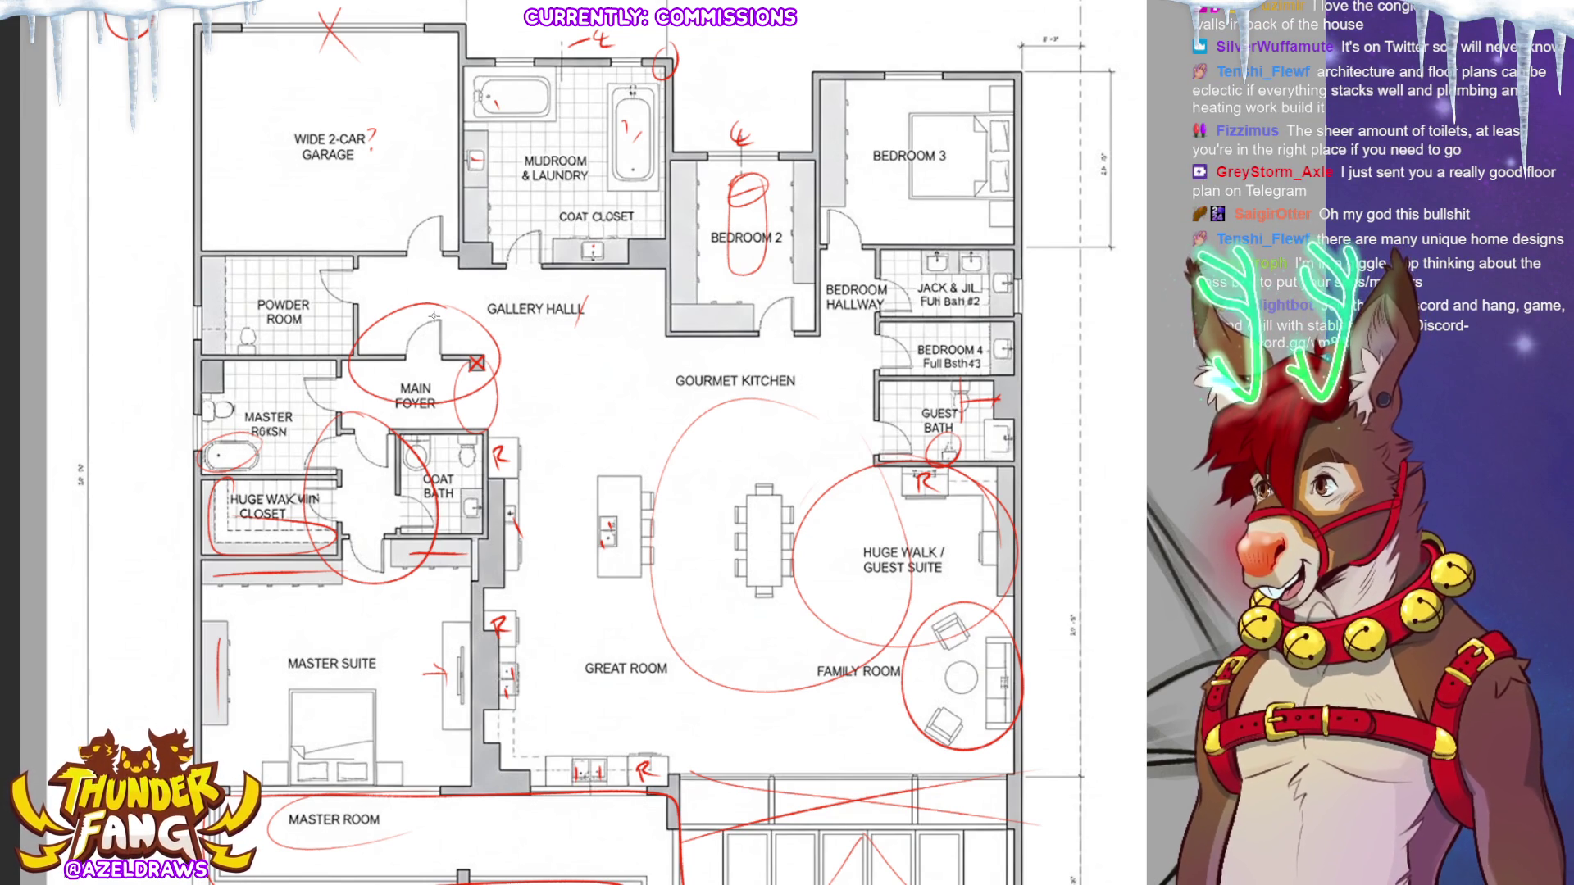
# Pan the plan to bring its south end into view.
pyautogui.moveTo(434, 316); pyautogui.dragTo(504, 136)
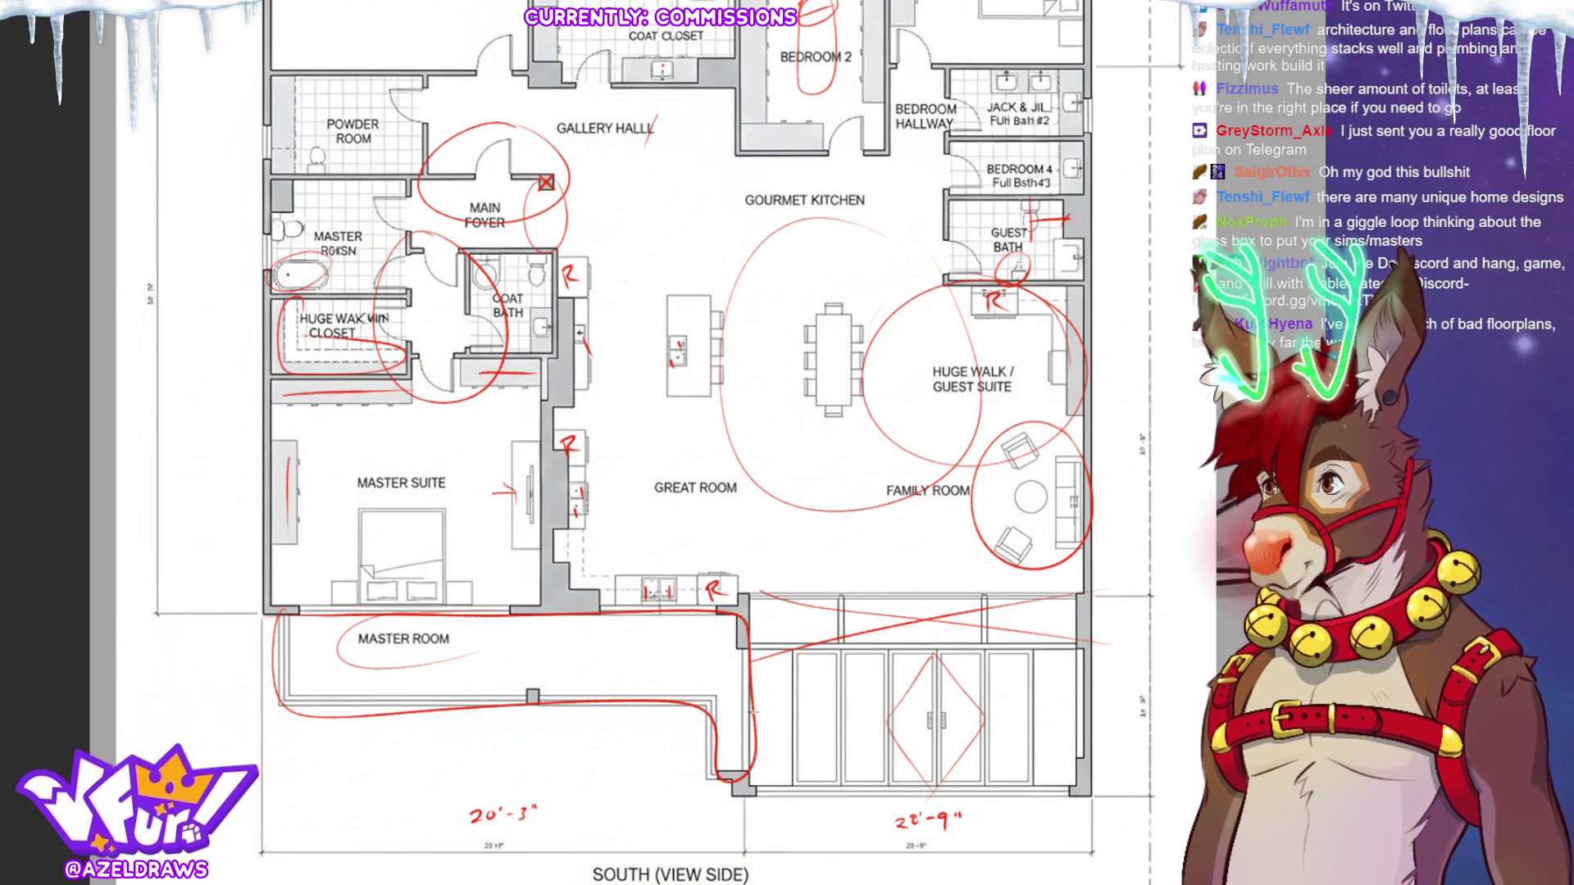
# Loop the bottom end of the Master Room outline in red.
pyautogui.moveTo(726, 697)
pyautogui.mouseDown()
pyautogui.moveTo(713, 767)
pyautogui.moveTo(738, 697)
pyautogui.mouseUp()
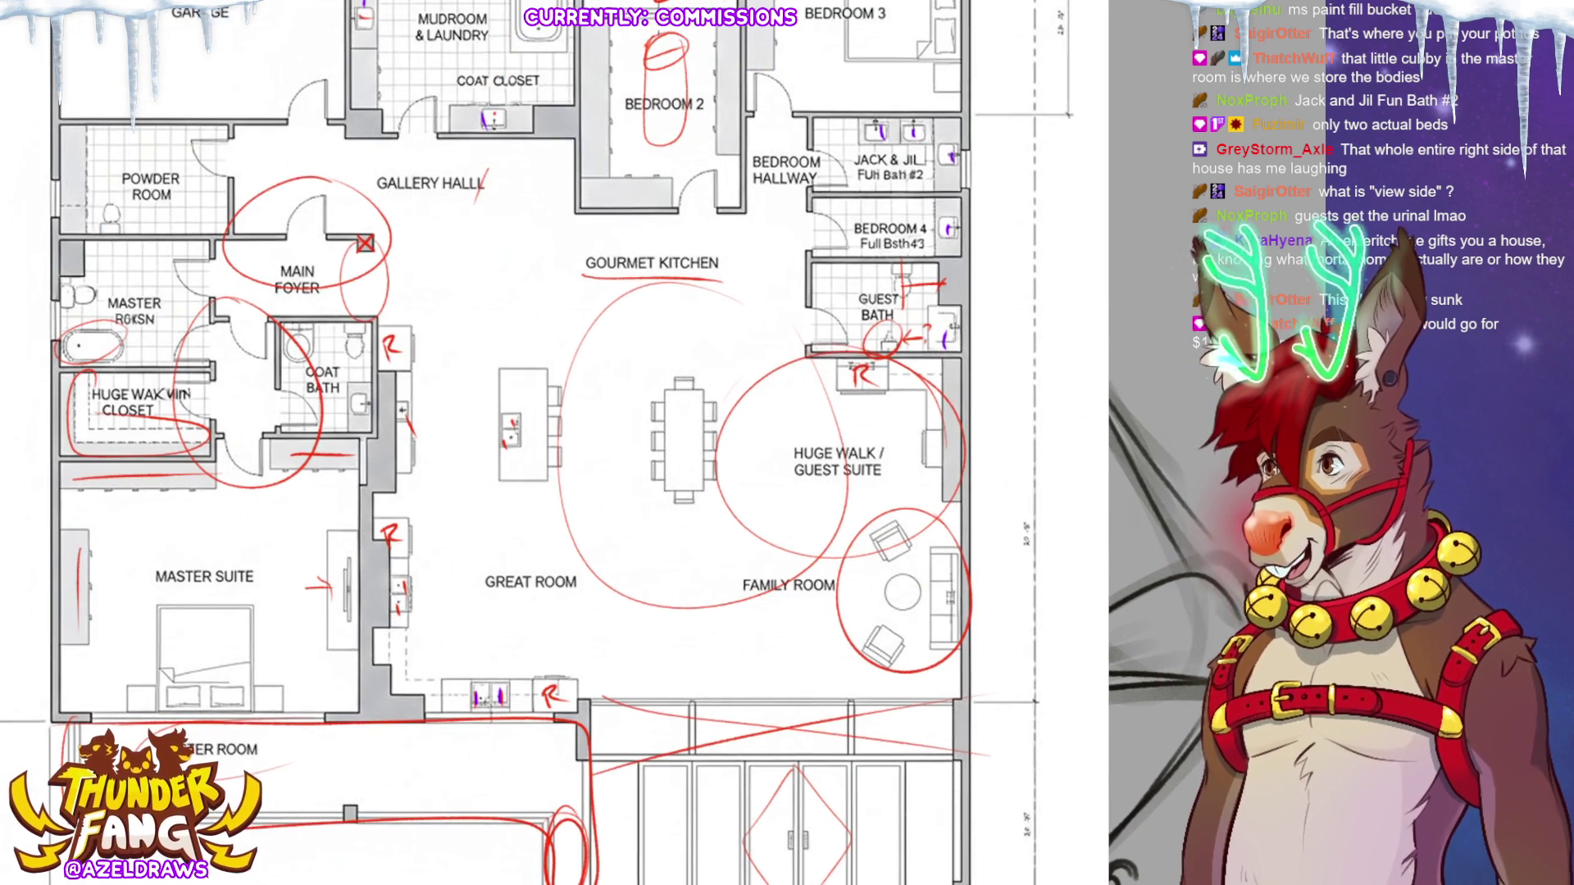
# Tick the Jack & Jill and Bedroom 4 bath fixtures in purple.
pyautogui.scroll(3, 991, 587)
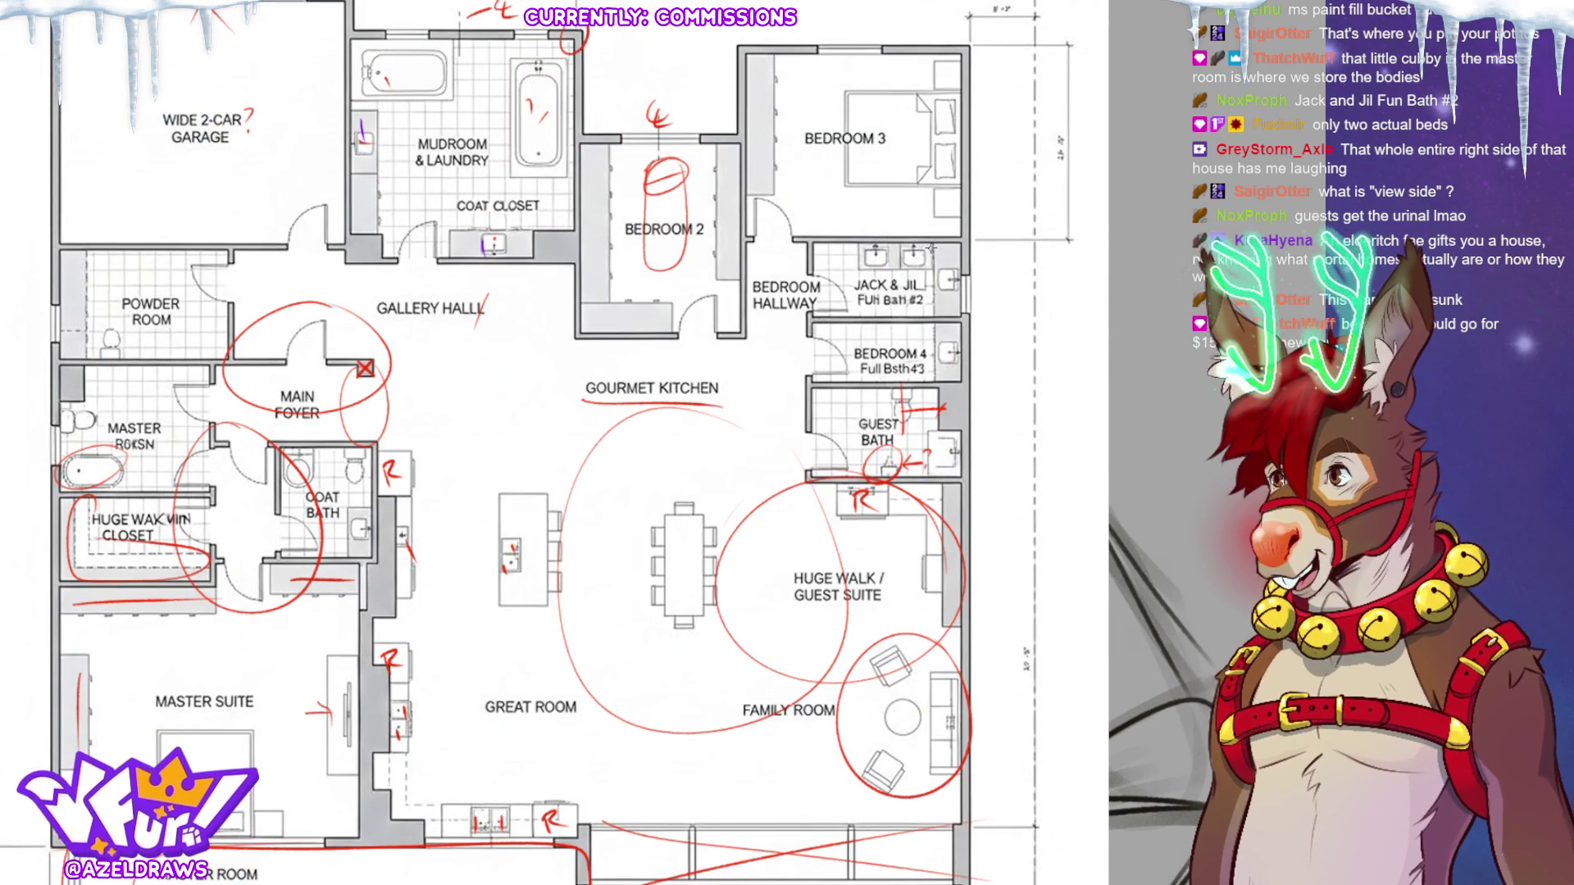
pyautogui.moveTo(951, 276); pyautogui.dragTo(948, 290)
pyautogui.moveTo(951, 346); pyautogui.dragTo(948, 362)
pyautogui.moveTo(950, 448); pyautogui.dragTo(947, 467)
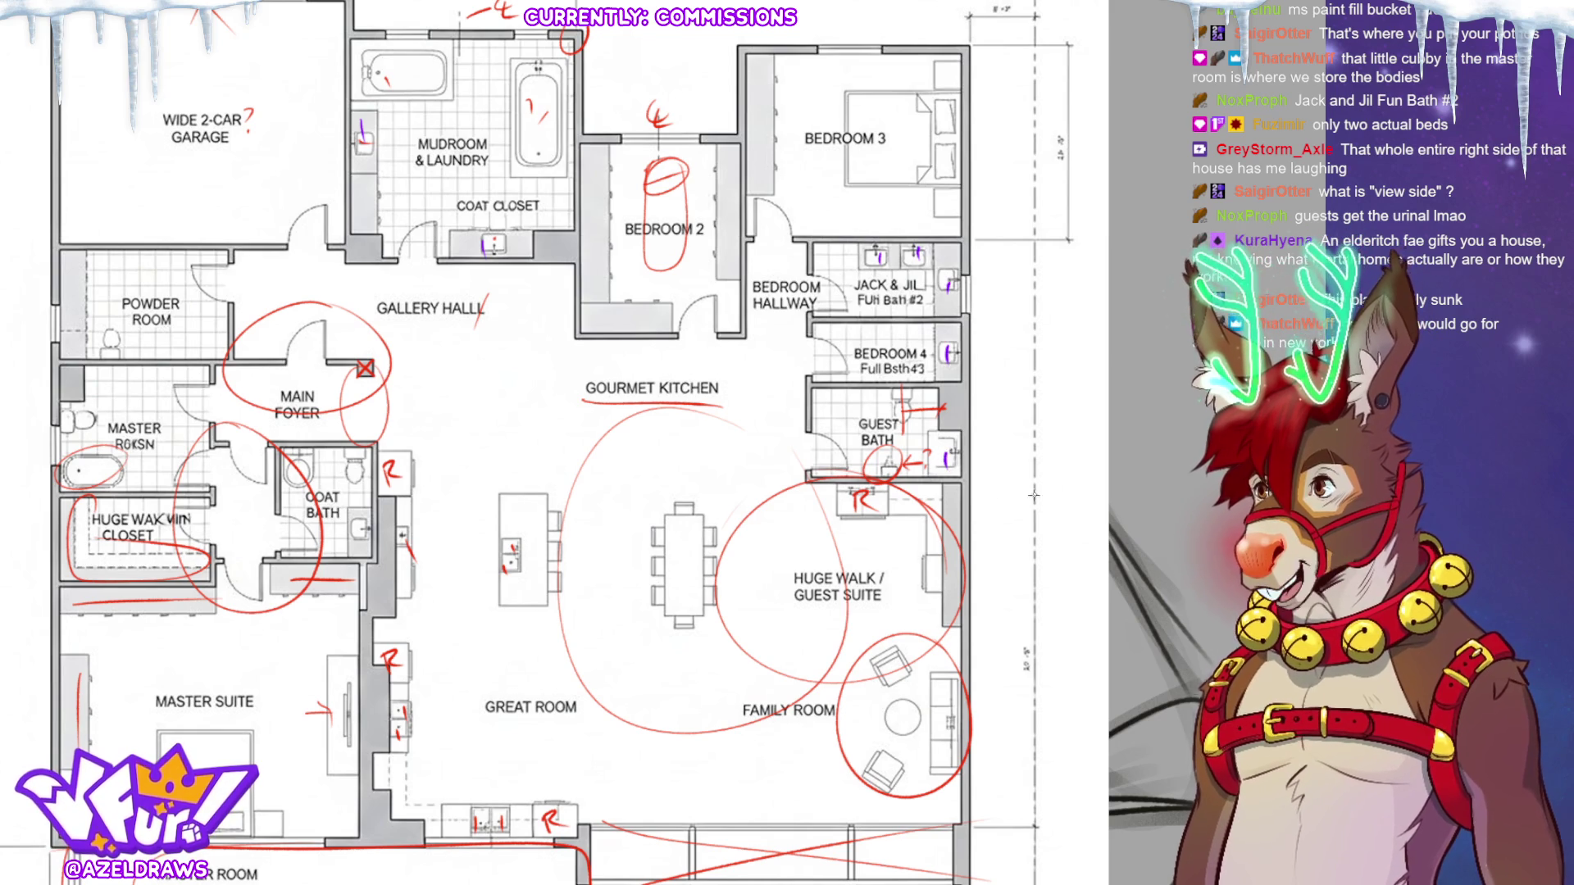
# Tick the bottom sink, Master Suite, island and foyer fixtures purple; circle the Powder Room and master bath.
pyautogui.scroll(-3, 1014, 494)
pyautogui.moveTo(500, 687); pyautogui.dragTo(498, 707)
pyautogui.moveTo(400, 587); pyautogui.dragTo(398, 612)
pyautogui.moveTo(510, 423); pyautogui.dragTo(508, 446)
pyautogui.moveTo(403, 406)
pyautogui.mouseDown()
pyautogui.moveTo(406, 436)
pyautogui.moveTo(365, 423)
pyautogui.mouseUp()
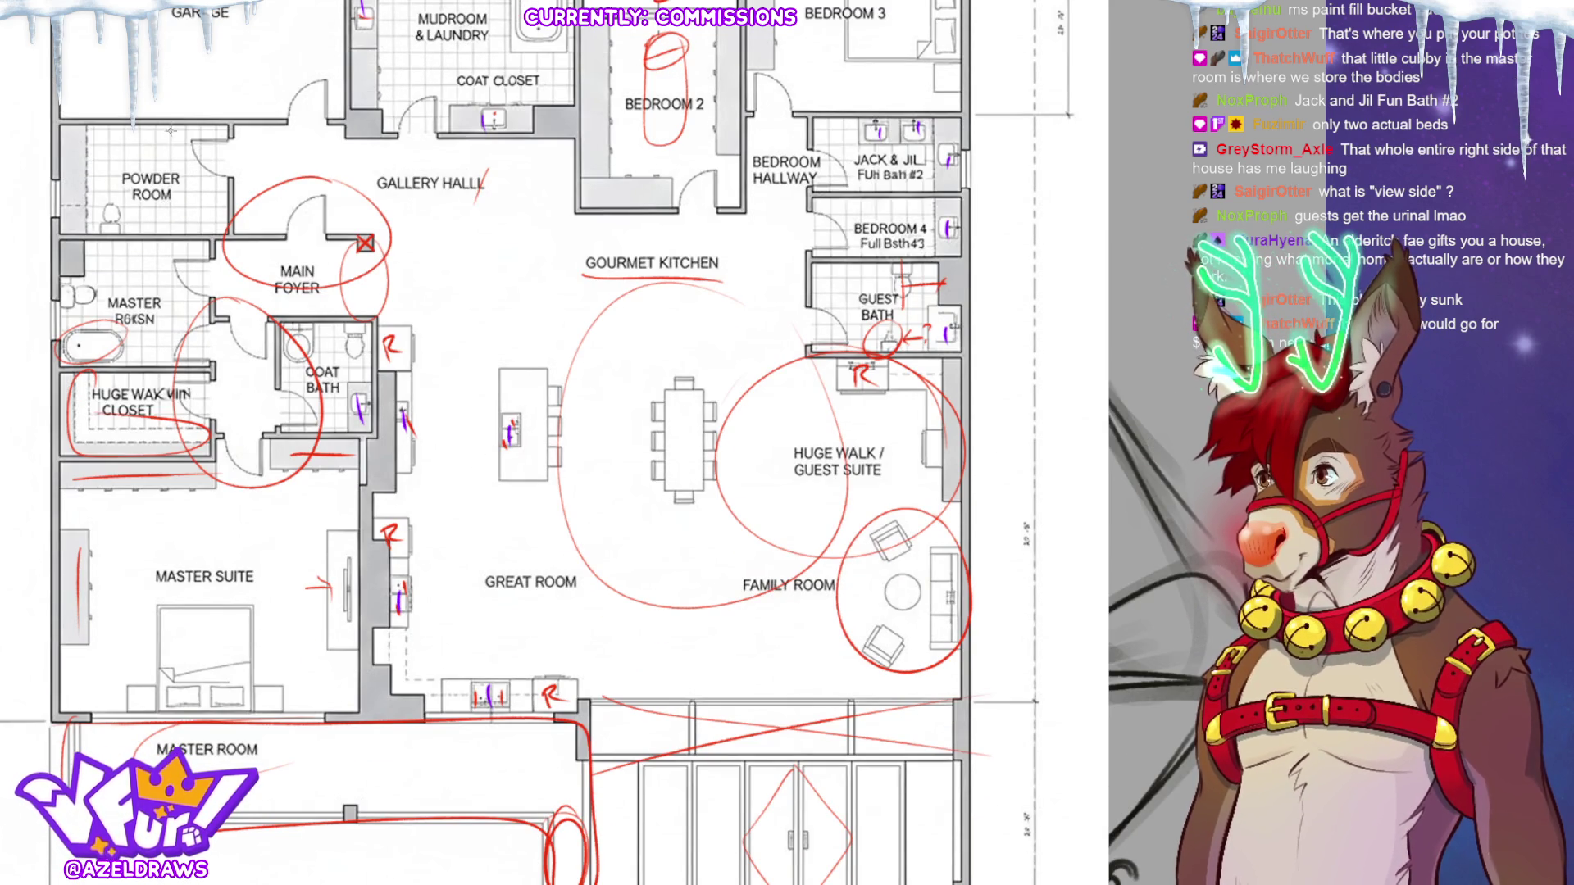
pyautogui.moveTo(109, 123)
pyautogui.mouseDown()
pyautogui.moveTo(225, 246)
pyautogui.moveTo(136, 114)
pyautogui.mouseUp()
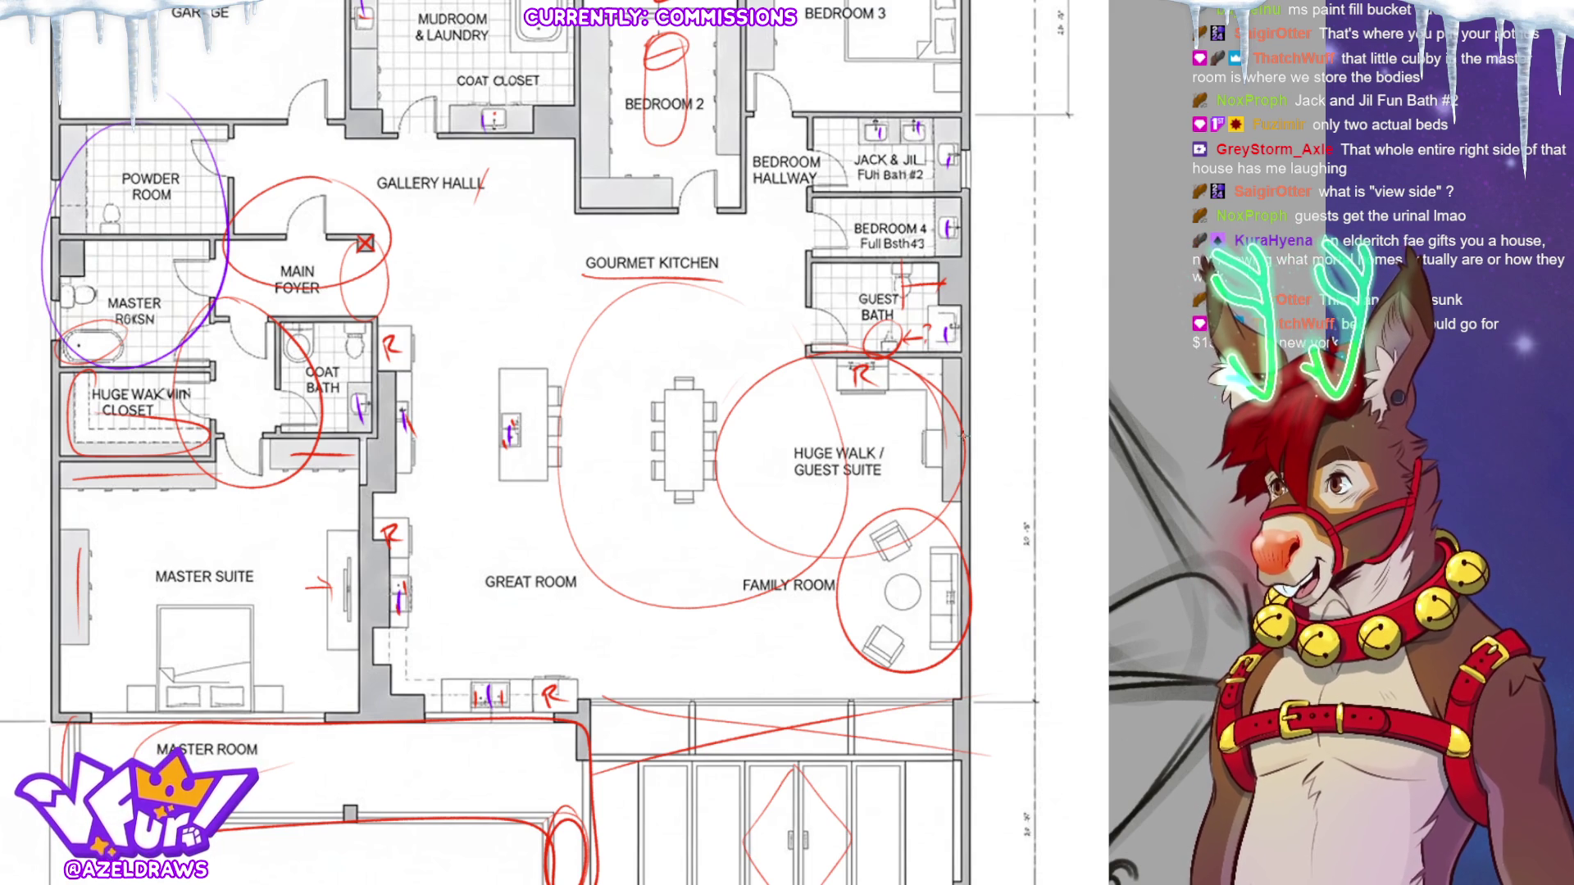
# Write a purple "R?" beside the guest suite and zoom out to the whole plan.
pyautogui.moveTo(931, 451)
pyautogui.mouseDown()
pyautogui.moveTo(908, 476)
pyautogui.moveTo(907, 500)
pyautogui.moveTo(917, 492)
pyautogui.mouseUp()
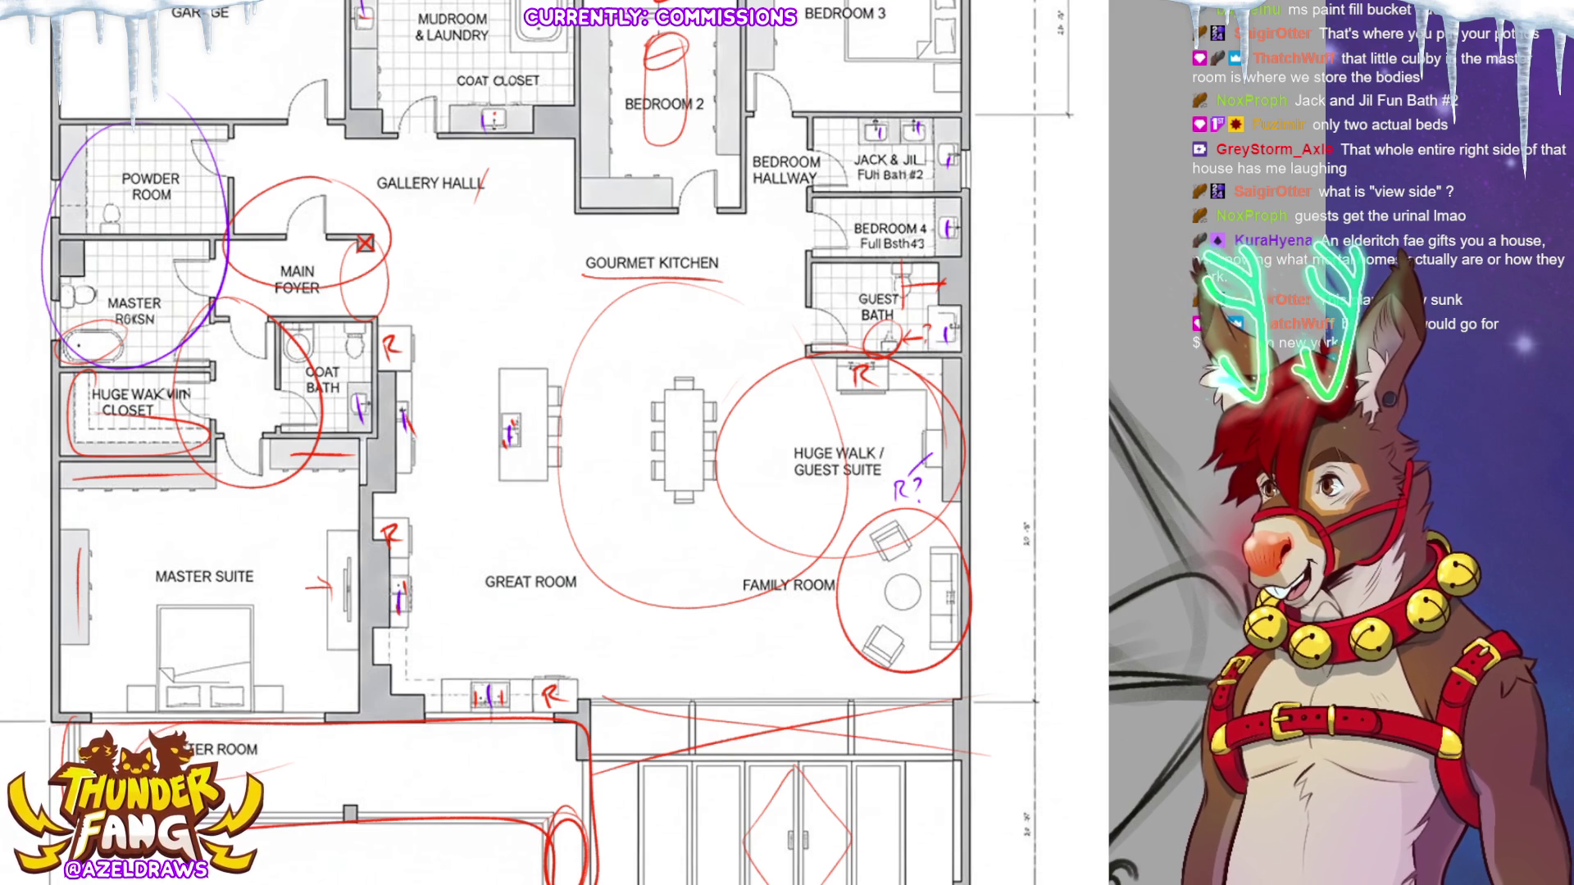
pyautogui.hotkey('ctrl', '-')
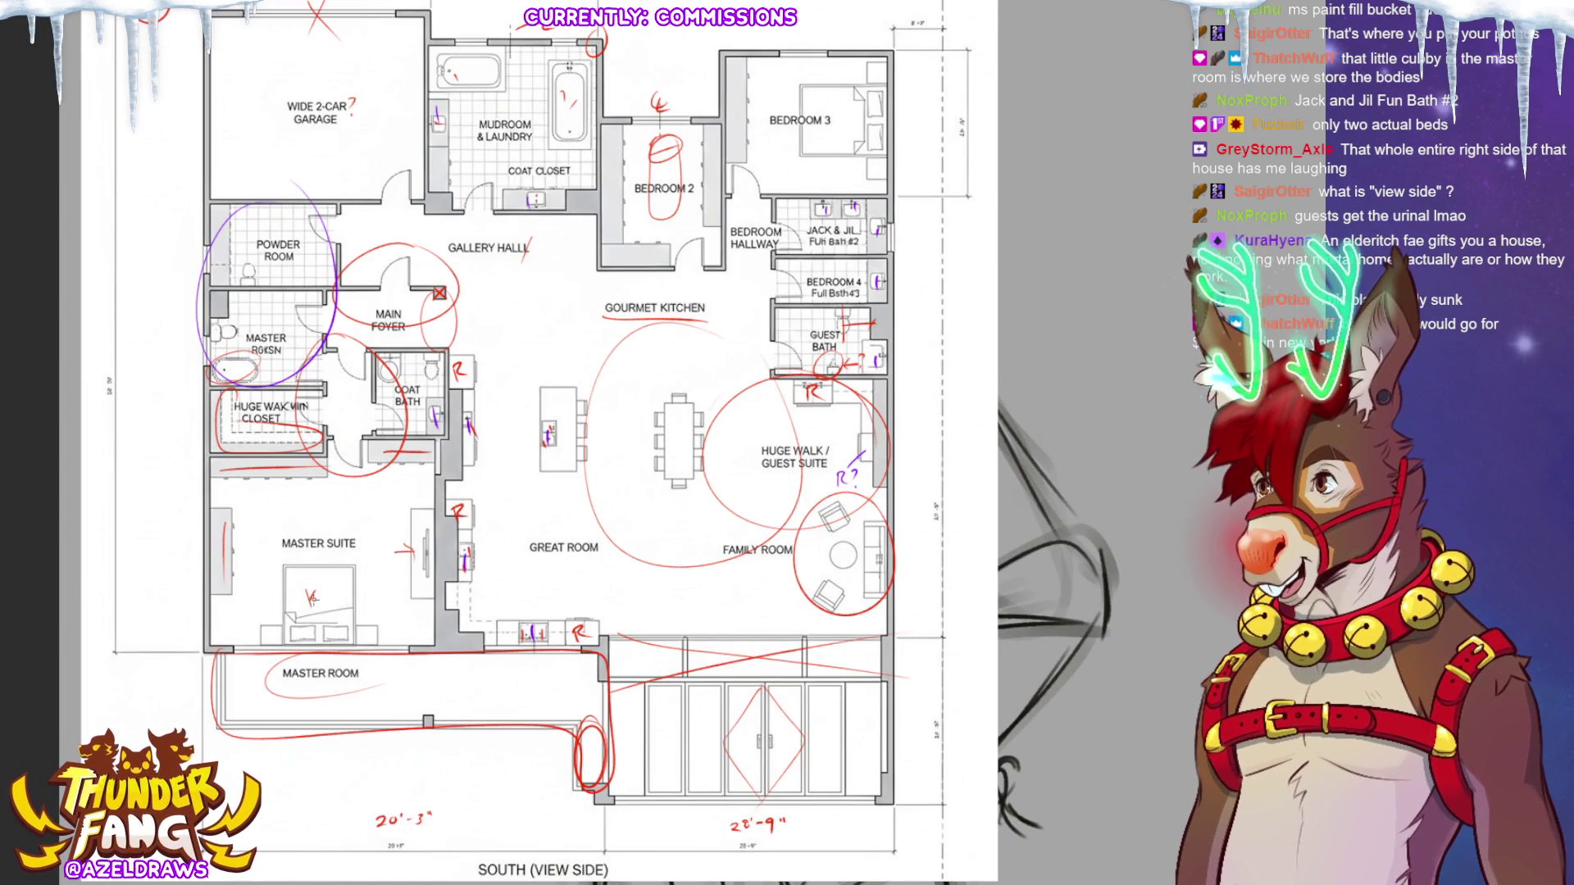
# Replace the mistaken letter on the Master Suite bed with a red Q.
pyautogui.moveTo(310, 597); pyautogui.dragTo(324, 606)
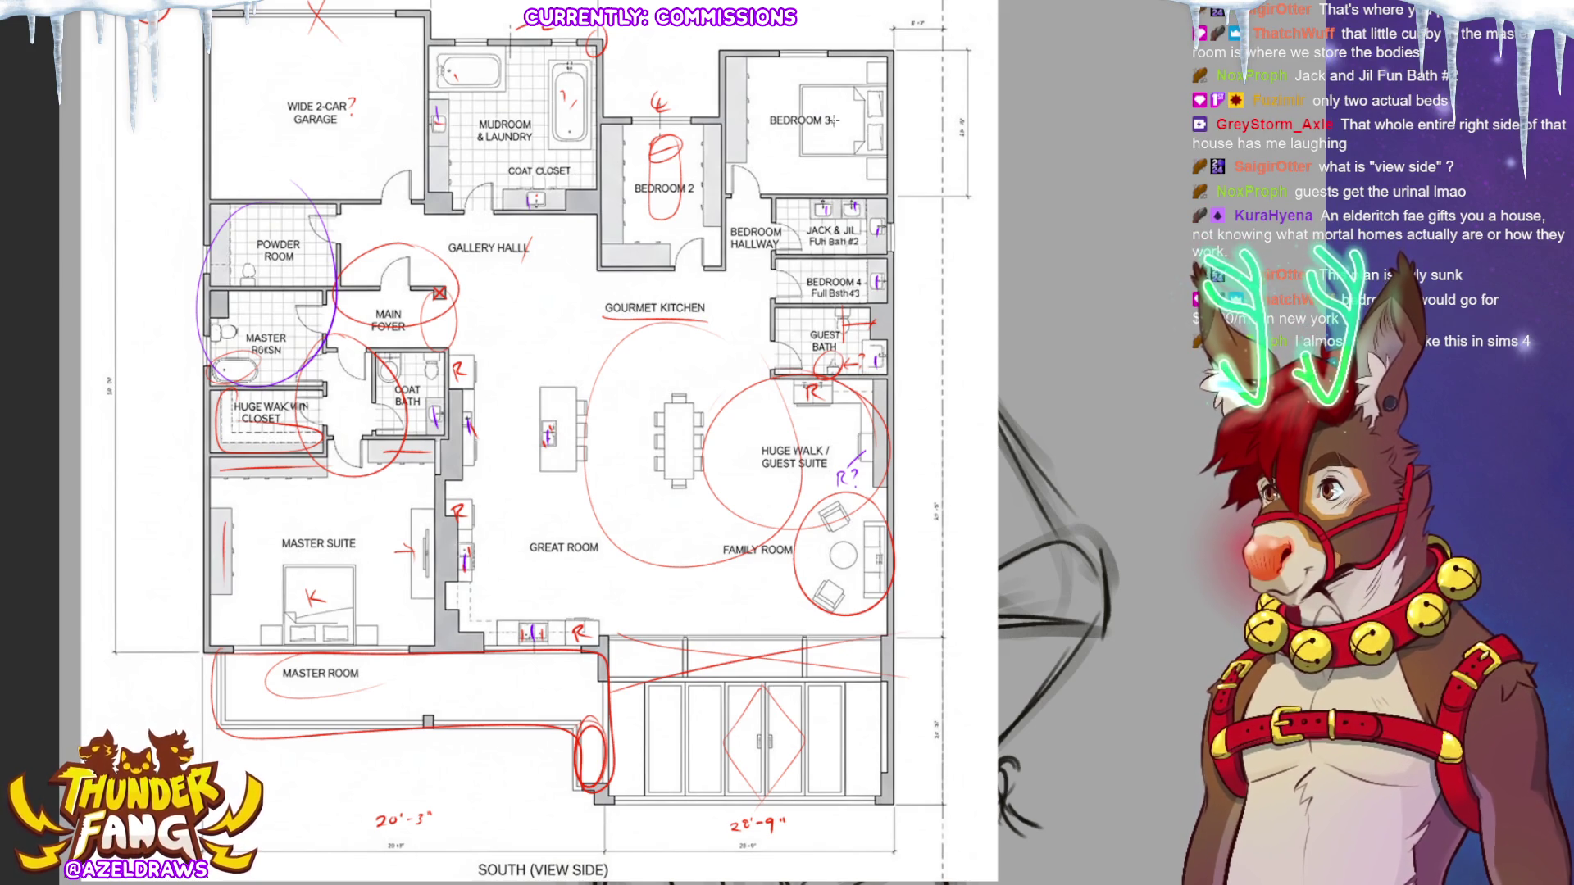
pyautogui.hotkey('ctrl', 'z')
pyautogui.hotkey('ctrl', 'z')
pyautogui.moveTo(318, 588); pyautogui.dragTo(316, 589)
pyautogui.moveTo(316, 602); pyautogui.dragTo(332, 612)
# Write a red Q on the Bedroom 3 bed and draw a downward arrow inside the bottom loop.
pyautogui.moveTo(835, 106); pyautogui.dragTo(834, 109)
pyautogui.moveTo(834, 119); pyautogui.dragTo(846, 131)
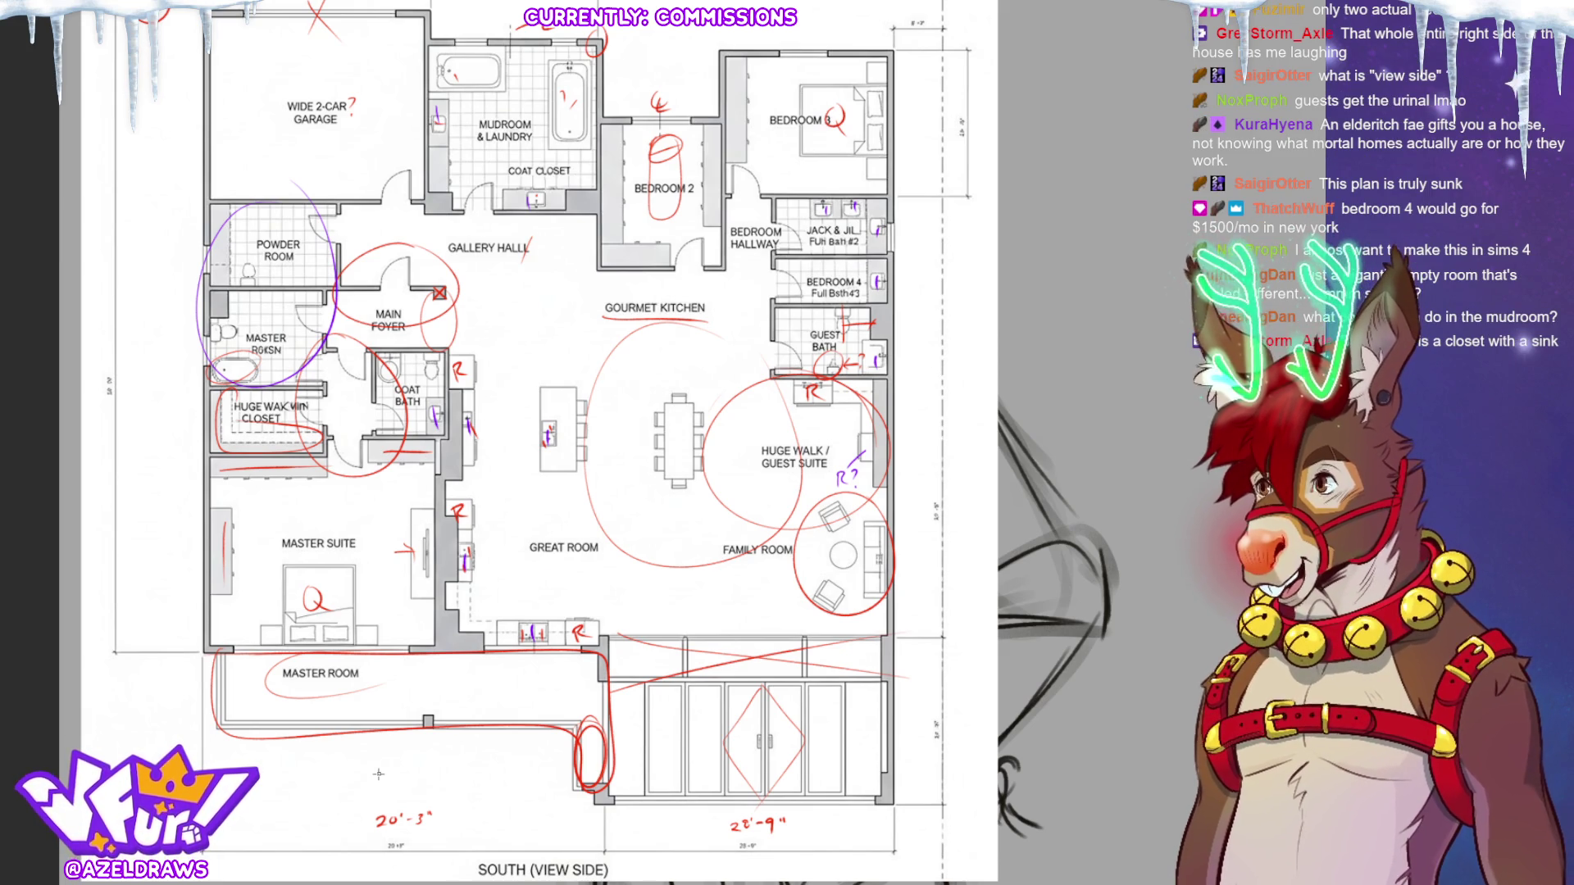
pyautogui.moveTo(589, 712); pyautogui.dragTo(592, 762)
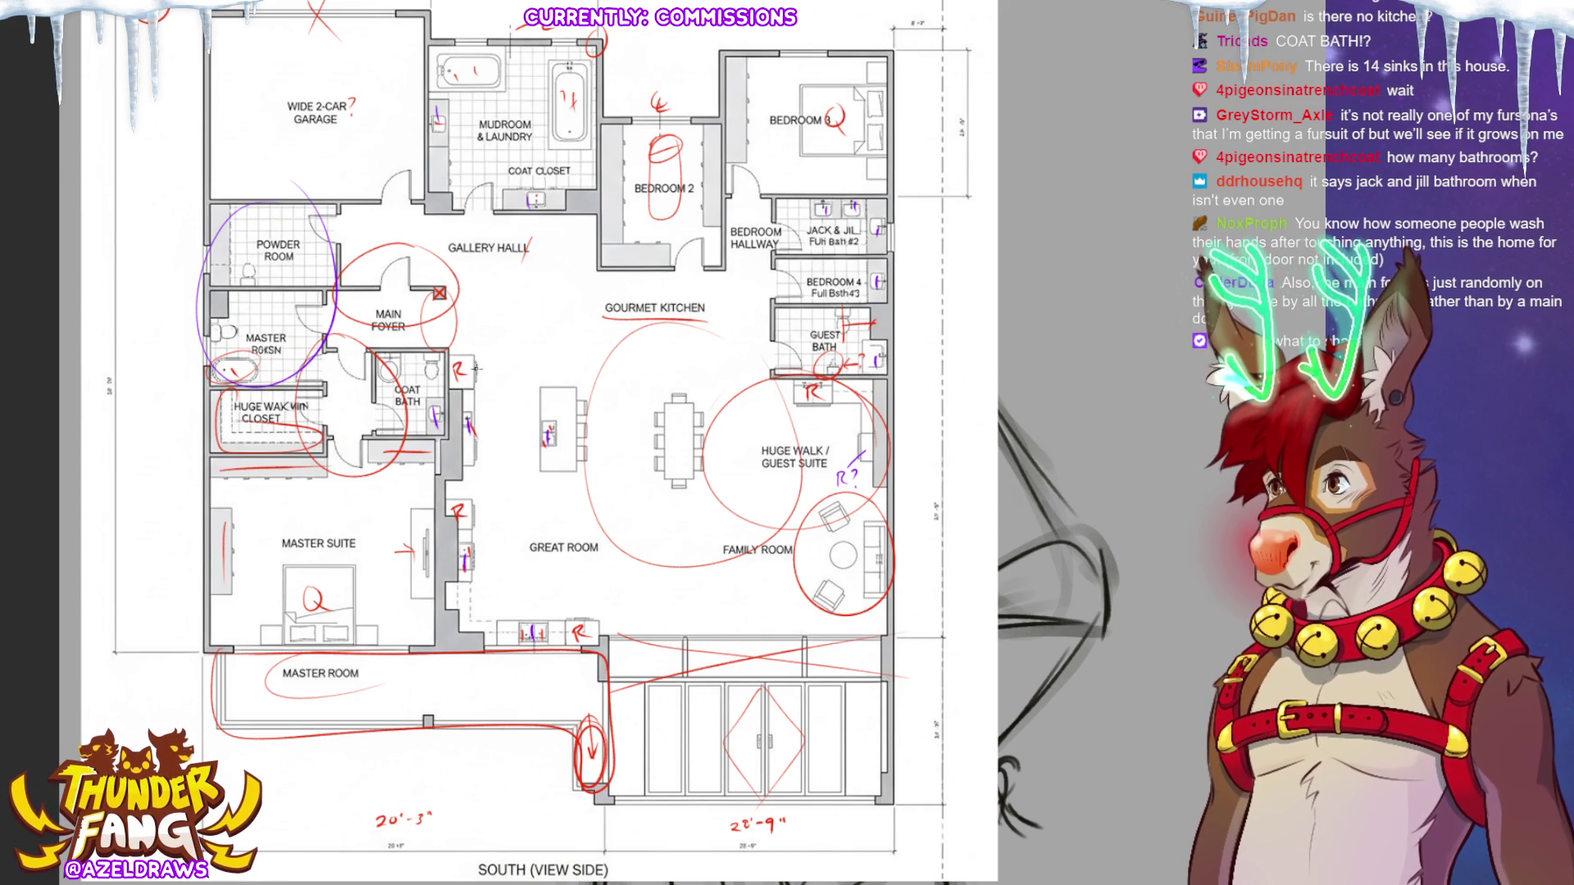
# Draw short red ticks beside four R marks, including the bottom and suite R's.
pyautogui.moveTo(485, 371); pyautogui.dragTo(521, 360)
pyautogui.moveTo(478, 512); pyautogui.dragTo(506, 502)
pyautogui.moveTo(580, 609); pyautogui.dragTo(617, 577)
pyautogui.moveTo(791, 434); pyautogui.dragTo(813, 415)
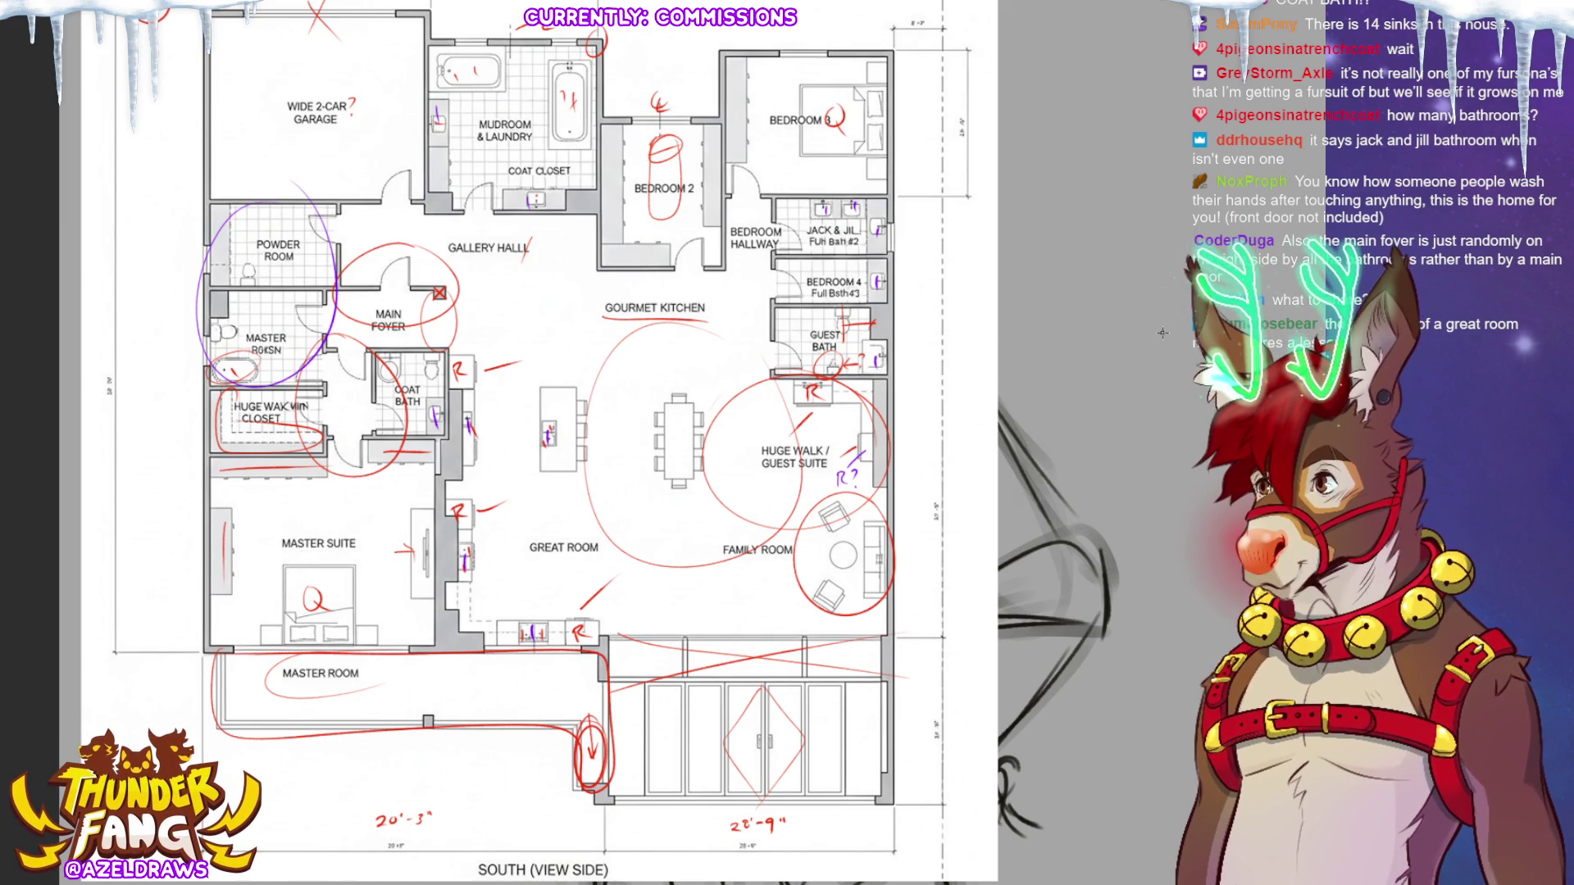
# Sweep a large red oval around the kitchen, great room and family room.
pyautogui.moveTo(574, 264)
pyautogui.mouseDown()
pyautogui.moveTo(455, 316)
pyautogui.moveTo(865, 574)
pyautogui.moveTo(471, 282)
pyautogui.mouseUp()
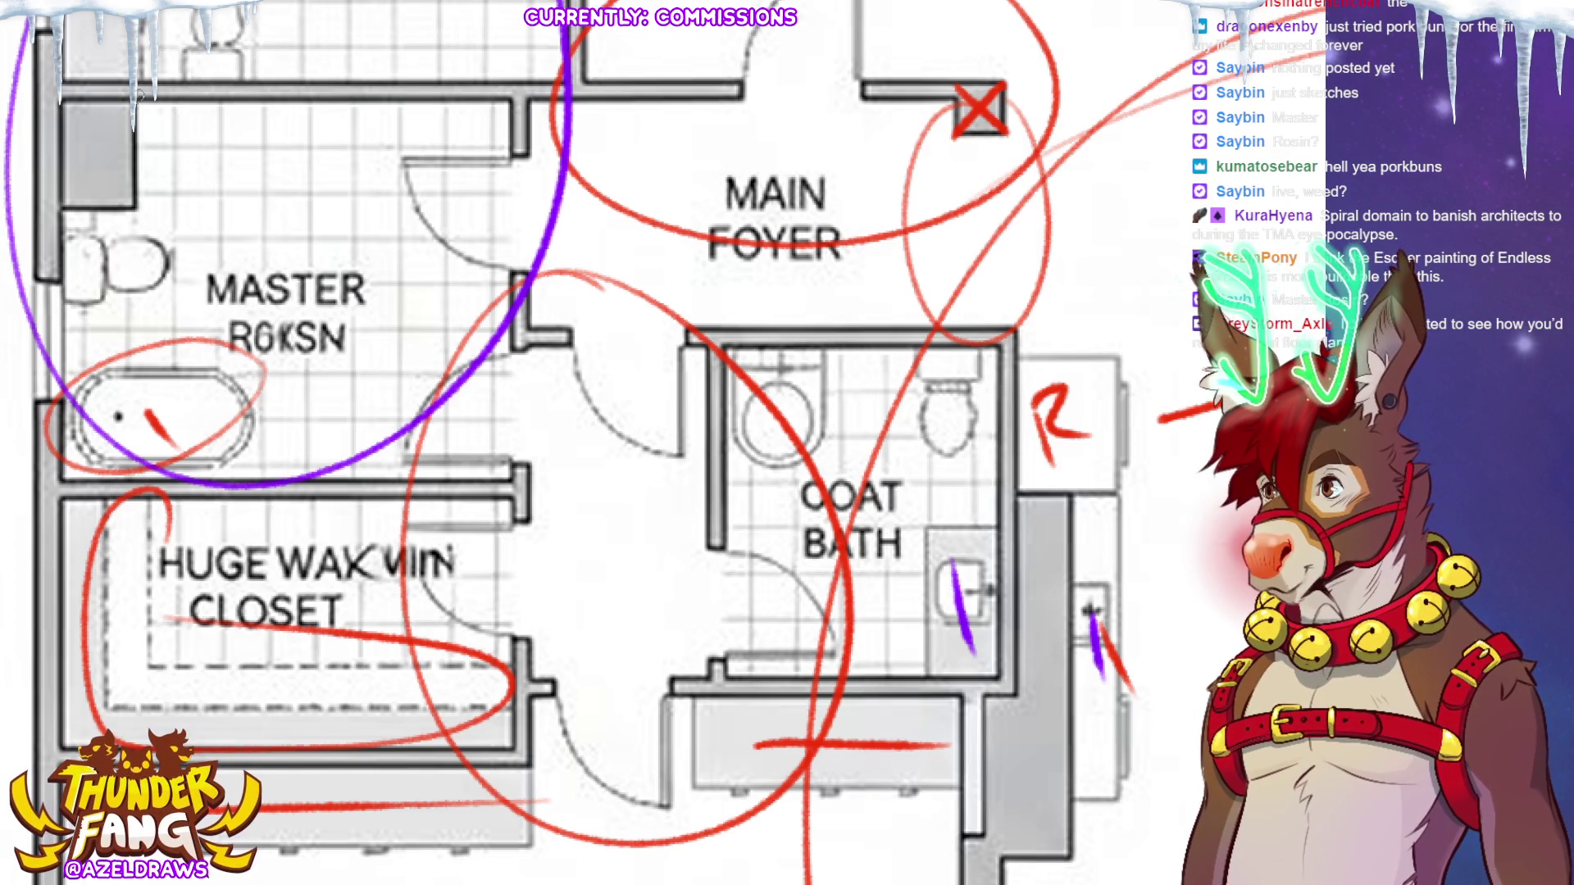
# Draw a closed red loop around the bathtub.
pyautogui.moveTo(135, 78); pyautogui.dragTo(43, 105)
pyautogui.moveTo(22, 174)
pyautogui.mouseDown()
pyautogui.moveTo(152, 102)
pyautogui.moveTo(131, 74)
pyautogui.mouseUp()
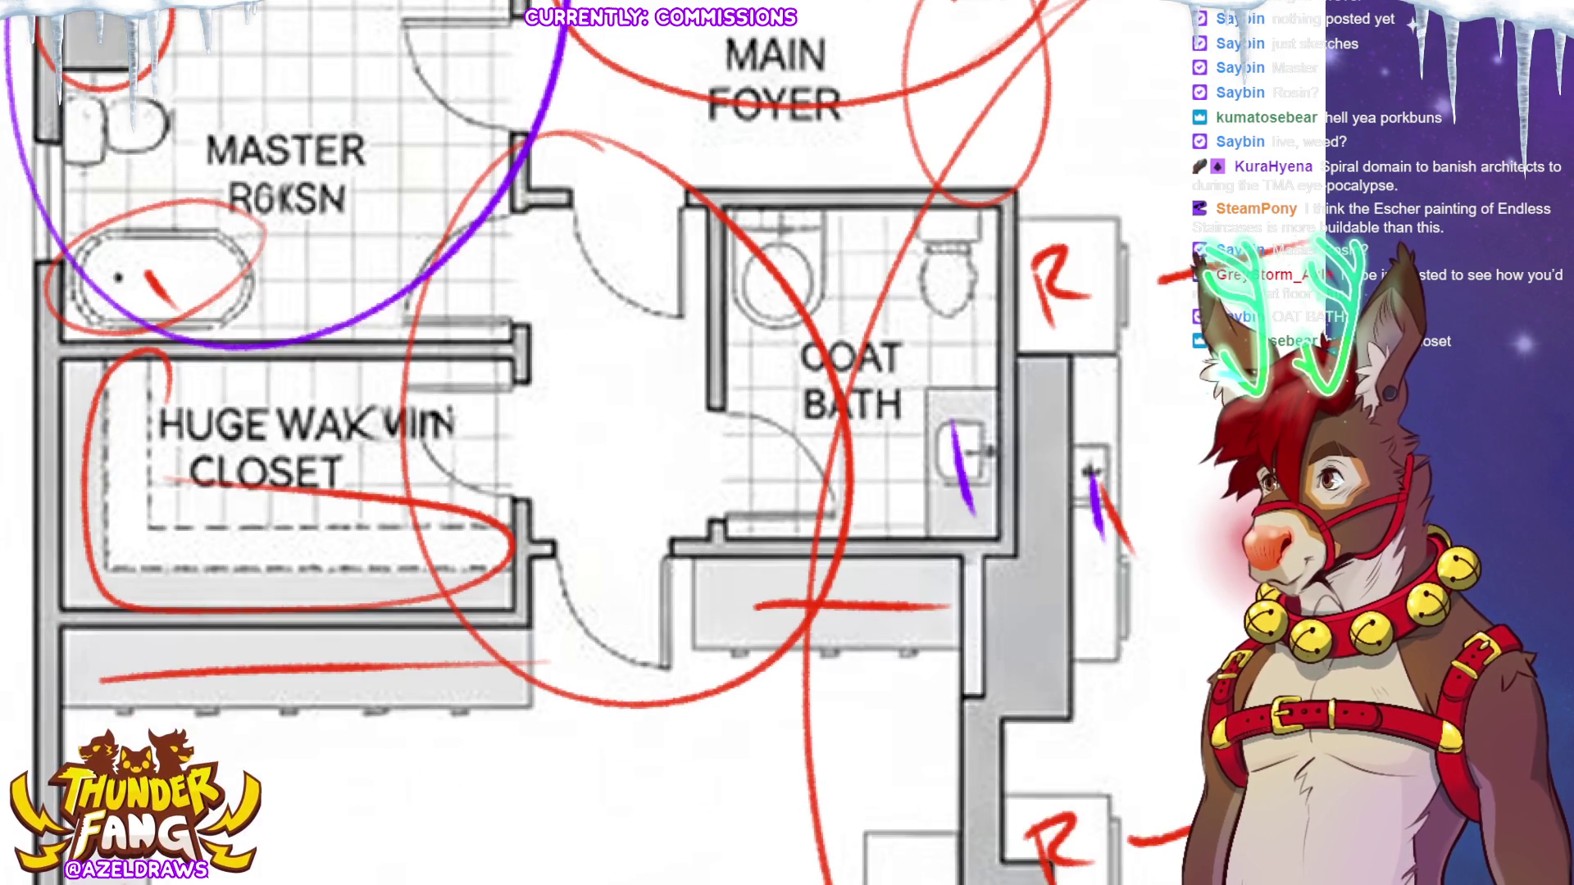
pyautogui.scroll(10, 664, 442)
pyautogui.scroll(-10, 288, 387)
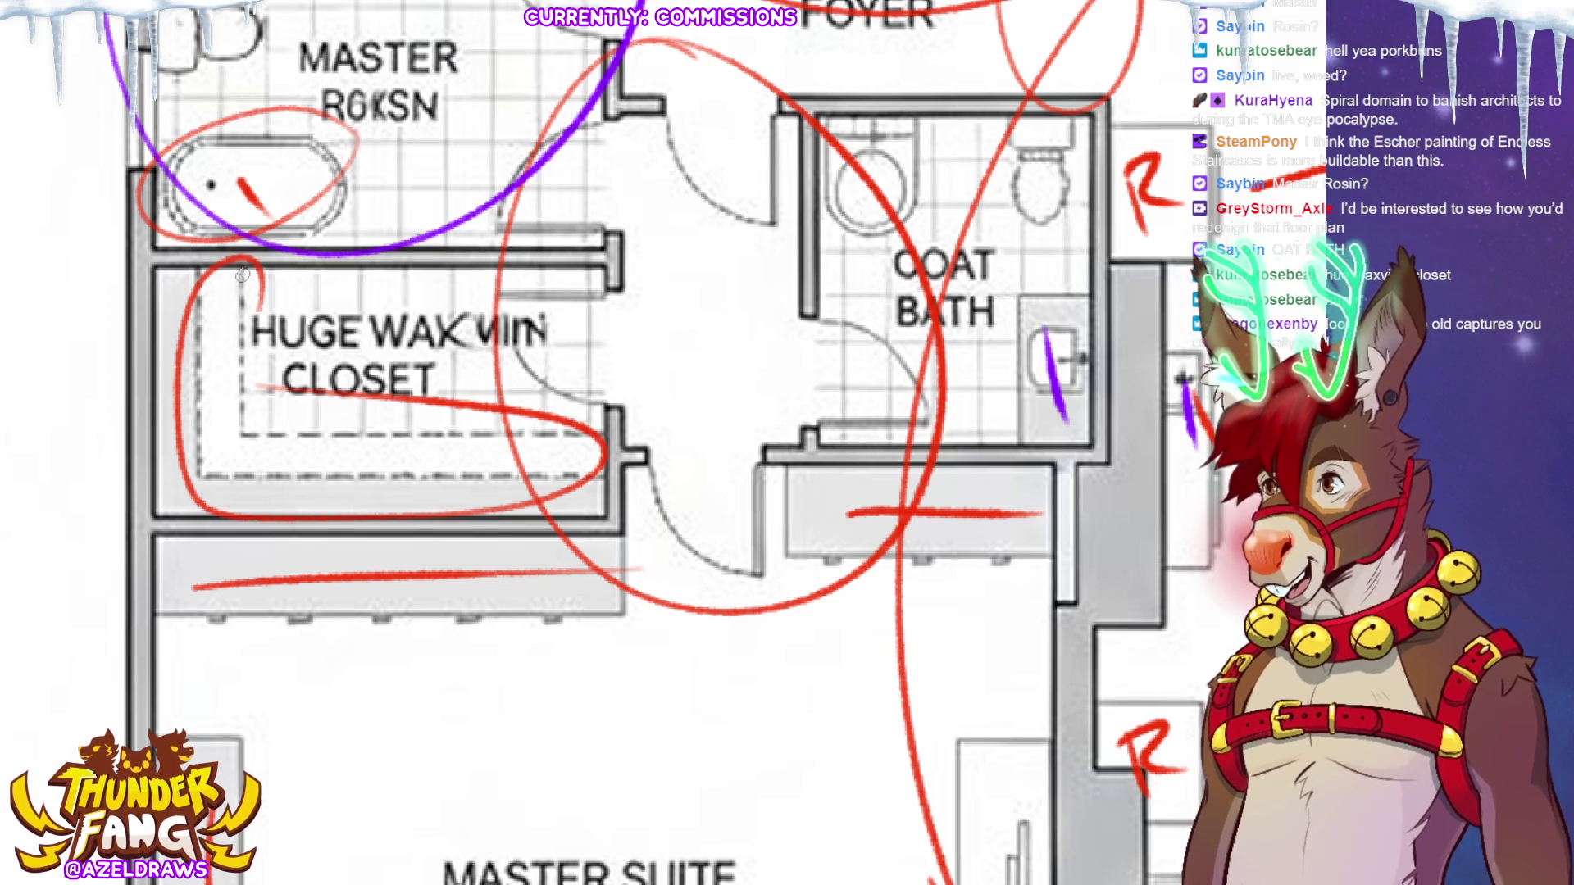
# Trace the walk-in closet's left and bottom edges in red, remove the stray stroke, and fit the plan.
pyautogui.moveTo(246, 323)
pyautogui.mouseDown()
pyautogui.moveTo(246, 447)
pyautogui.moveTo(549, 434)
pyautogui.moveTo(601, 516)
pyautogui.moveTo(141, 516)
pyautogui.moveTo(146, 271)
pyautogui.moveTo(263, 269)
pyautogui.moveTo(253, 447)
pyautogui.moveTo(600, 439)
pyautogui.mouseUp()
pyautogui.moveTo(205, 264)
pyautogui.mouseDown()
pyautogui.moveTo(210, 468)
pyautogui.moveTo(227, 478)
pyautogui.moveTo(600, 475)
pyautogui.mouseUp()
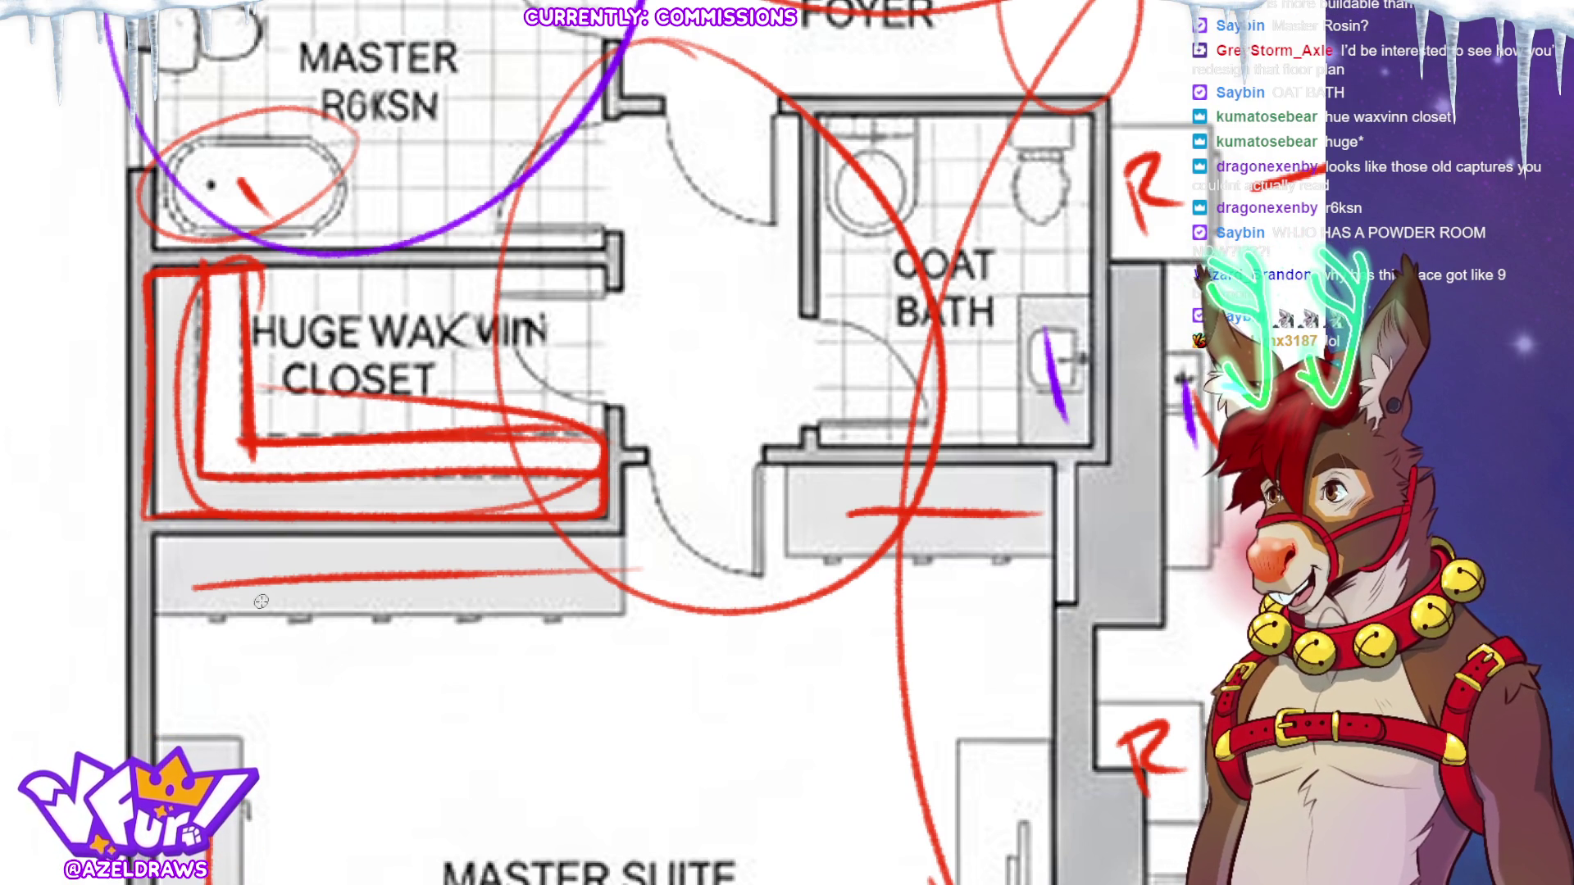
pyautogui.hotkey('ctrl', 'z')
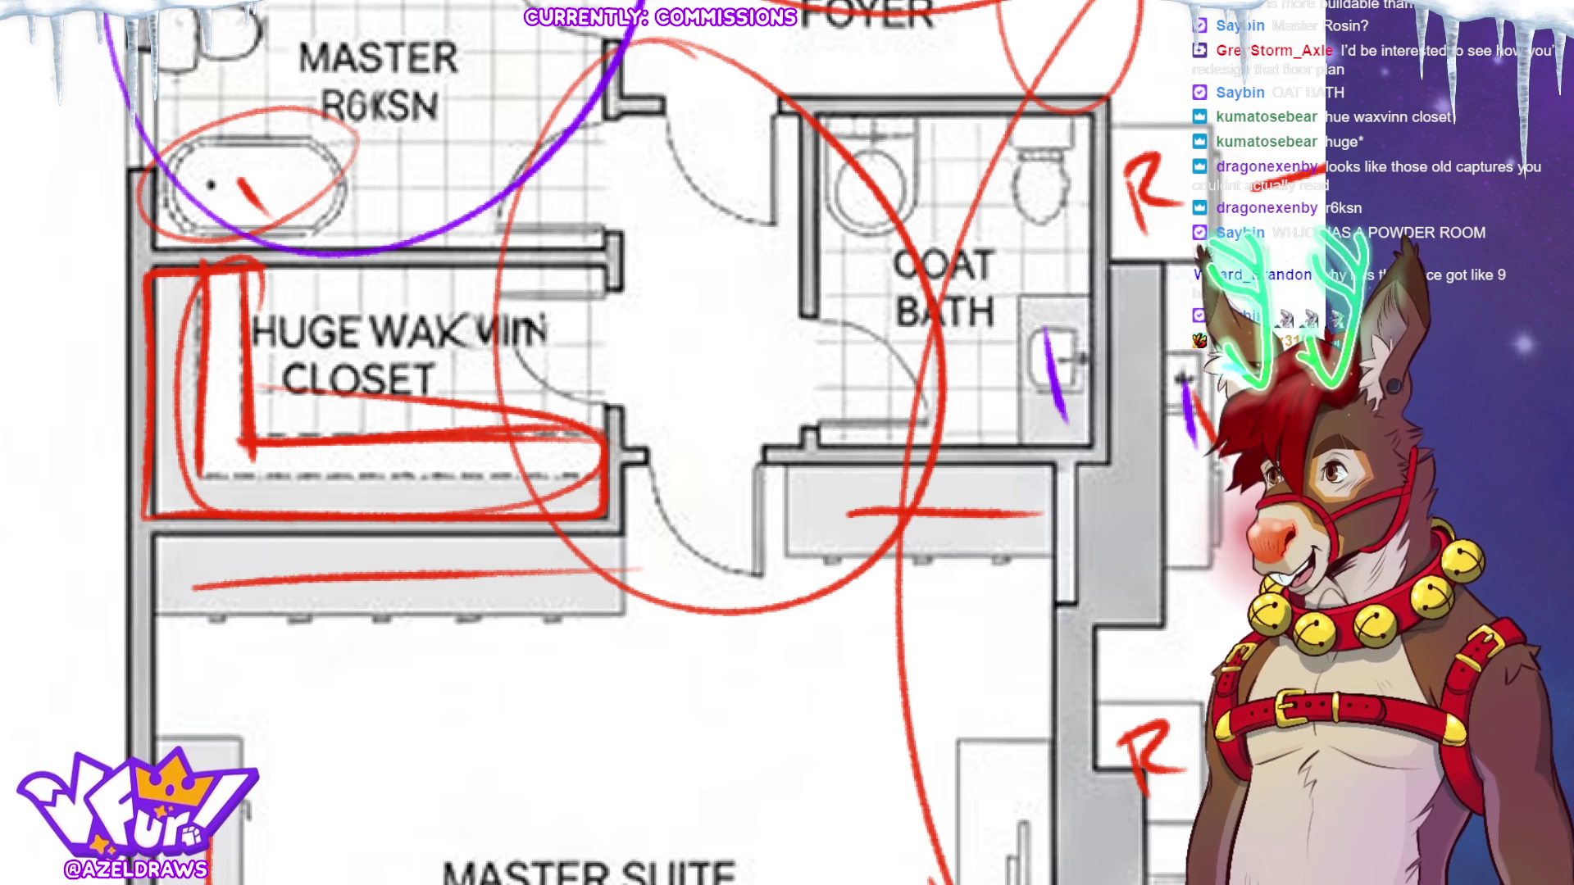
pyautogui.hotkey('ctrl', '-')
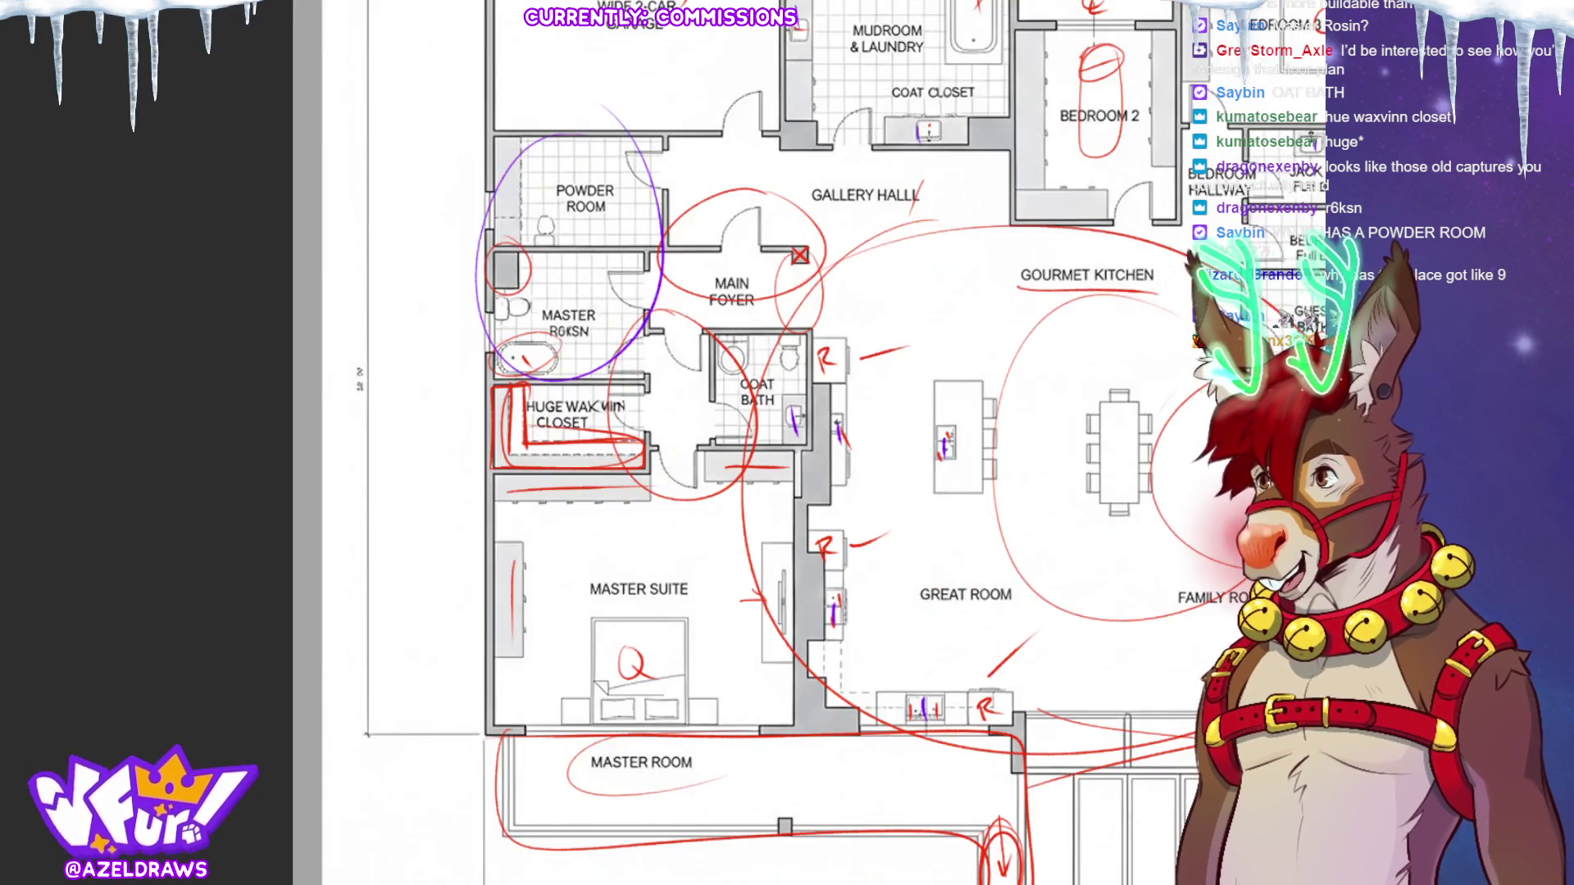